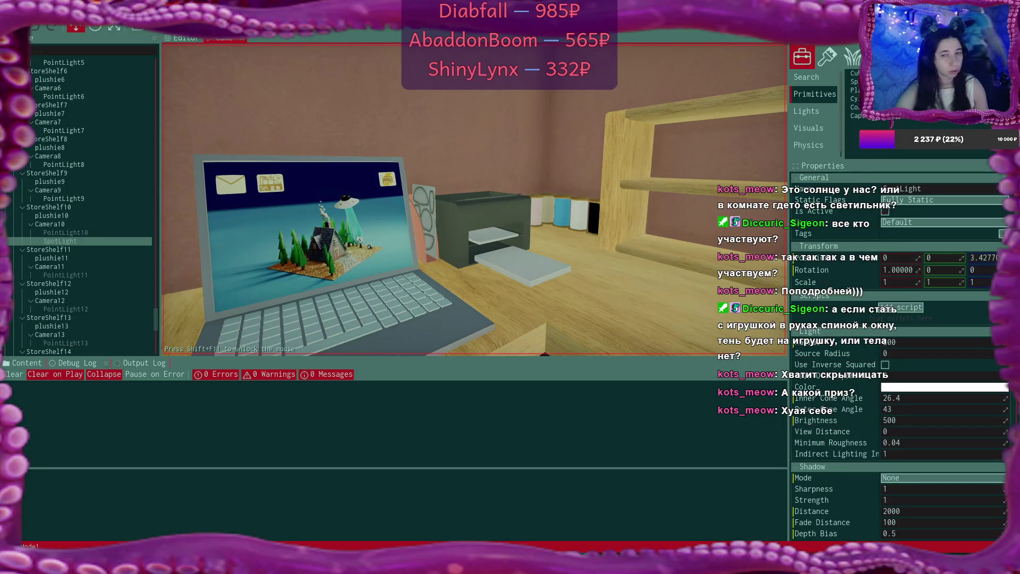
Walk from the laptop desk past the shelf to the door, pick up the grey box, and head back
{"action": "key", "text": "w"}
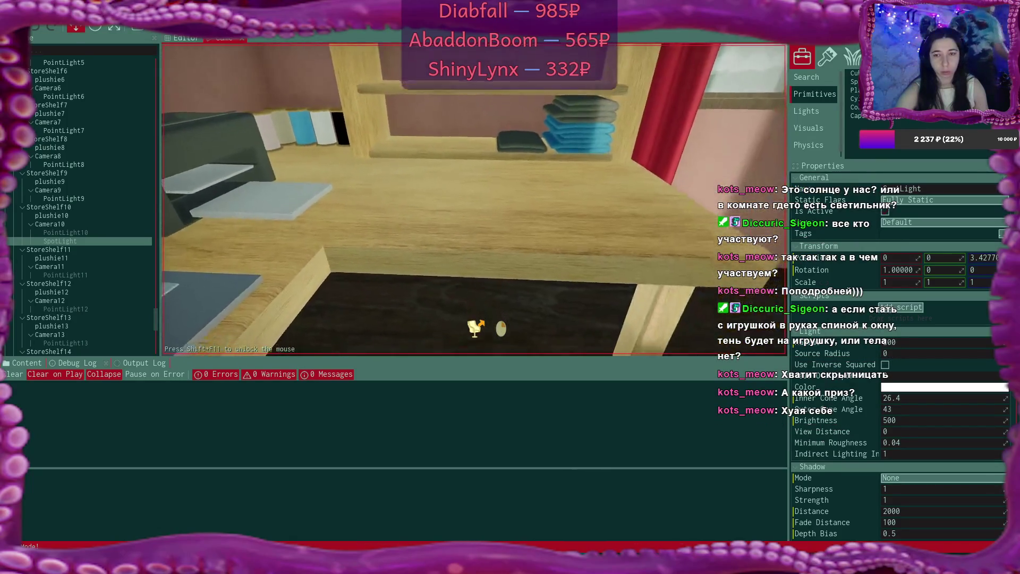
{"action": "key", "text": "s"}
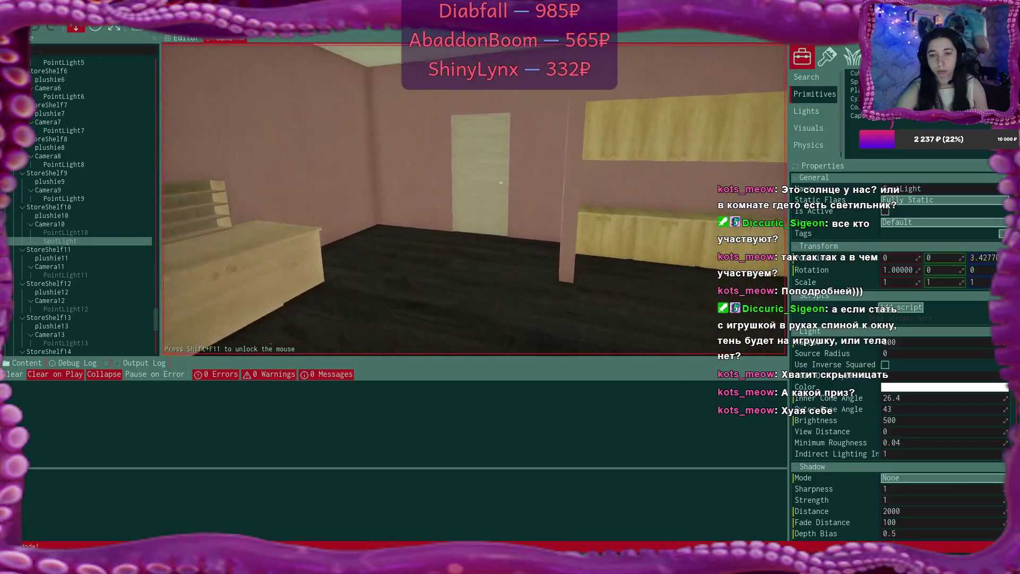
{"action": "key", "text": "w"}
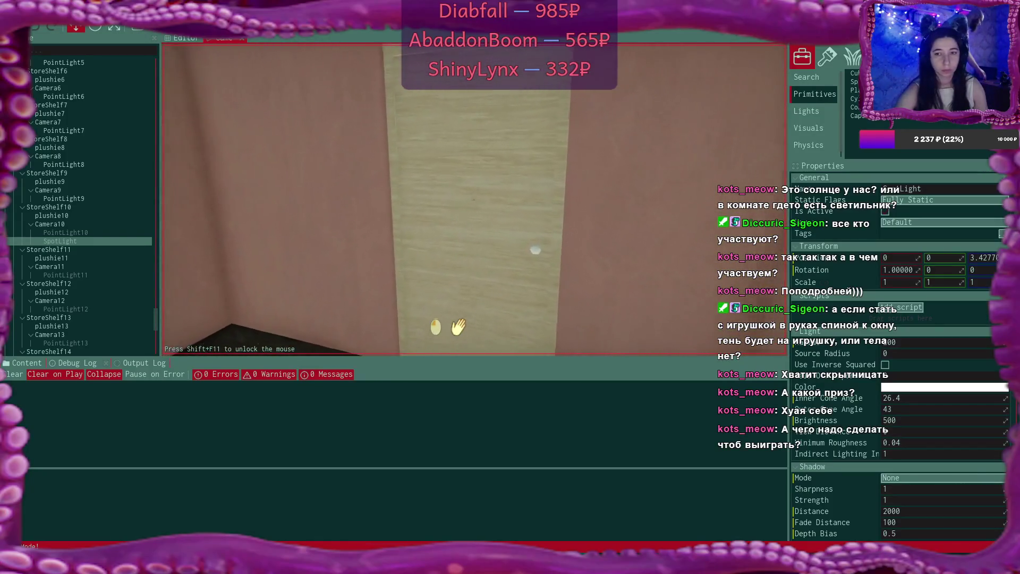
{"action": "key", "text": "s"}
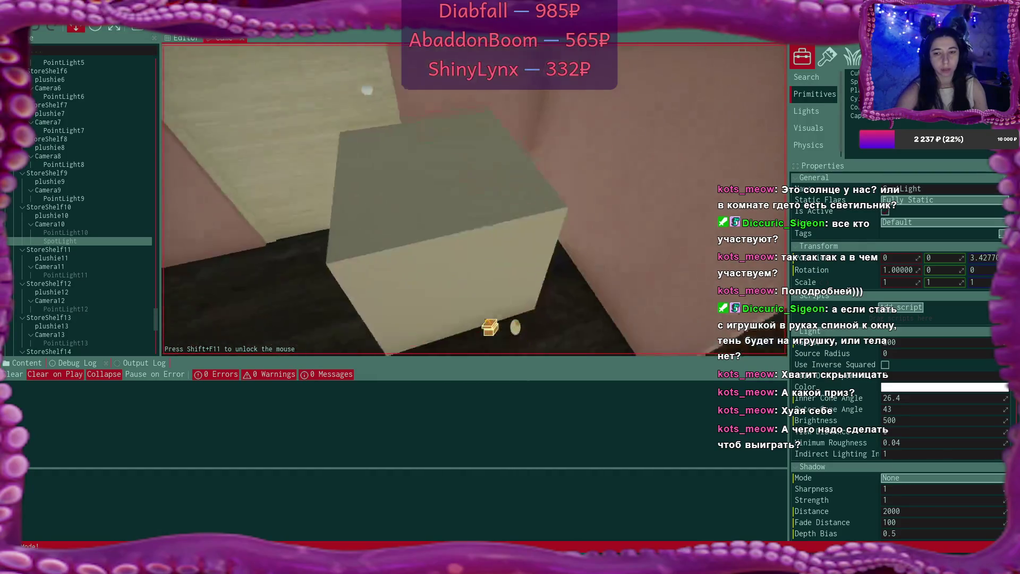
{"action": "left_click", "coordinate": [474, 200]}
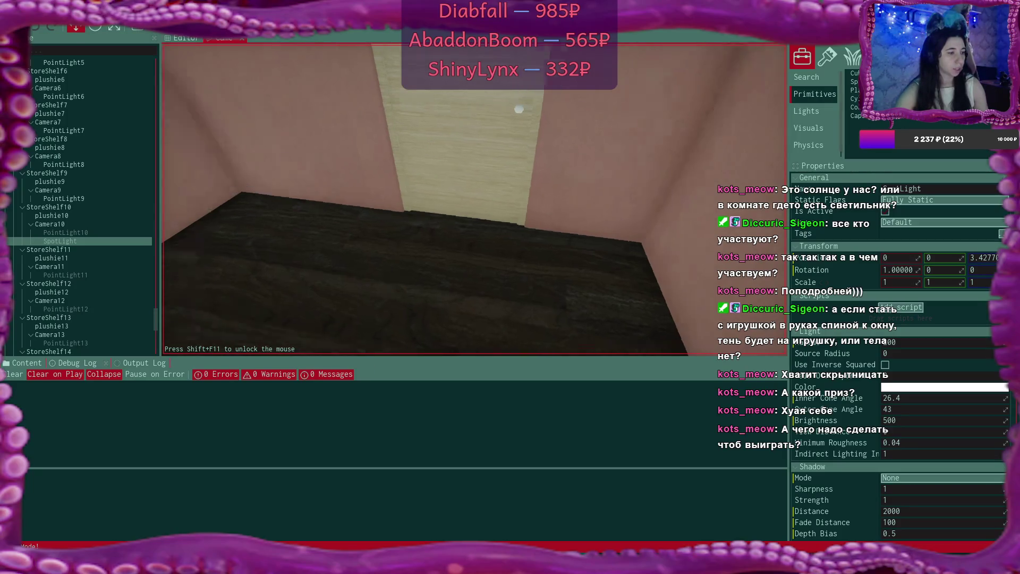
{"action": "key", "text": "w"}
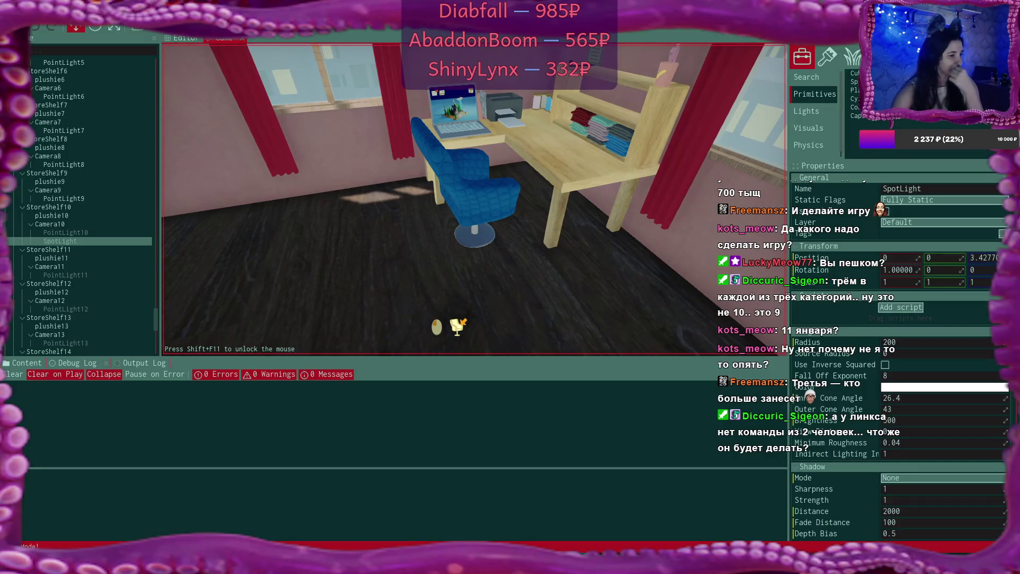
Walk to the laptop, open the Bmail email about selling plushies, and choose Open Shop
{"action": "key", "text": "w"}
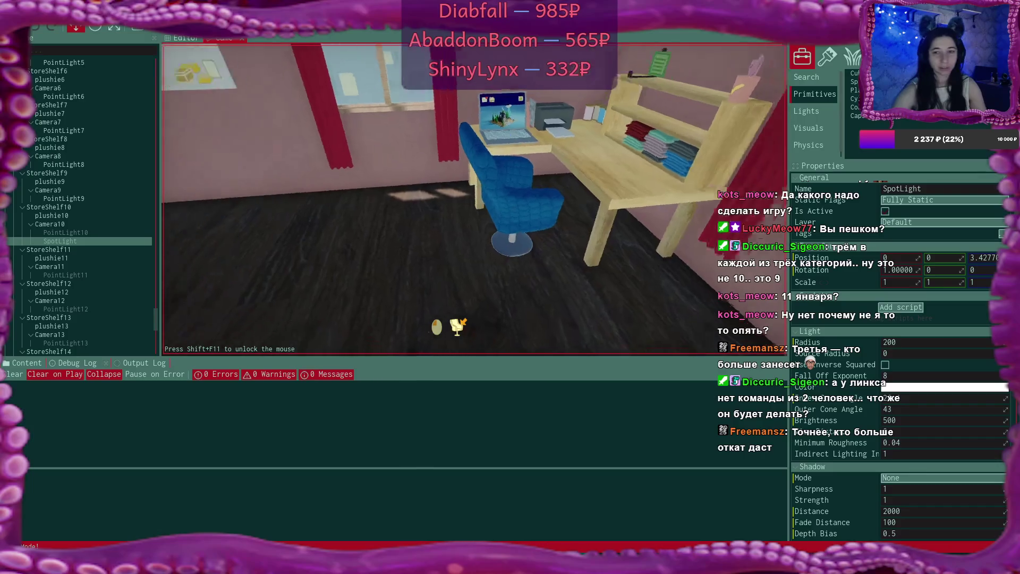
{"action": "key", "text": "w"}
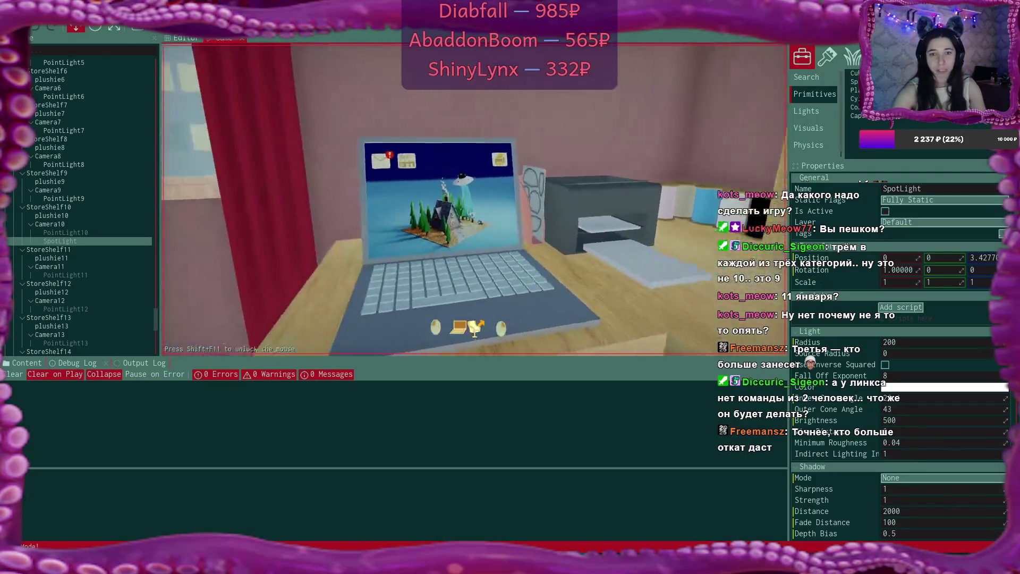
{"action": "left_click", "coordinate": [475, 212]}
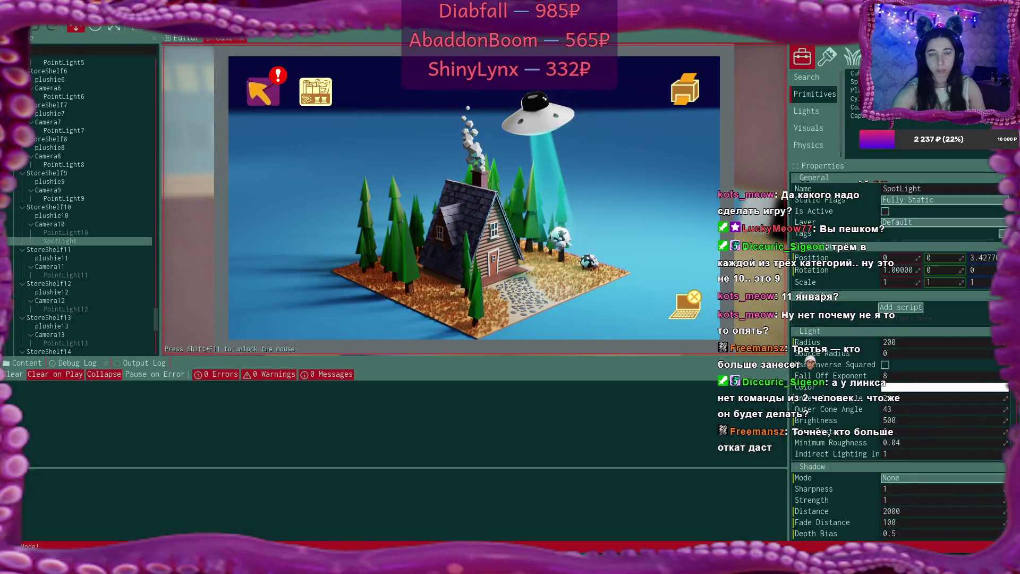
{"action": "left_click", "coordinate": [266, 98]}
{"action": "left_click", "coordinate": [417, 174]}
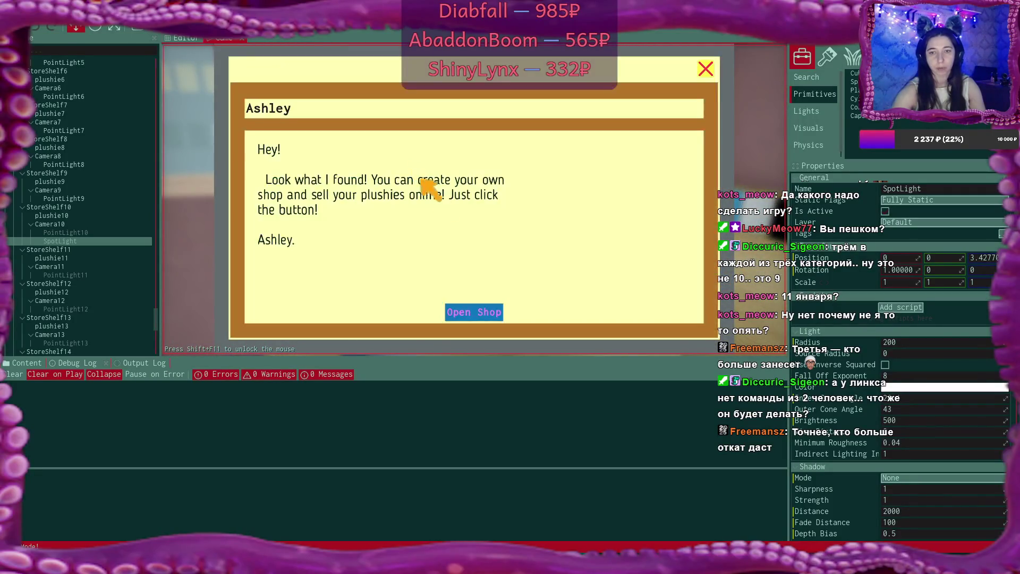
{"action": "left_click", "coordinate": [481, 311]}
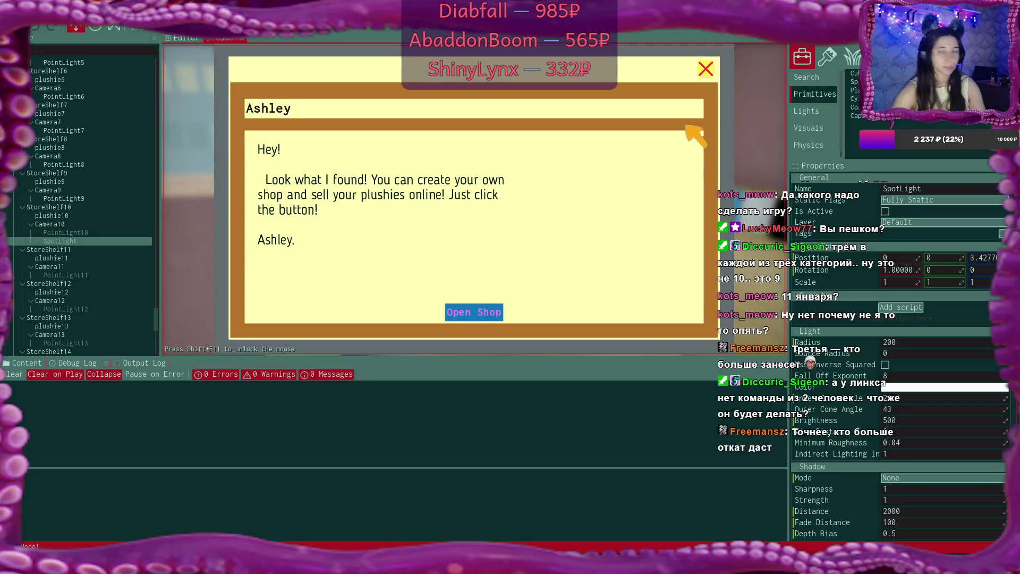
Enter 'Name' as the shop name in the shop setup app, submit it, and leave the laptop
{"action": "left_click", "coordinate": [705, 71]}
{"action": "left_click", "coordinate": [705, 70]}
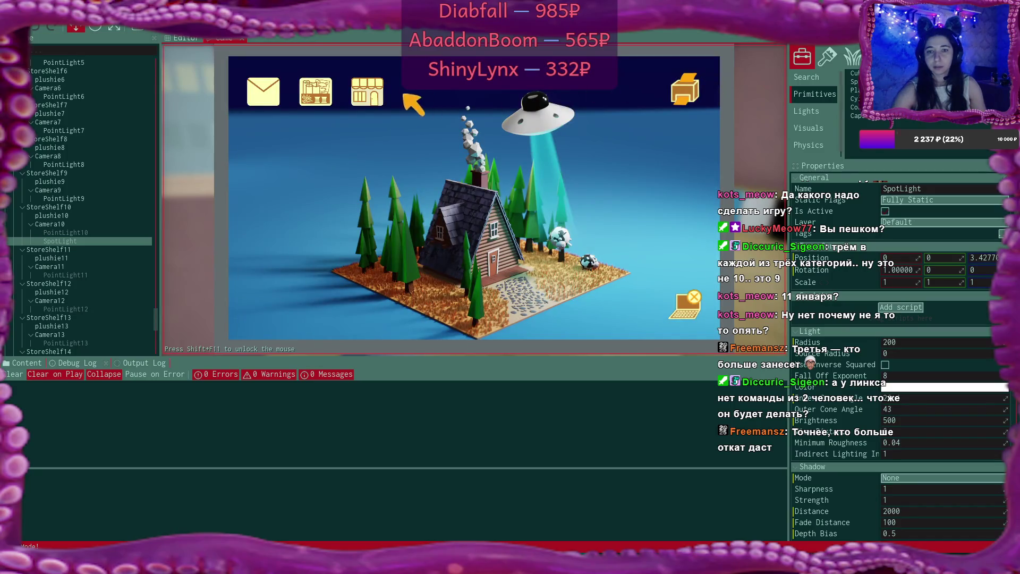
{"action": "left_click", "coordinate": [374, 93]}
{"action": "left_click", "coordinate": [484, 200]}
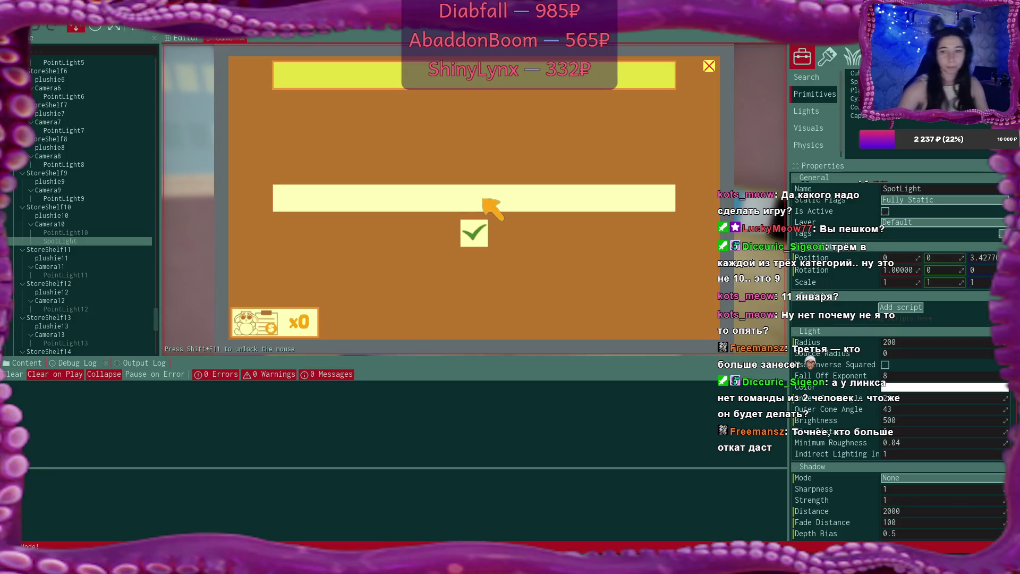
{"action": "left_click", "coordinate": [482, 198]}
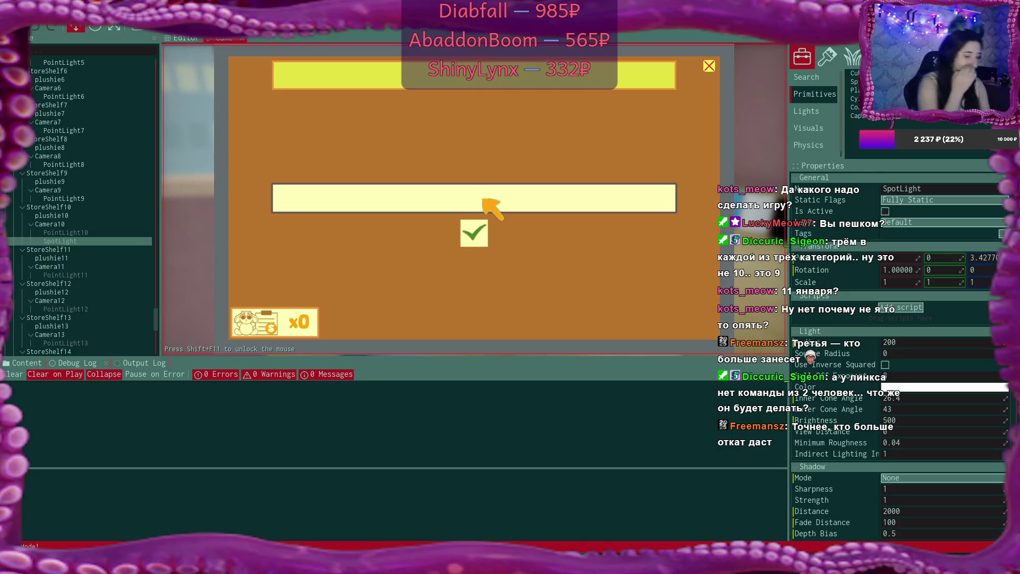
{"action": "type", "text": "Name"}
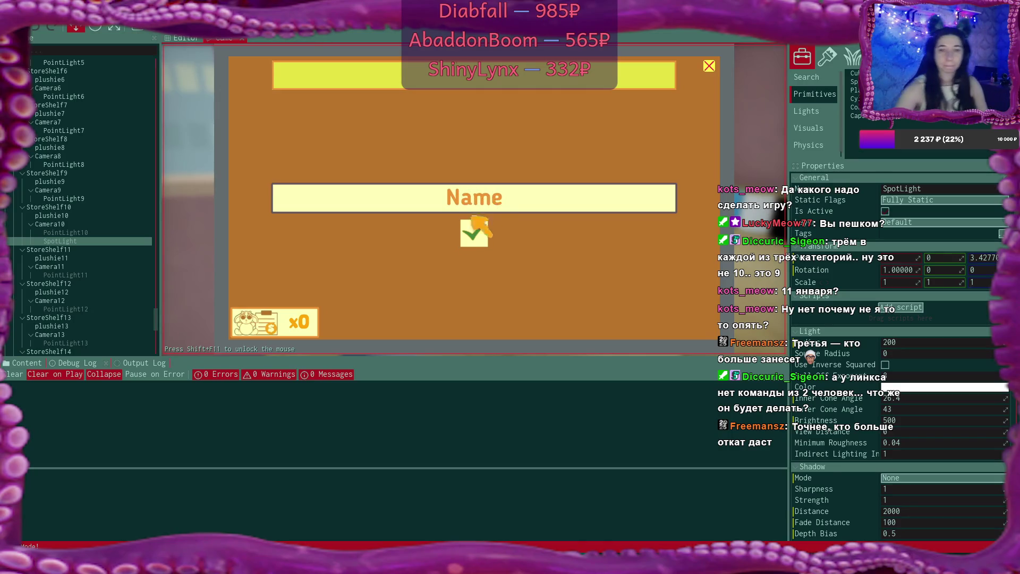
{"action": "left_click", "coordinate": [473, 231]}
{"action": "left_click", "coordinate": [711, 65]}
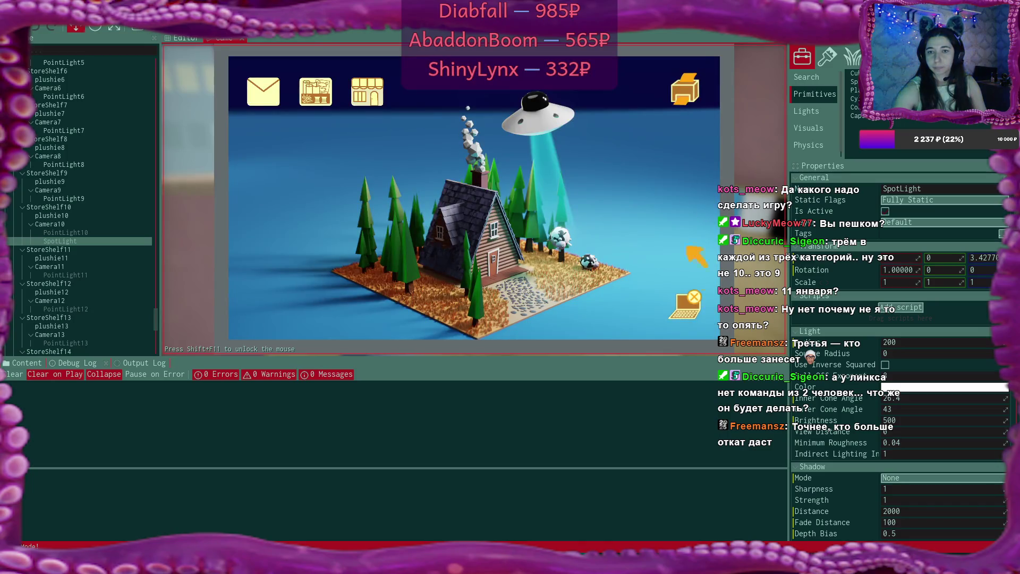
{"action": "left_click", "coordinate": [685, 308]}
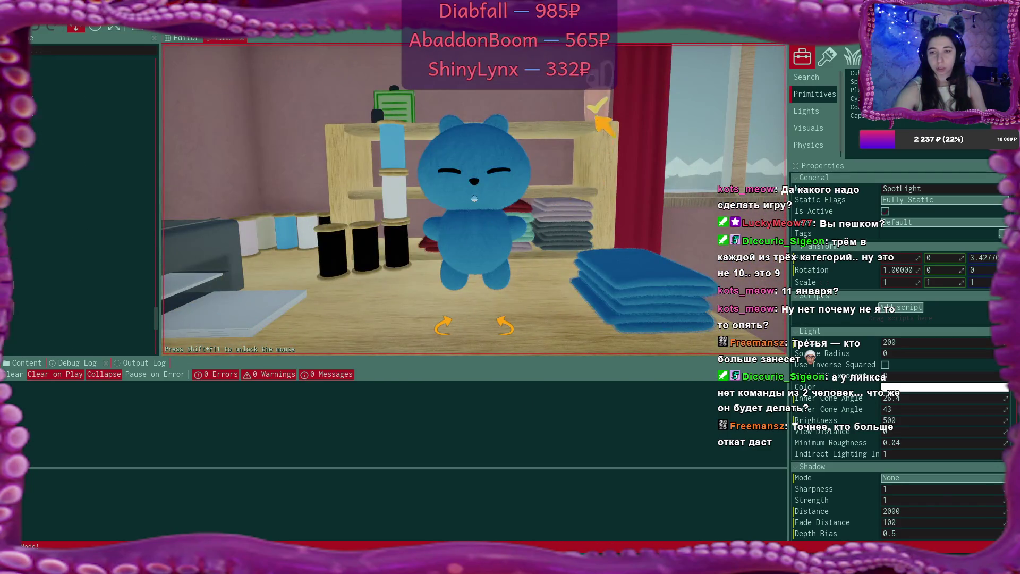
Turn the workbench plushie into a green bunny, shelve it beside the others, then start a red bear
{"action": "left_click", "coordinate": [456, 322]}
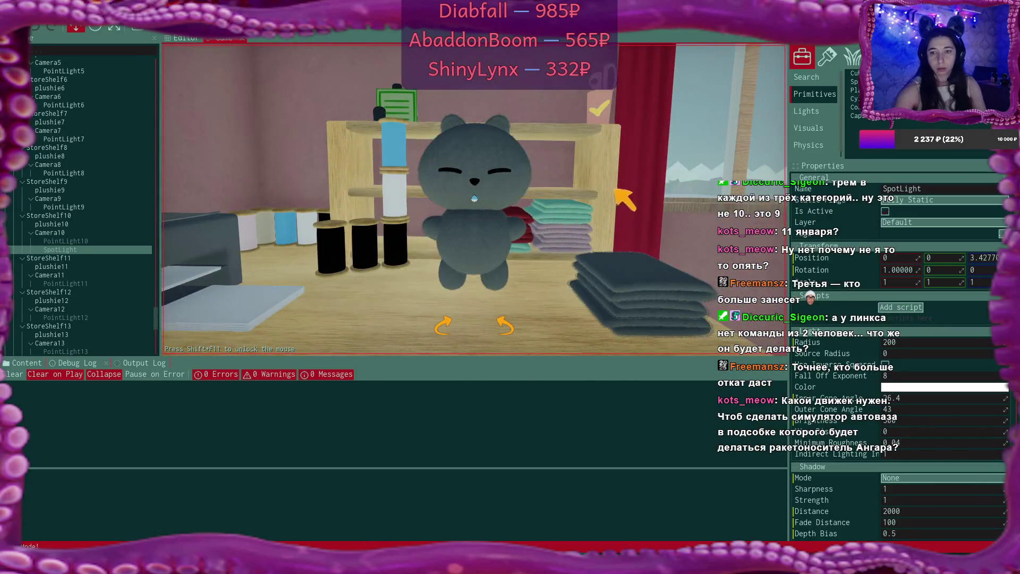
{"action": "left_click", "coordinate": [504, 127]}
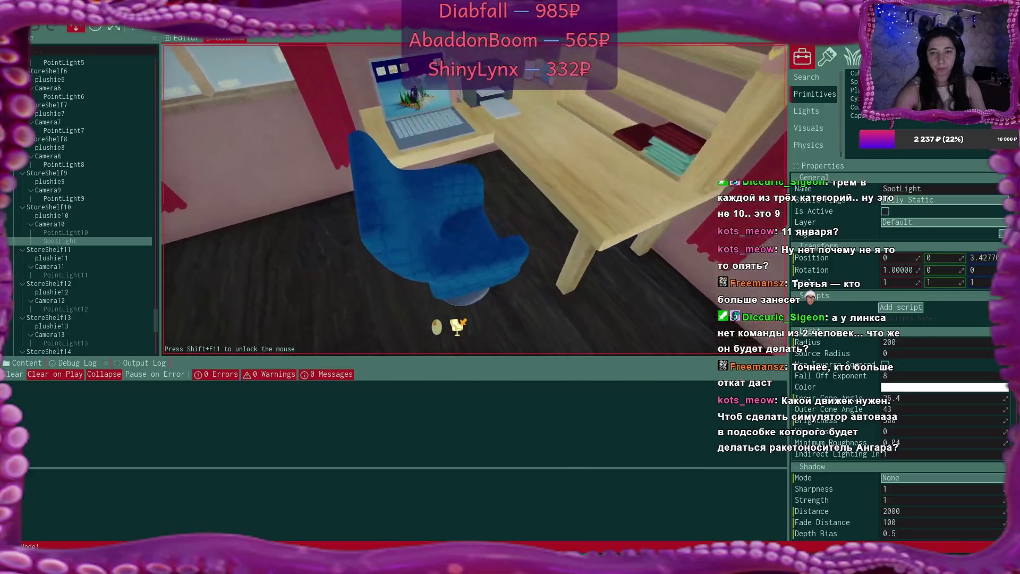
{"action": "left_click", "coordinate": [458, 324]}
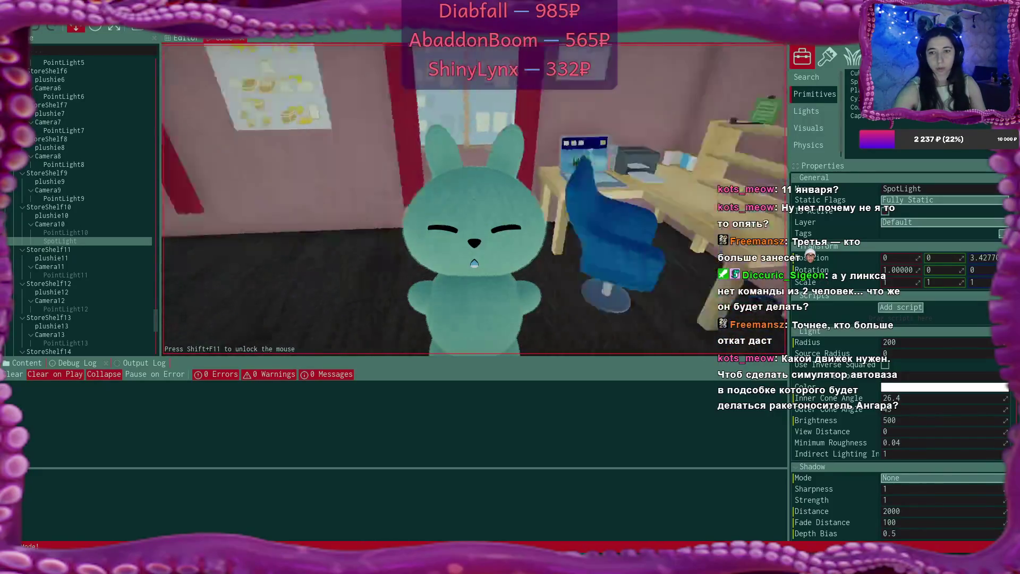
{"action": "left_click", "coordinate": [475, 263]}
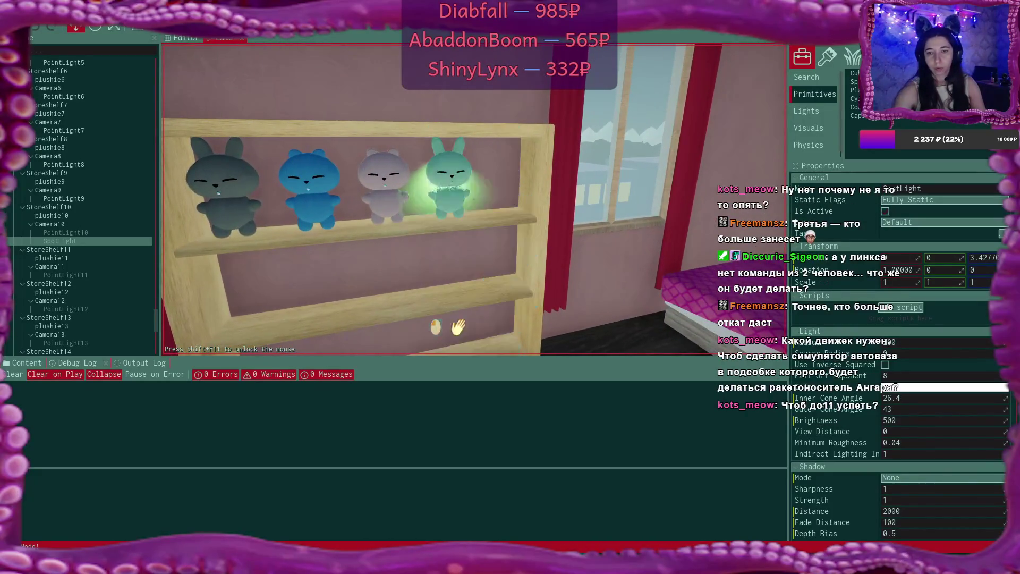
{"action": "key", "text": "w"}
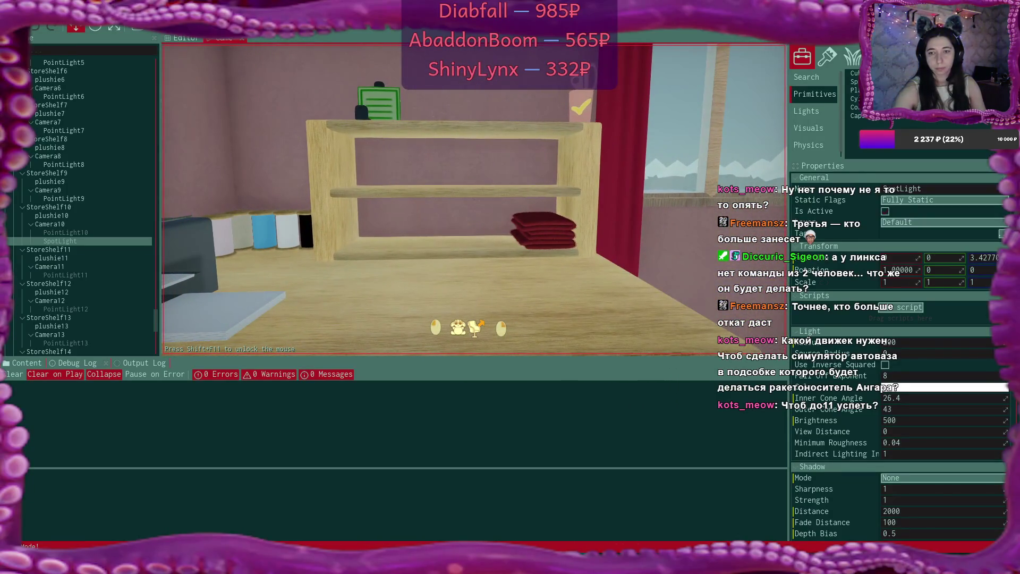
{"action": "left_click", "coordinate": [476, 322]}
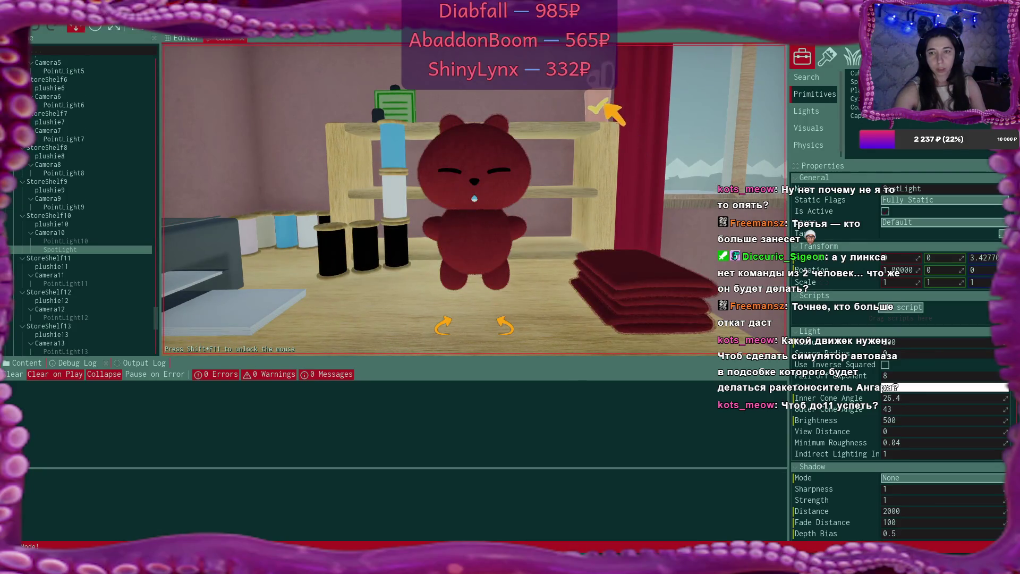
Shelve the red bear, open the laptop shop's plushie picker, and select the spotlight Brightness field
{"action": "left_click", "coordinate": [606, 104]}
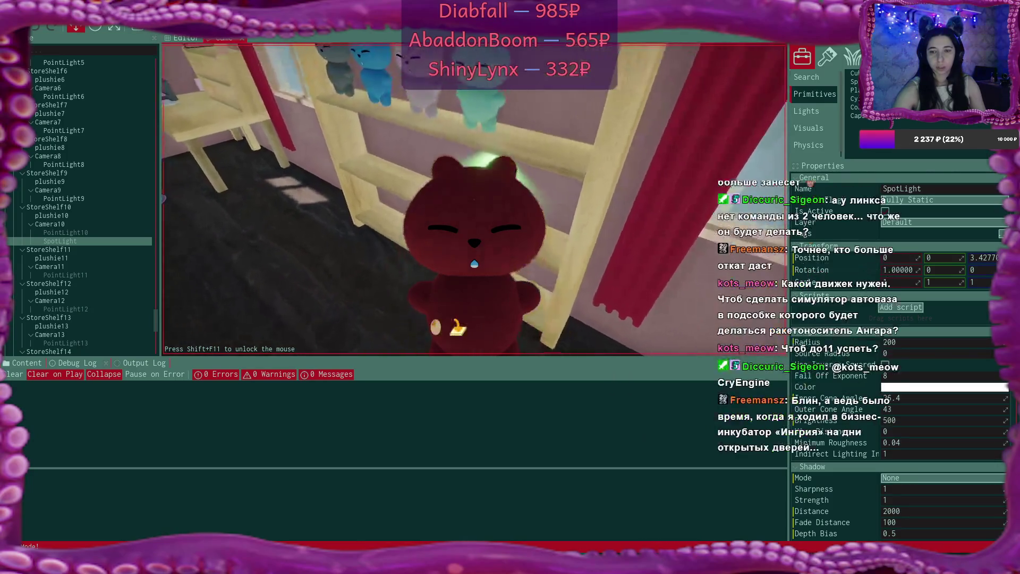
{"action": "left_click", "coordinate": [475, 263]}
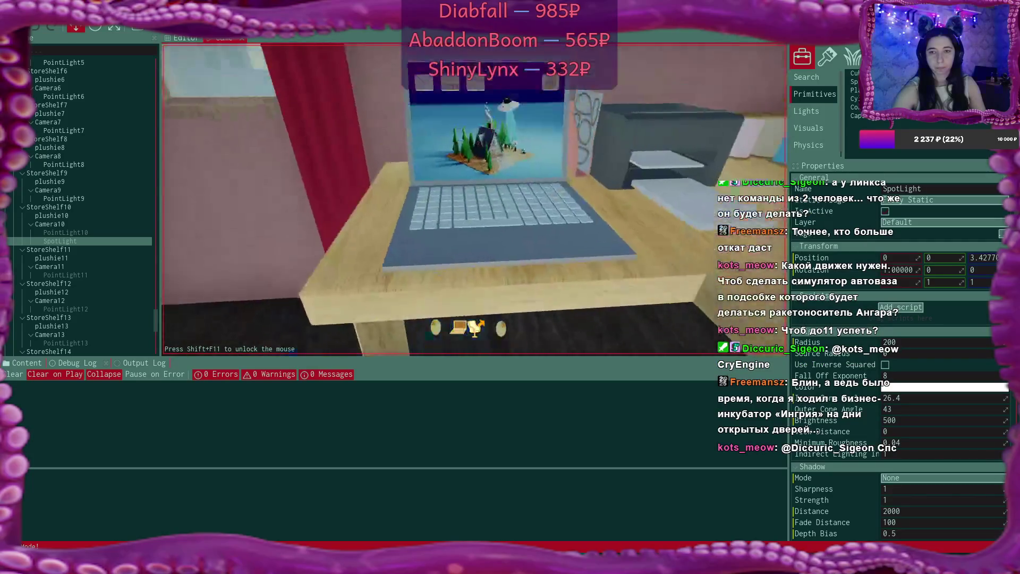
{"action": "left_click", "coordinate": [475, 199]}
{"action": "left_click", "coordinate": [366, 93]}
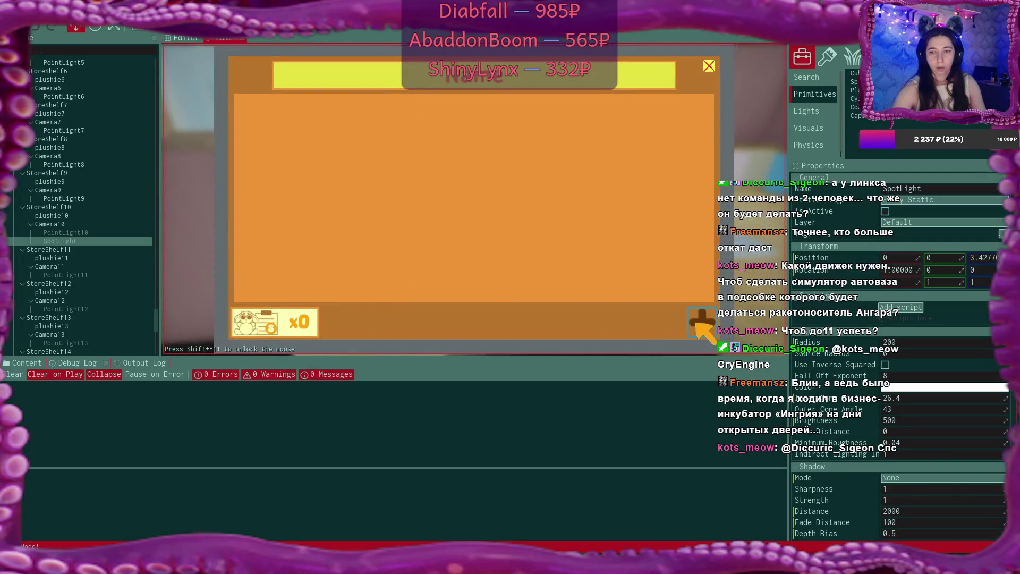
{"action": "left_click", "coordinate": [700, 321]}
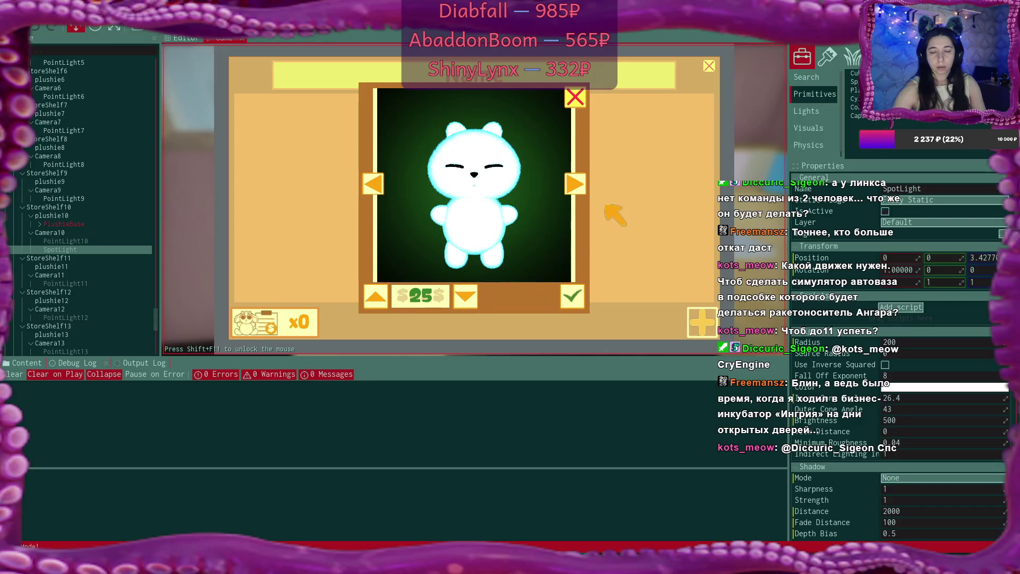
{"action": "key", "text": "shift+F1"}
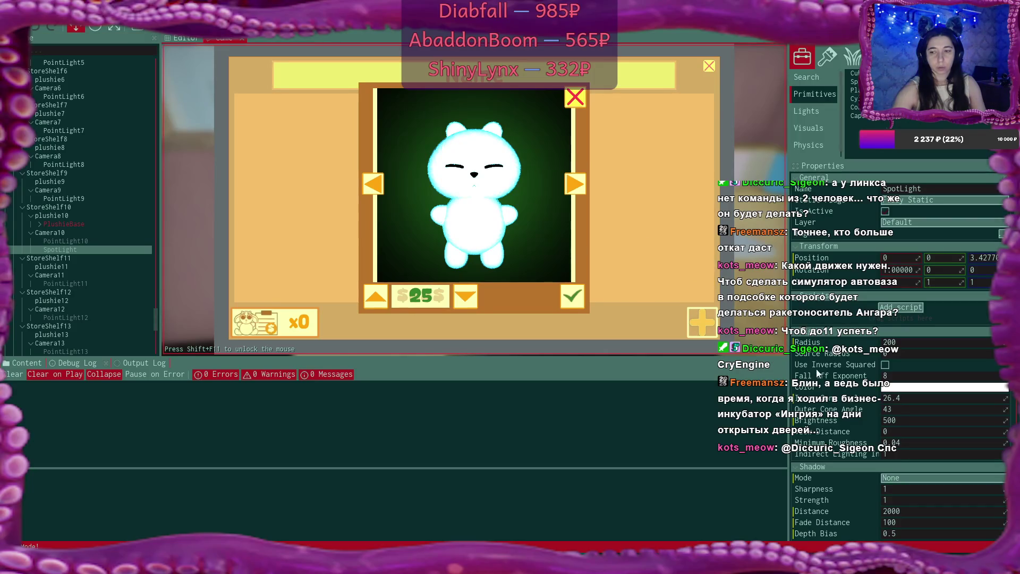
{"action": "left_click", "coordinate": [915, 417]}
Try spotlight Brightness values 50, 80 and 50, and set the light Radius to 350
{"action": "type", "text": "50"}
{"action": "key", "text": "Return"}
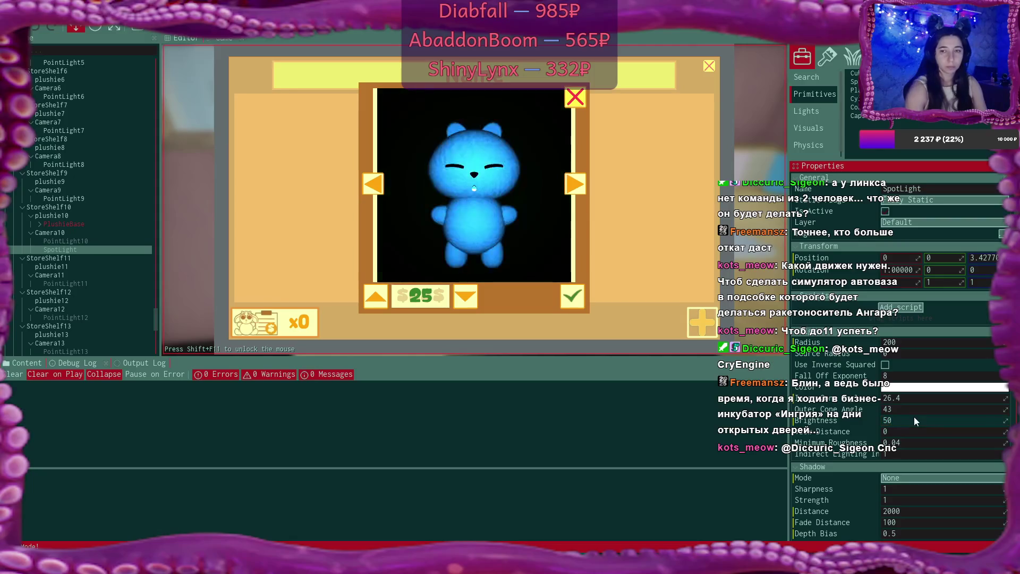
{"action": "left_click", "coordinate": [913, 420]}
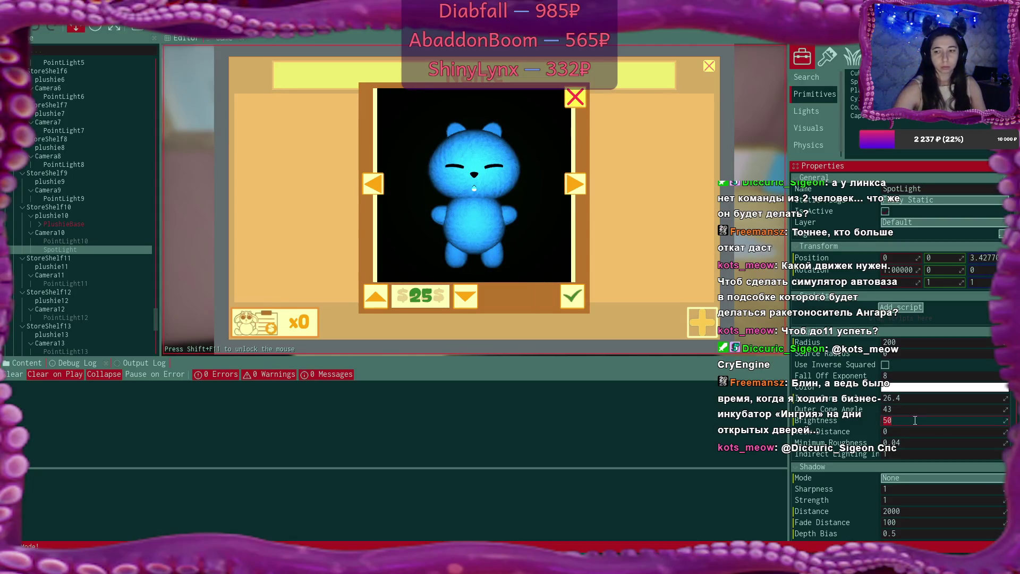
{"action": "type", "text": "80"}
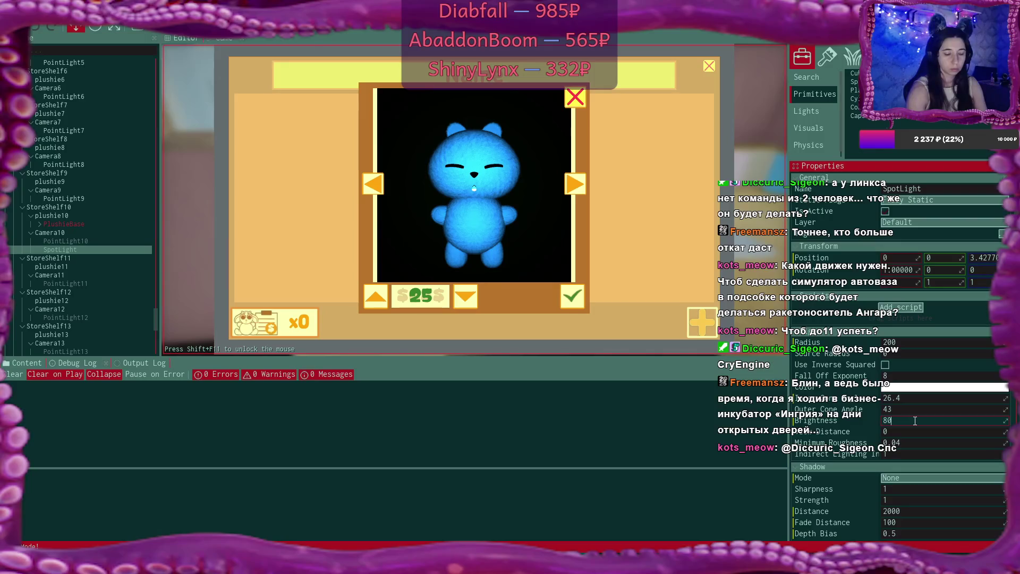
{"action": "key", "text": "Return"}
{"action": "type", "text": "50"}
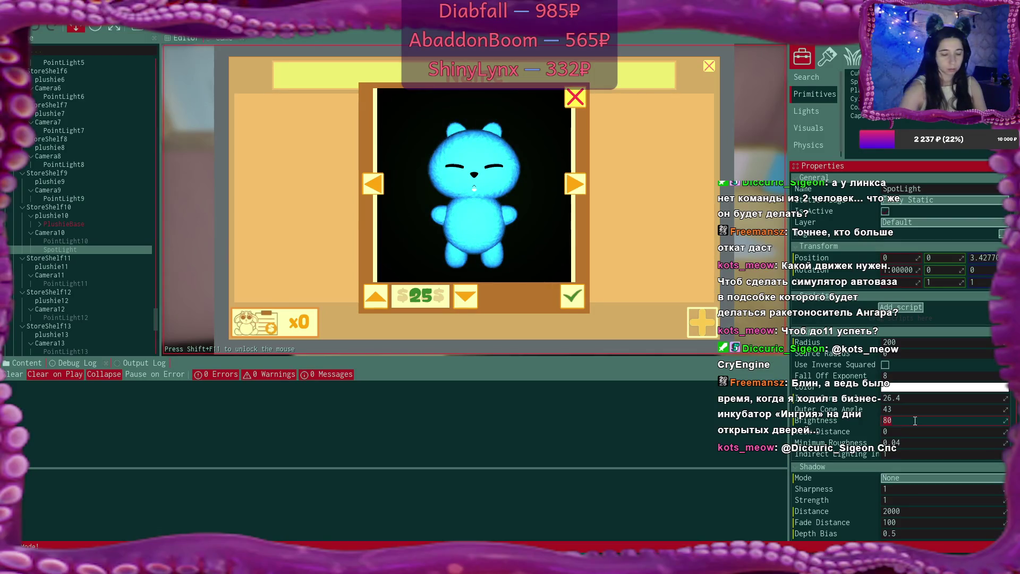
{"action": "key", "text": "Return"}
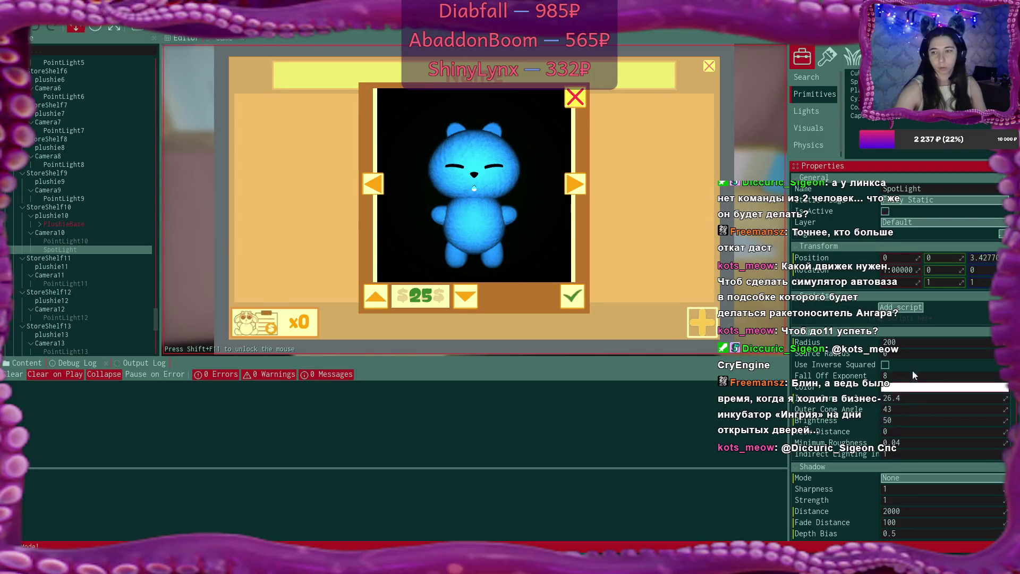
{"action": "left_click", "coordinate": [984, 342]}
{"action": "type", "text": "350"}
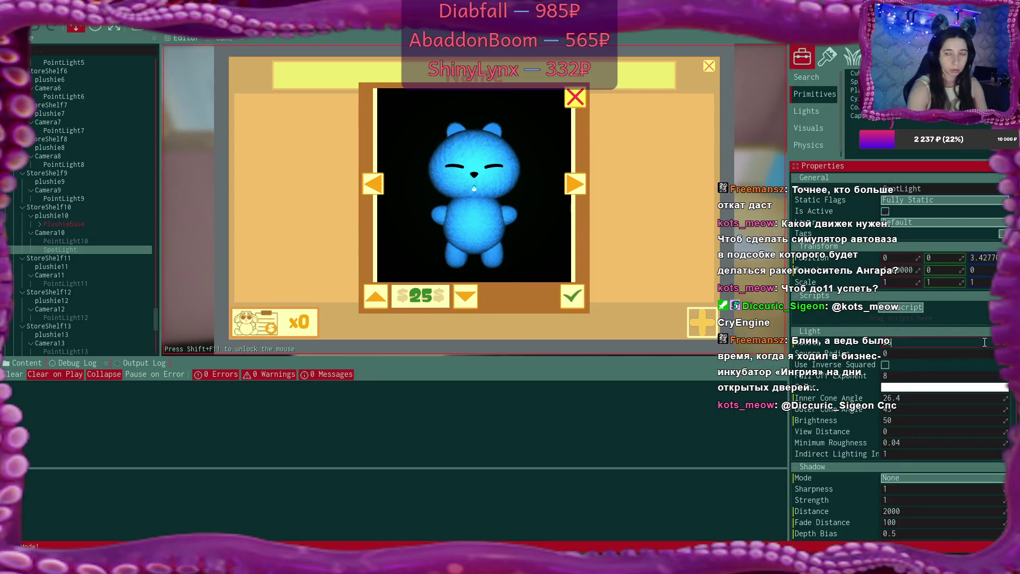
{"action": "key", "text": "Return"}
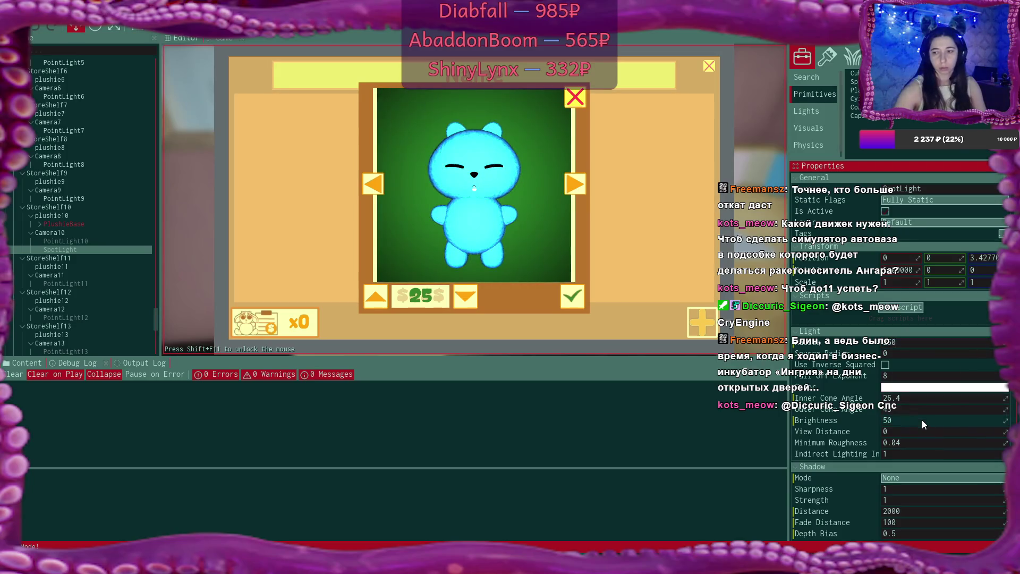
{"action": "left_click", "coordinate": [921, 422]}
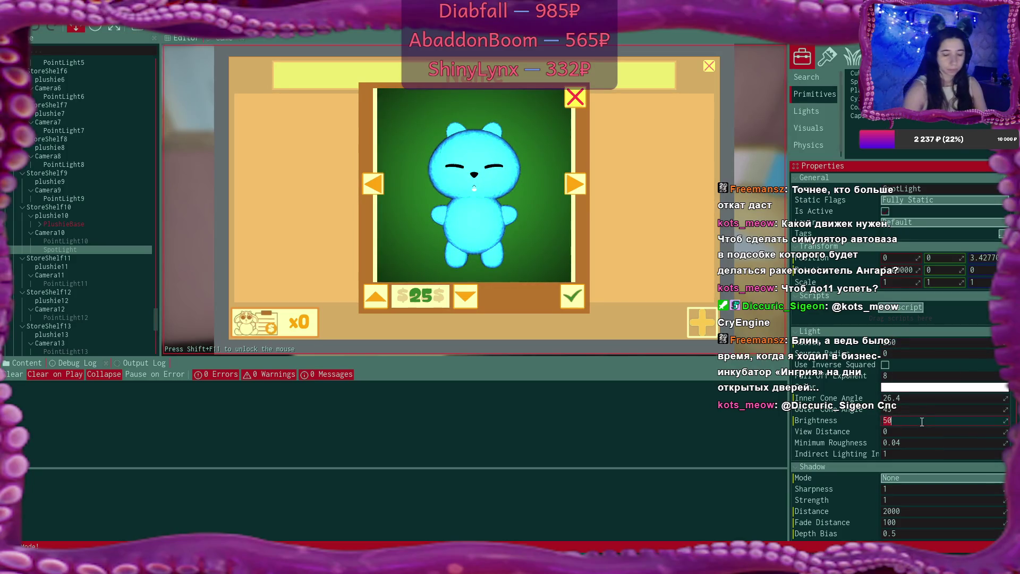
{"action": "type", "text": "40"}
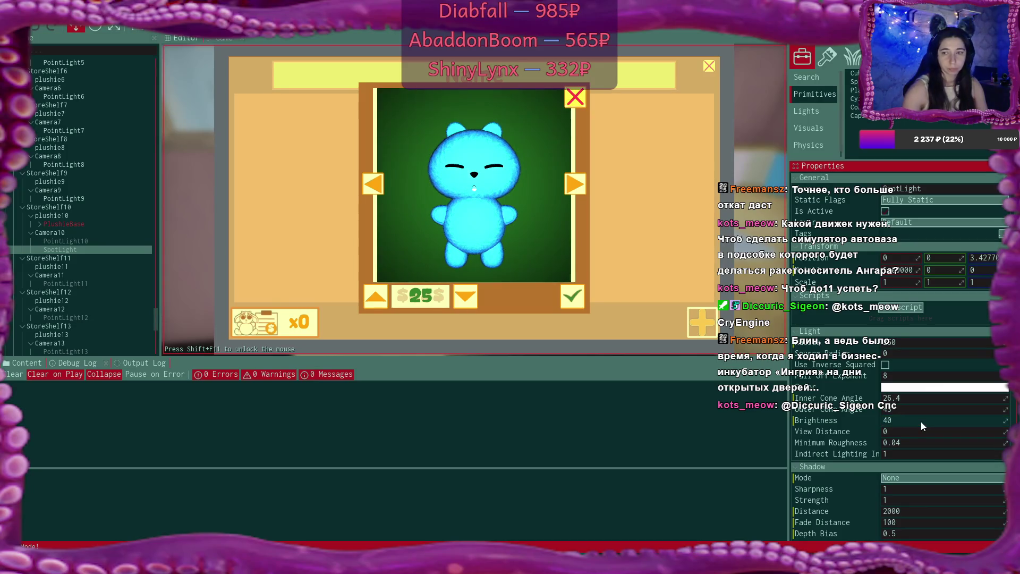
{"action": "type", "text": "30"}
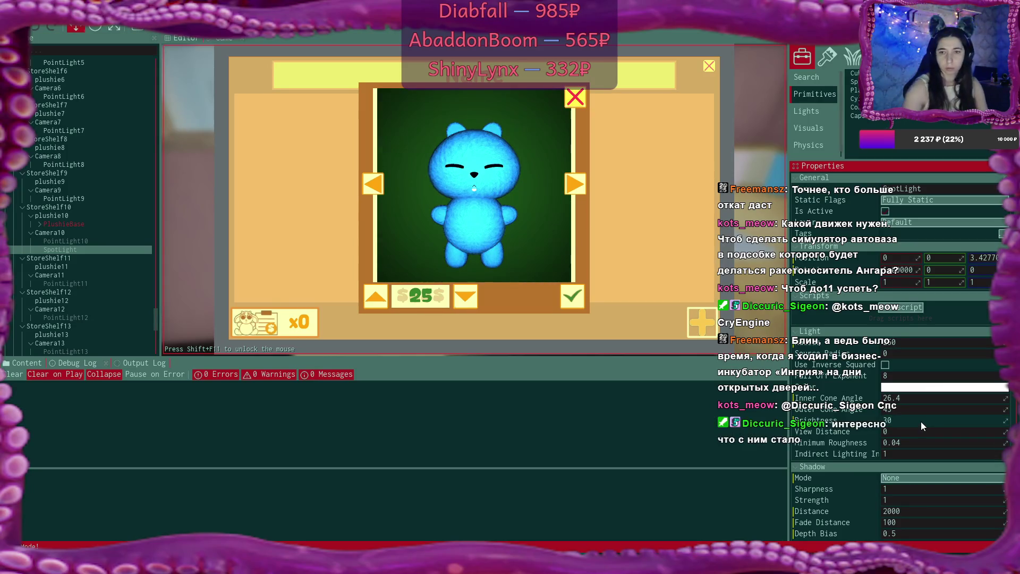
{"action": "type", "text": "250"}
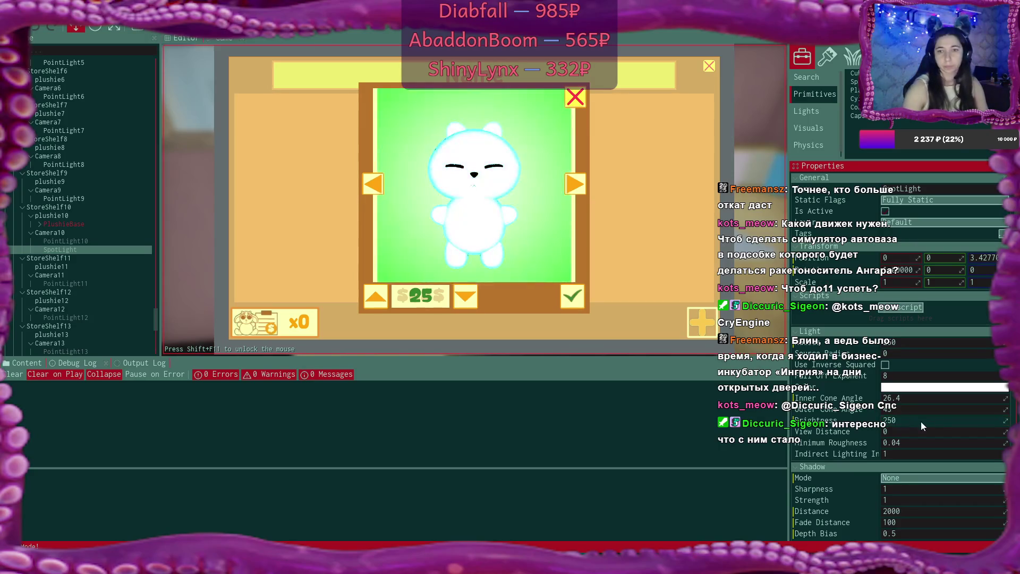
{"action": "type", "text": "25"}
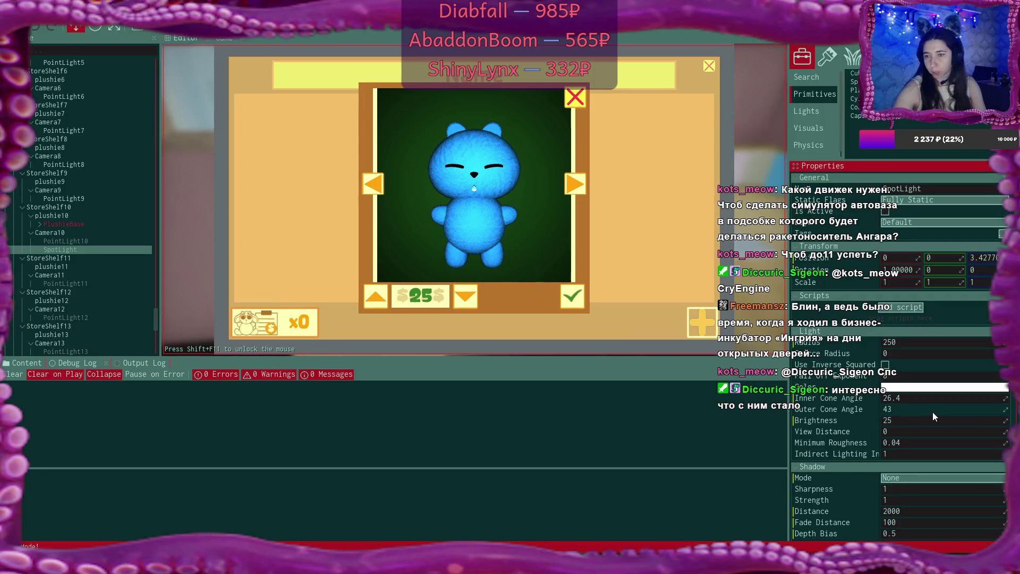
Fine-tune the inner cone angle, radius 269.3 and brightness 20.1, then confirm the blue plushie at $25
{"action": "mouse_move", "coordinate": [1005, 398]}
{"action": "left_mouse_down"}
{"action": "mouse_move", "coordinate": [1015, 397]}
{"action": "mouse_move", "coordinate": [1006, 409]}
{"action": "left_mouse_up"}
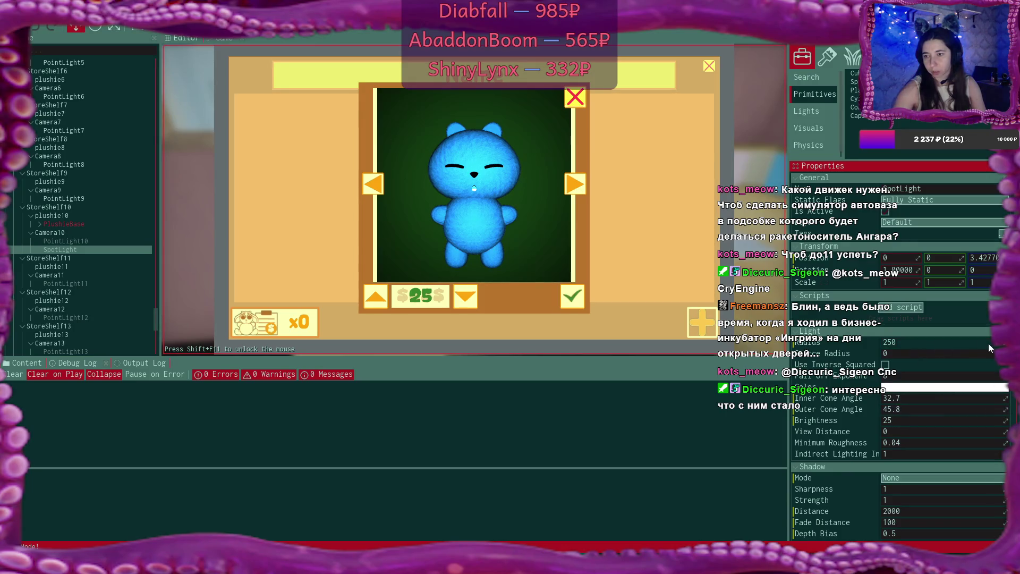
{"action": "left_click_drag", "start_coordinate": [1006, 342], "coordinate": [1008, 342]}
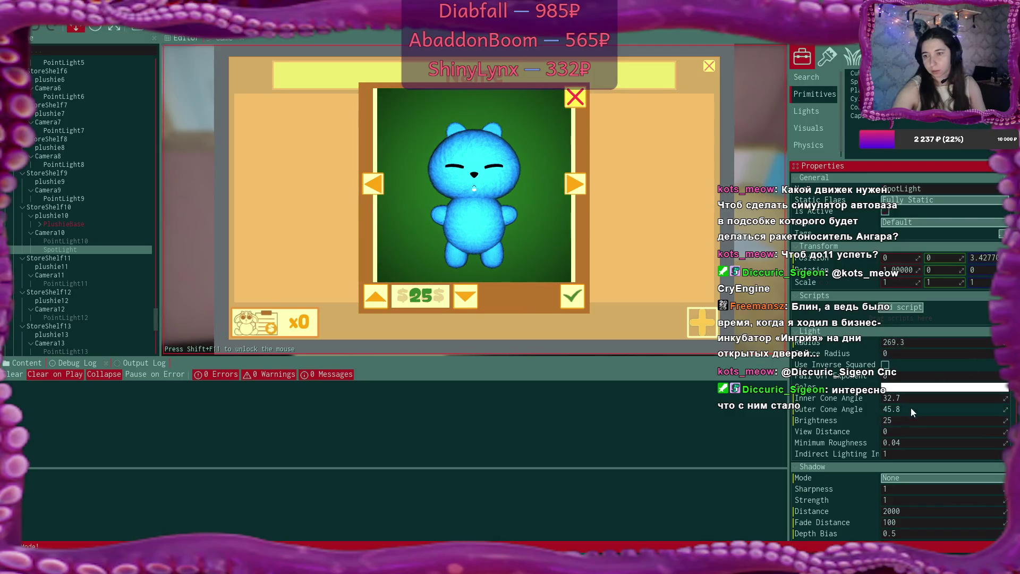
{"action": "left_click_drag", "start_coordinate": [1005, 420], "coordinate": [1004, 420]}
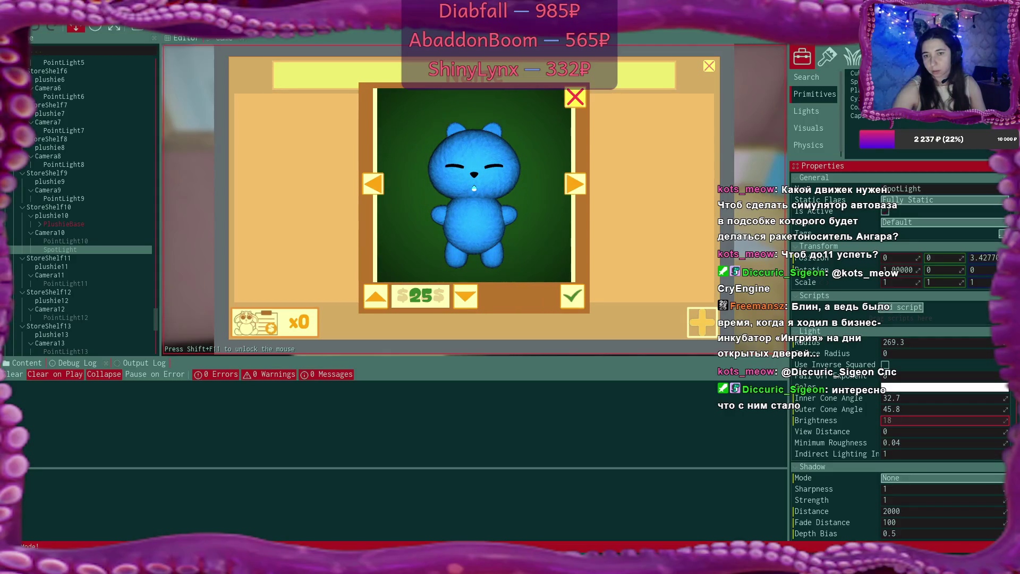
{"action": "left_click_drag", "start_coordinate": [1005, 420], "coordinate": [1006, 420]}
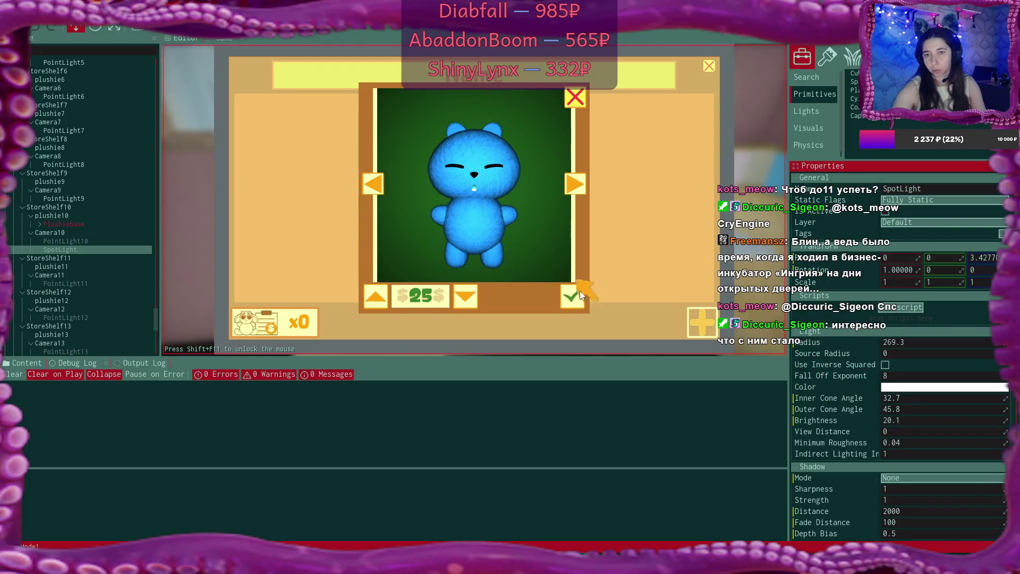
{"action": "left_click", "coordinate": [573, 298]}
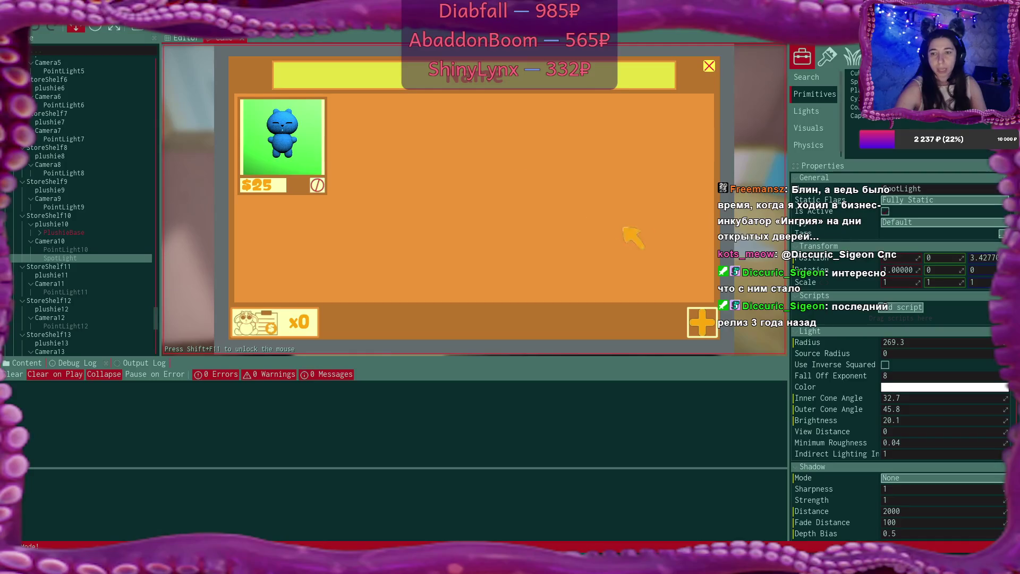
Start a new shop listing, bringing up a grey bunny in the plushie picker
{"action": "left_click", "coordinate": [701, 321]}
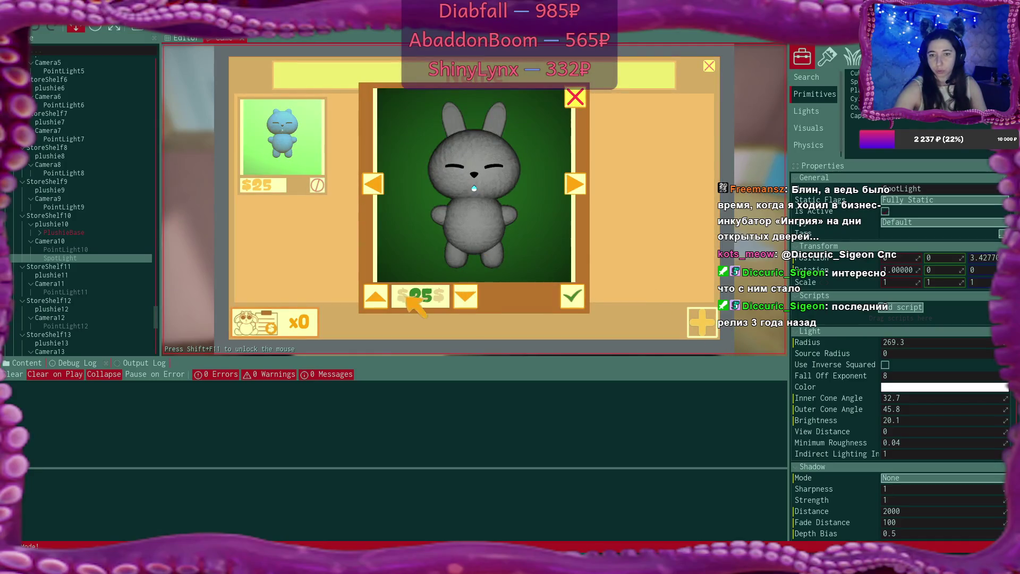
Raise the grey bunny's price to $120 and list it
{"action": "left_click", "coordinate": [377, 297]}
{"action": "left_click", "coordinate": [376, 296]}
{"action": "left_click", "coordinate": [376, 296]}
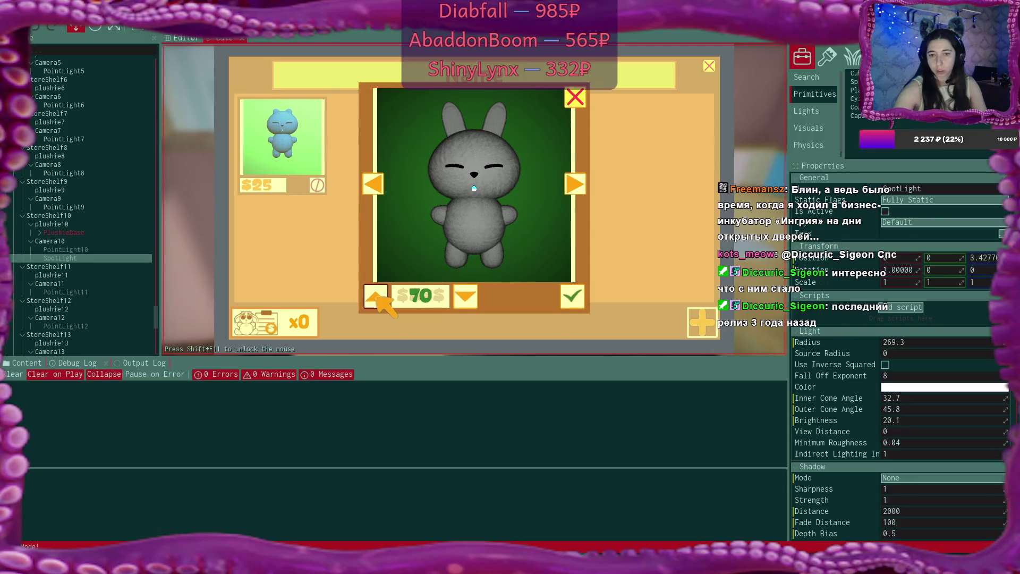
{"action": "left_click", "coordinate": [376, 297]}
{"action": "left_click", "coordinate": [376, 296]}
{"action": "left_click", "coordinate": [376, 296]}
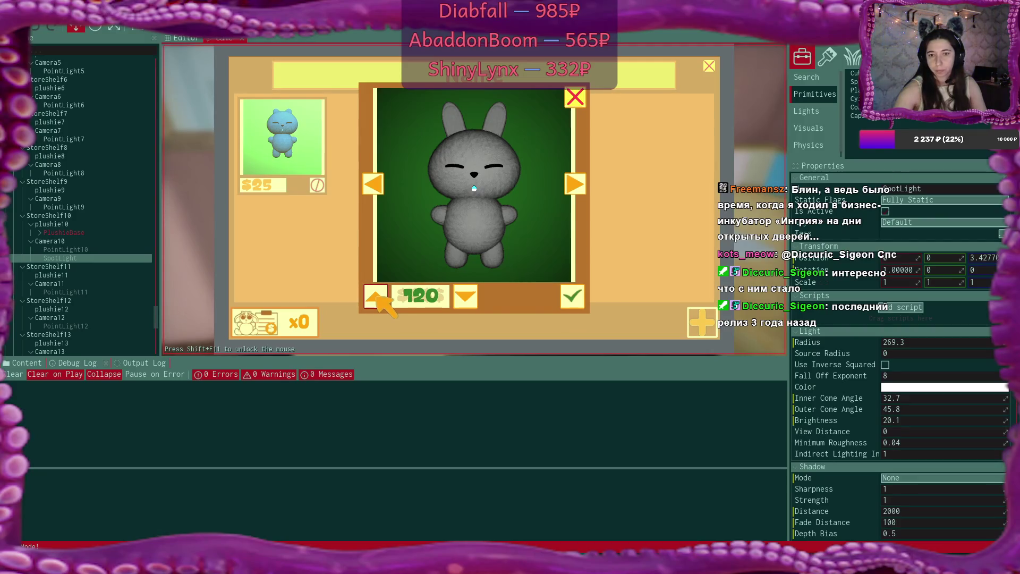
{"action": "left_click", "coordinate": [573, 296]}
List the pink plushie at $25 and the teal bunny at $30, then close the shop
{"action": "left_click", "coordinate": [702, 321]}
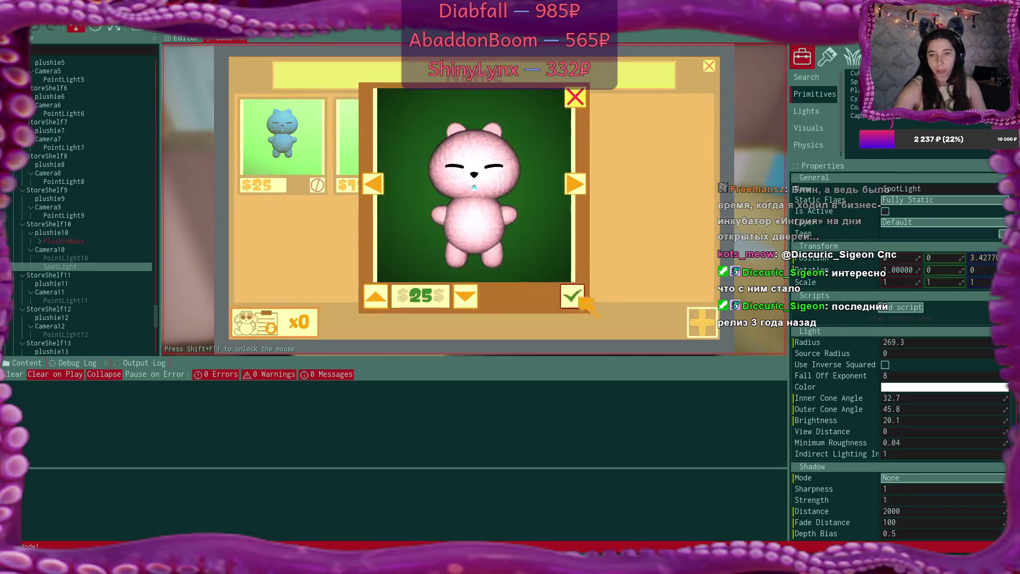
{"action": "left_click", "coordinate": [574, 297]}
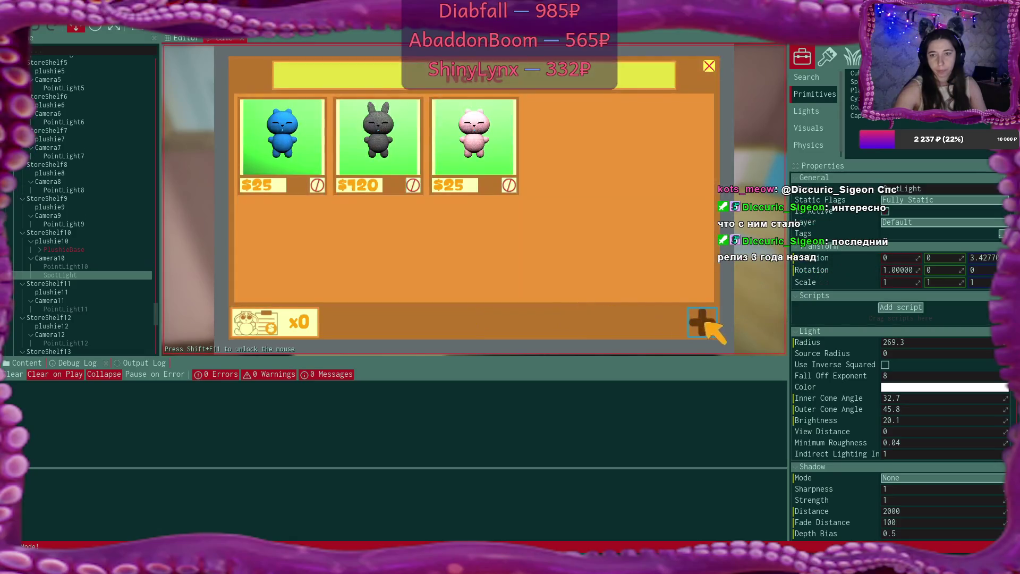
{"action": "left_click", "coordinate": [701, 321]}
{"action": "left_click", "coordinate": [376, 297]}
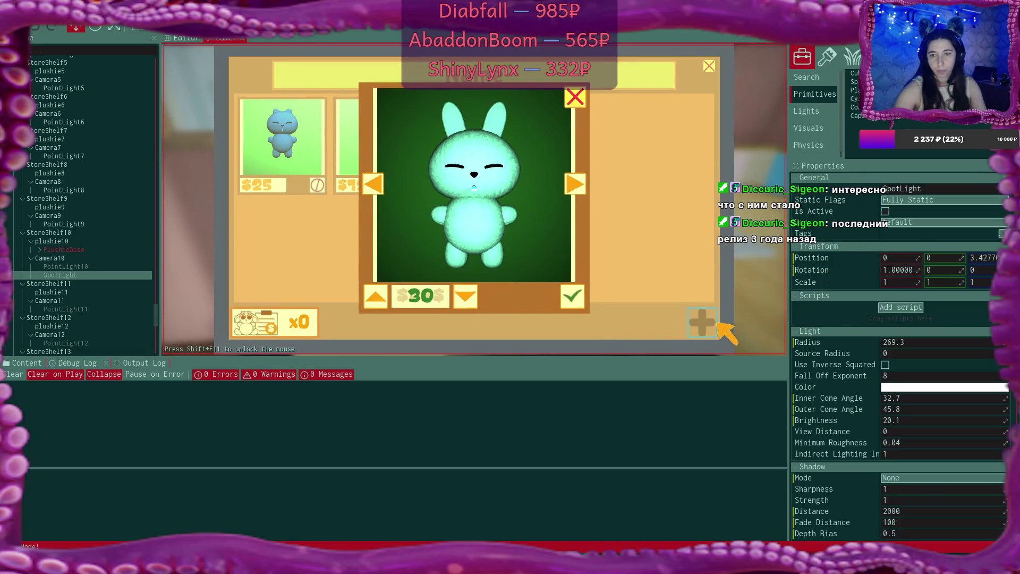
{"action": "left_click", "coordinate": [573, 293]}
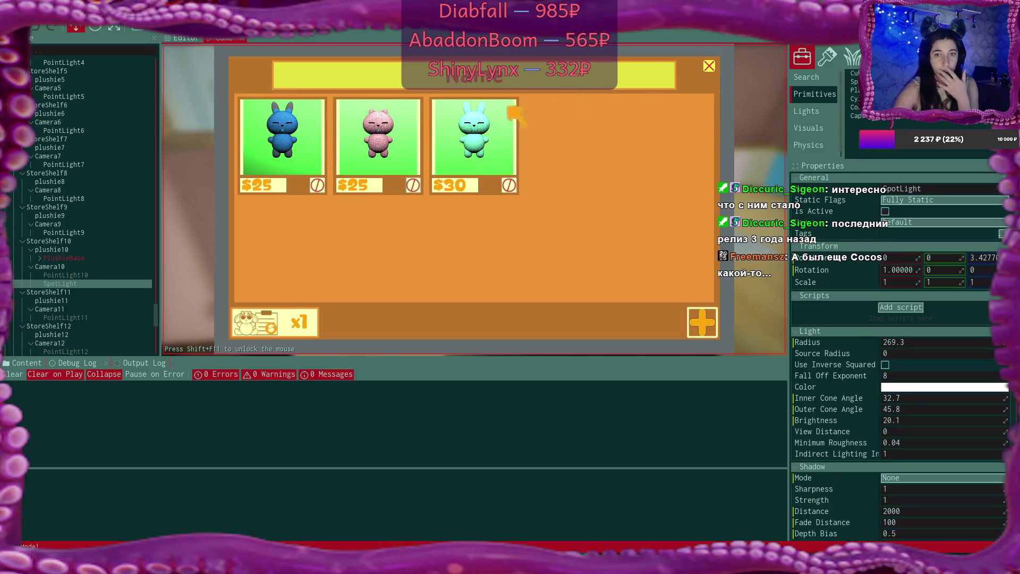
{"action": "left_click", "coordinate": [708, 65]}
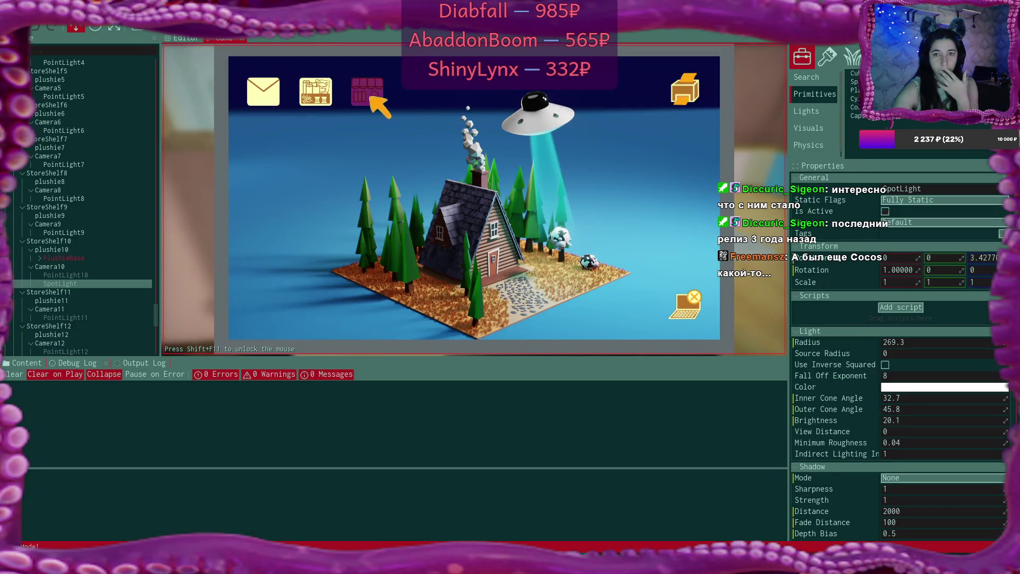
Reopen the shop, zoom around the bunnies in the Editor 3D view, then return to the game's sold plushies
{"action": "left_click", "coordinate": [365, 93]}
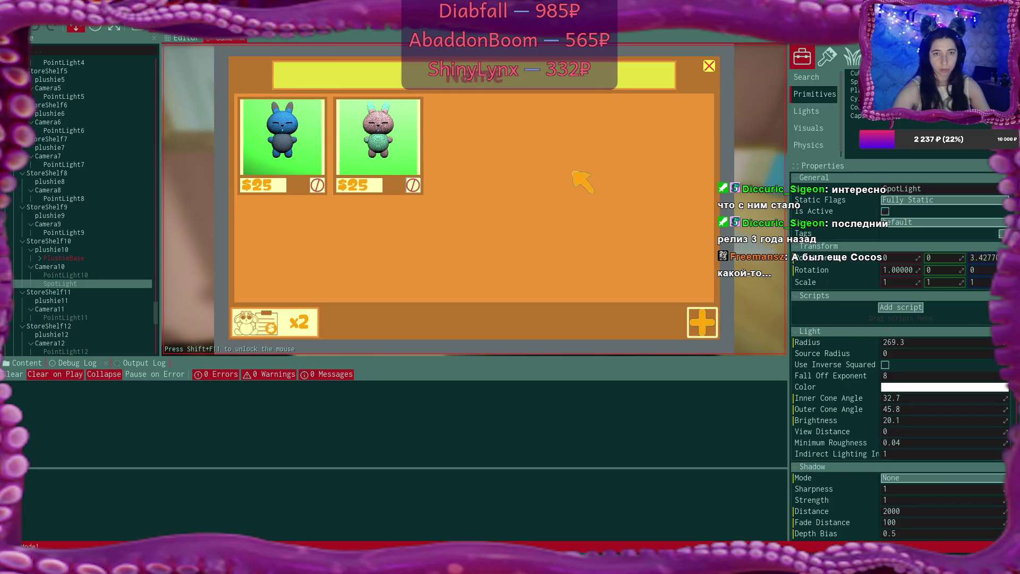
{"action": "key", "text": "shift+F11"}
{"action": "left_click", "coordinate": [171, 37]}
{"action": "scroll", "coordinate": [353, 211], "scroll_direction": "down", "scroll_amount": 5}
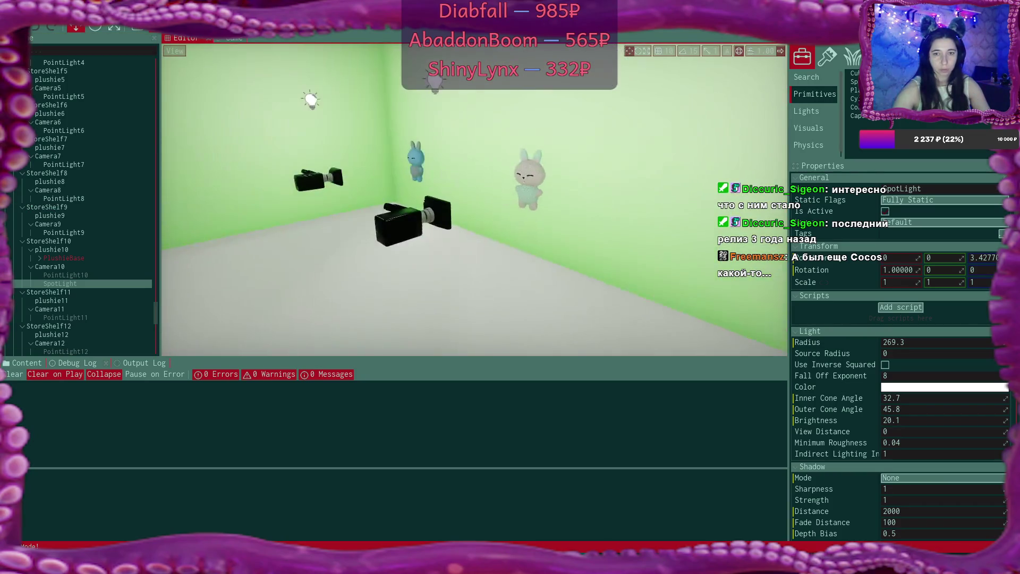
{"action": "scroll", "coordinate": [282, 81], "scroll_direction": "up", "scroll_amount": 5}
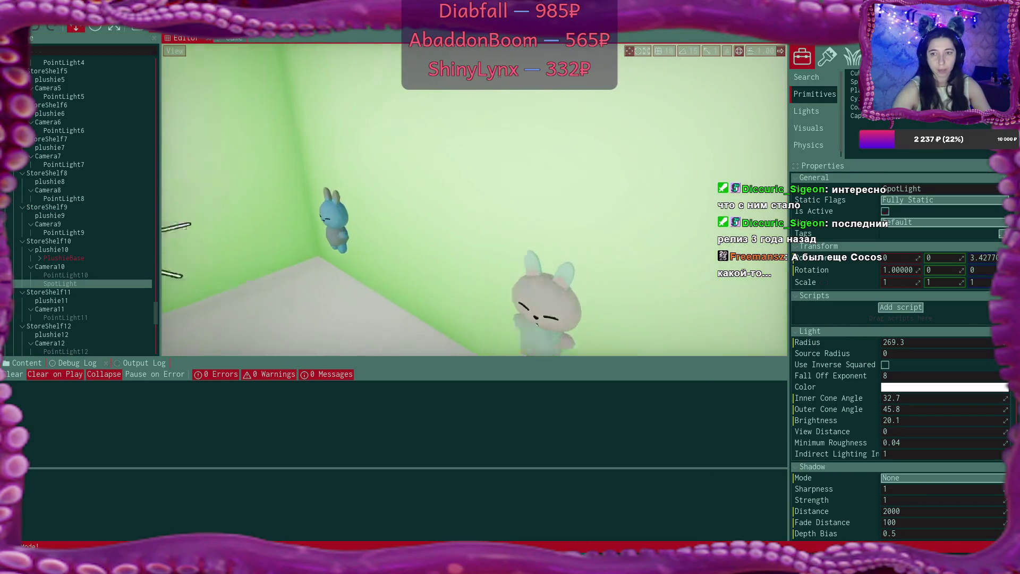
{"action": "scroll", "coordinate": [475, 199], "scroll_direction": "up", "scroll_amount": 5}
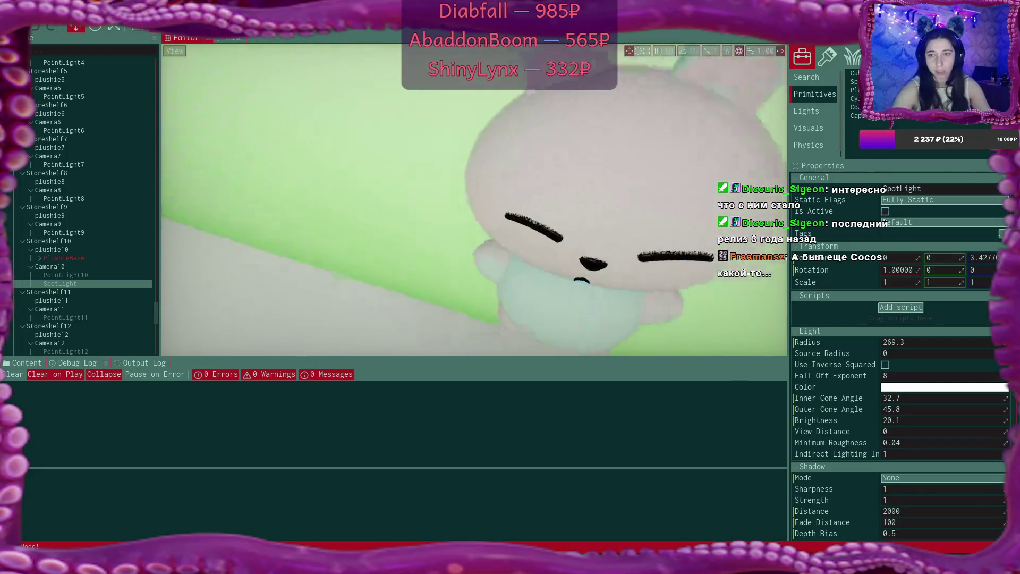
{"action": "scroll", "coordinate": [474, 199], "scroll_direction": "up", "scroll_amount": 5}
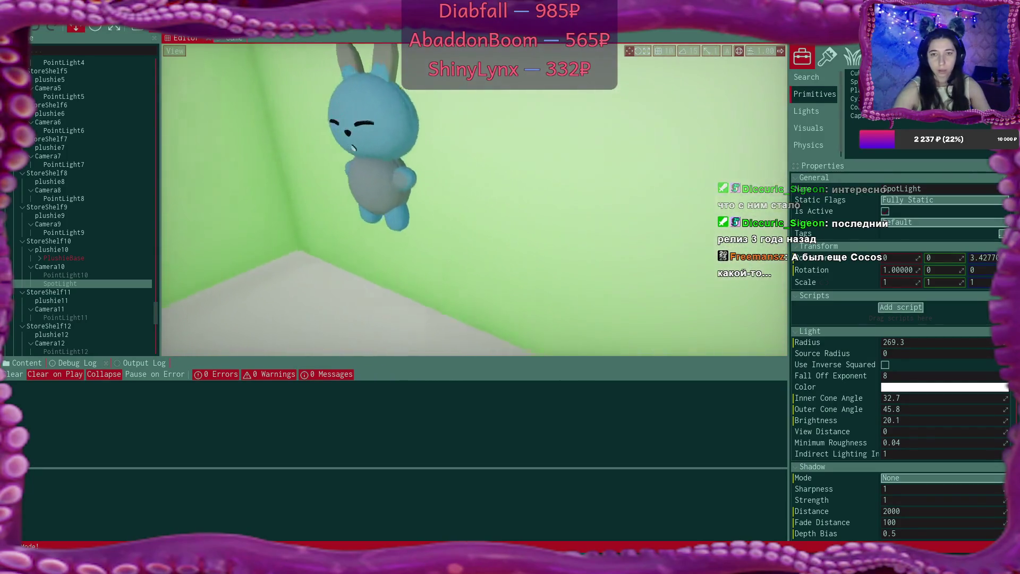
{"action": "scroll", "coordinate": [282, 124], "scroll_direction": "down", "scroll_amount": 5}
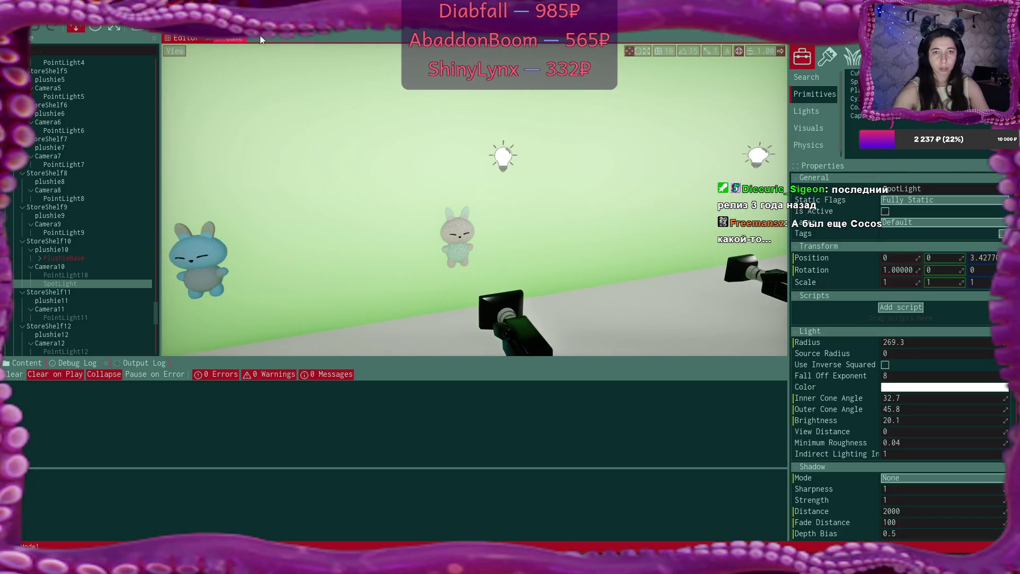
{"action": "left_click", "coordinate": [237, 39]}
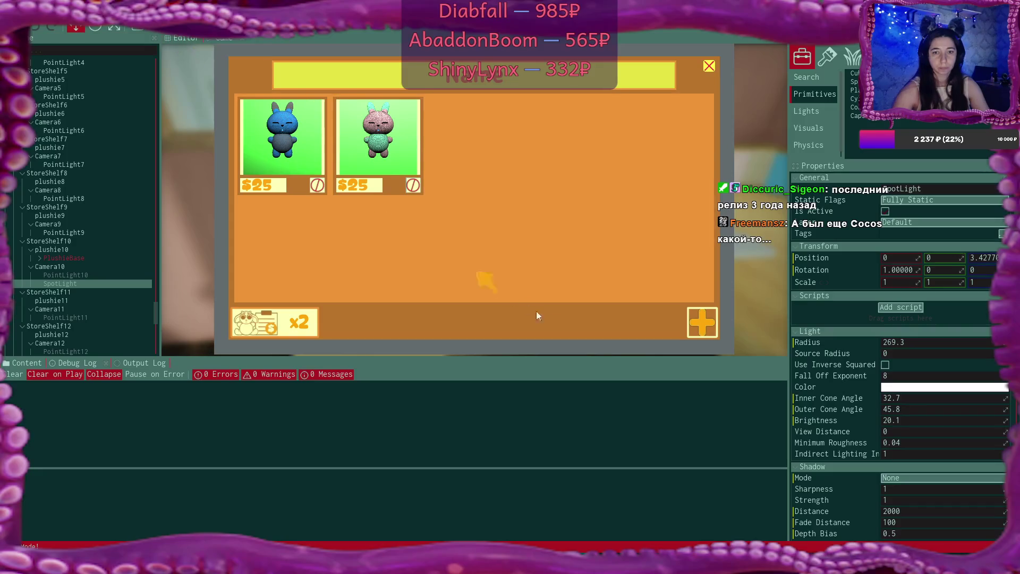
{"action": "left_click", "coordinate": [300, 318]}
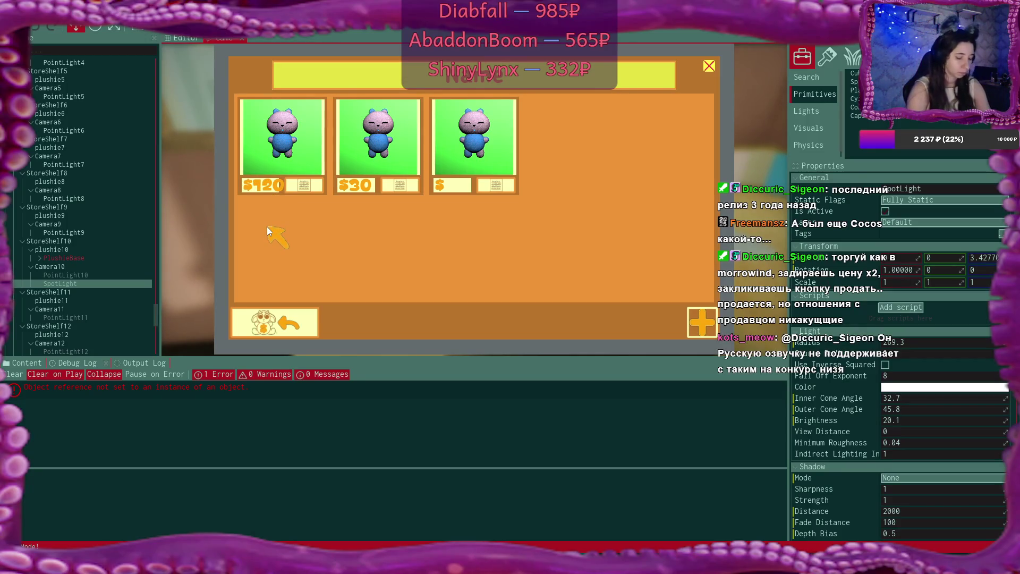
Start a red plushie listing, view the null-reference error's stack trace in the Debug Log, and stop the game
{"action": "left_click", "coordinate": [279, 321]}
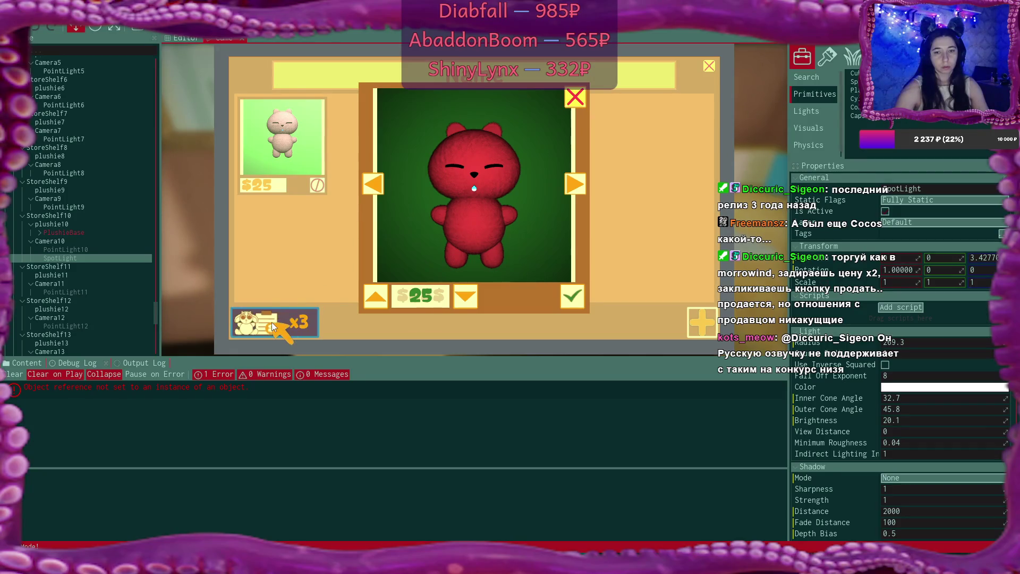
{"action": "left_click", "coordinate": [250, 387]}
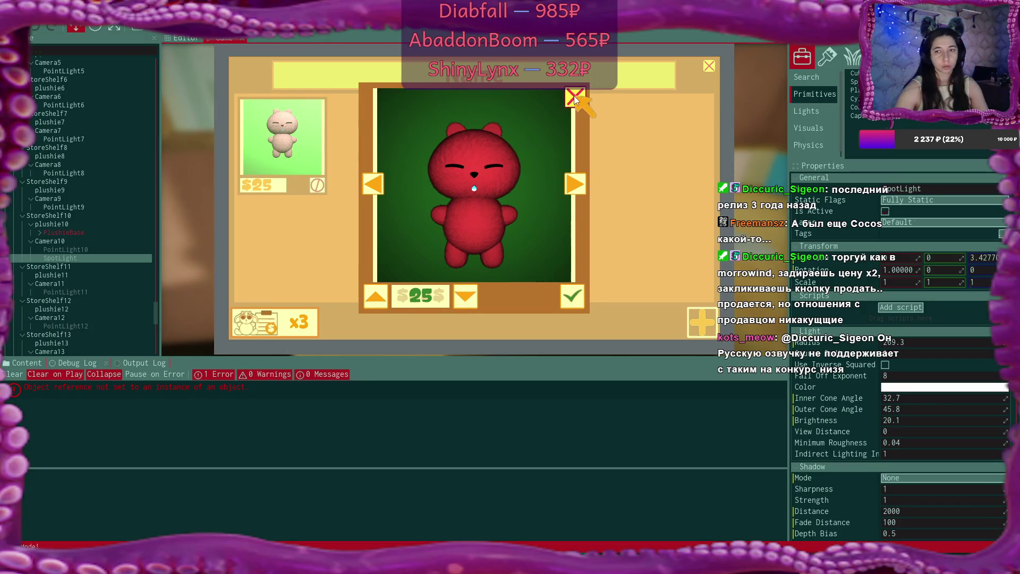
{"action": "left_click", "coordinate": [238, 386]}
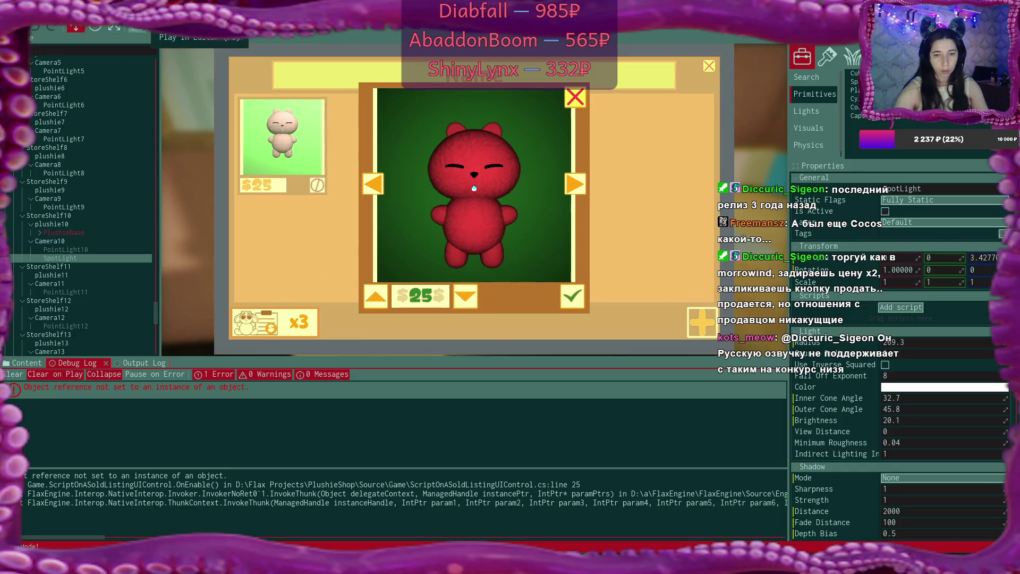
{"action": "left_click", "coordinate": [137, 26]}
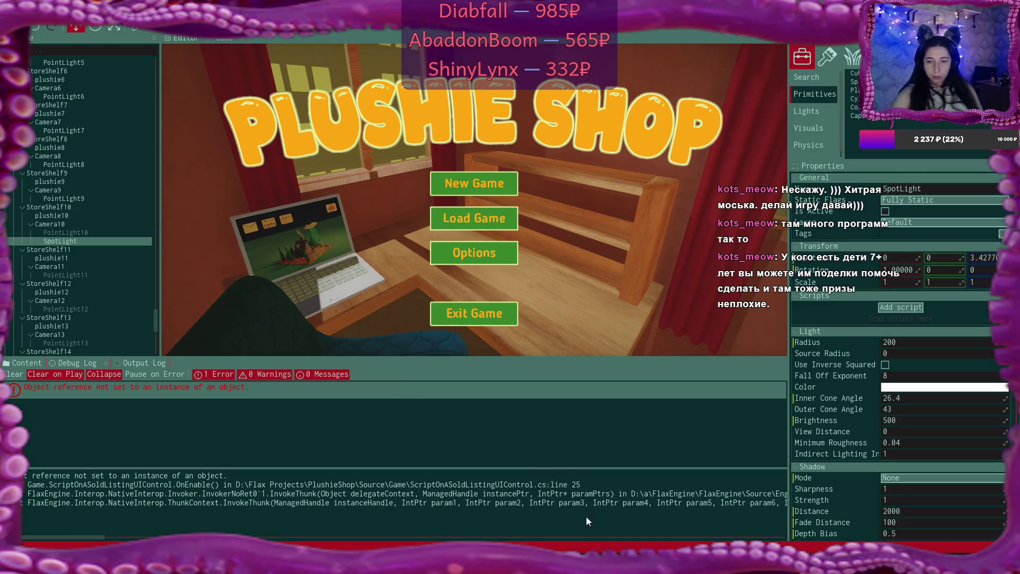
Switch to VS Code showing SoldListingsScript.cs and its CreateListOfPlushiesSold method
{"action": "key", "text": "alt+Tab"}
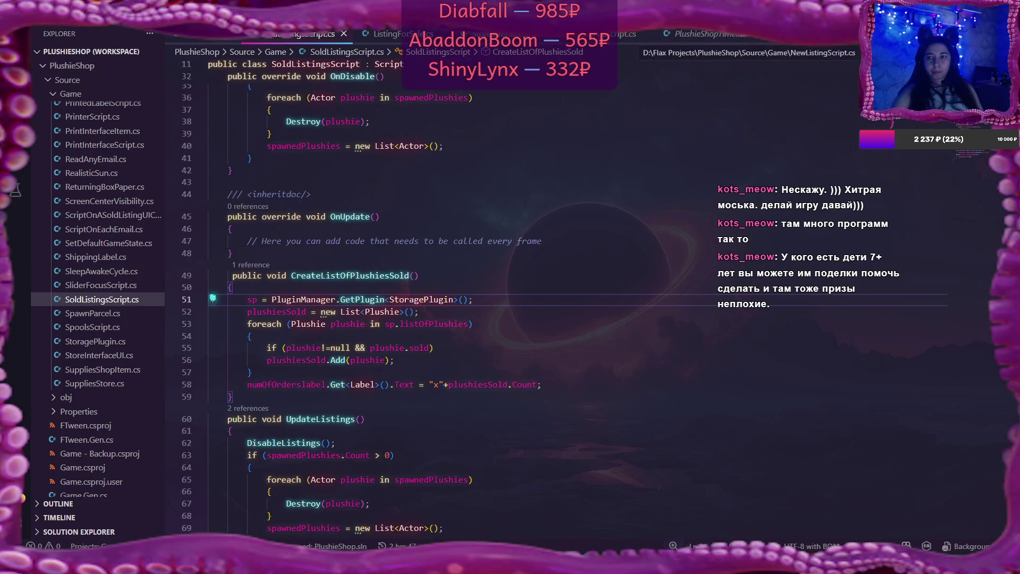
Close the timer script preview and open ScriptOnASoldListingUIControl.cs at line 25's thisSoldPlushie price read
{"action": "left_click", "coordinate": [649, 34]}
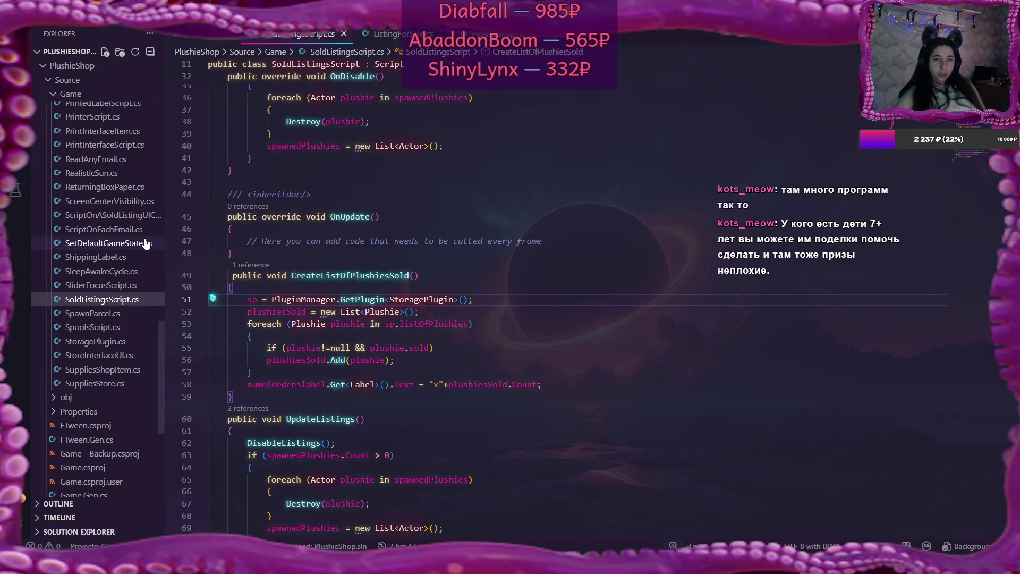
{"action": "left_click", "coordinate": [124, 219]}
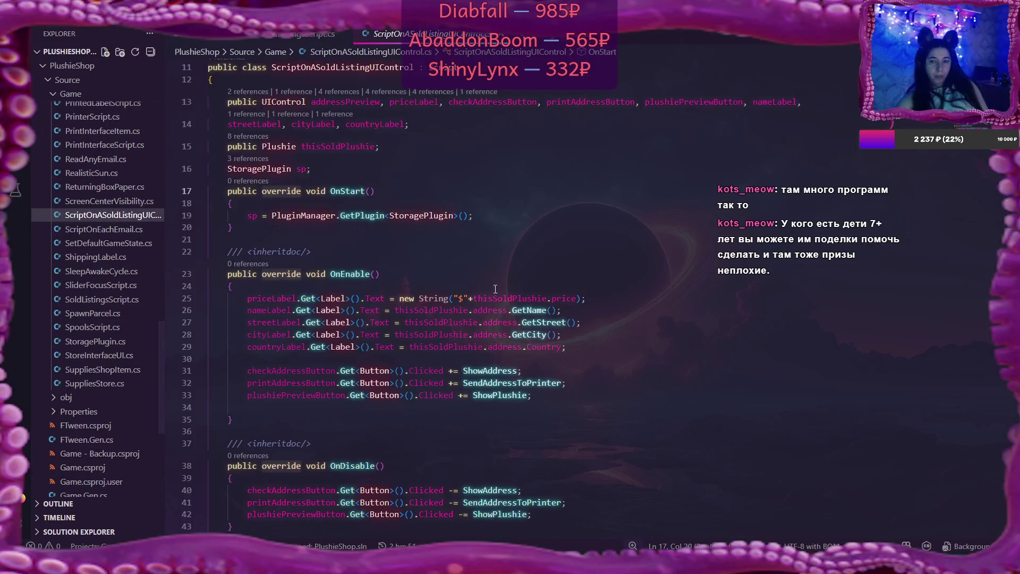
{"action": "left_click", "coordinate": [548, 299]}
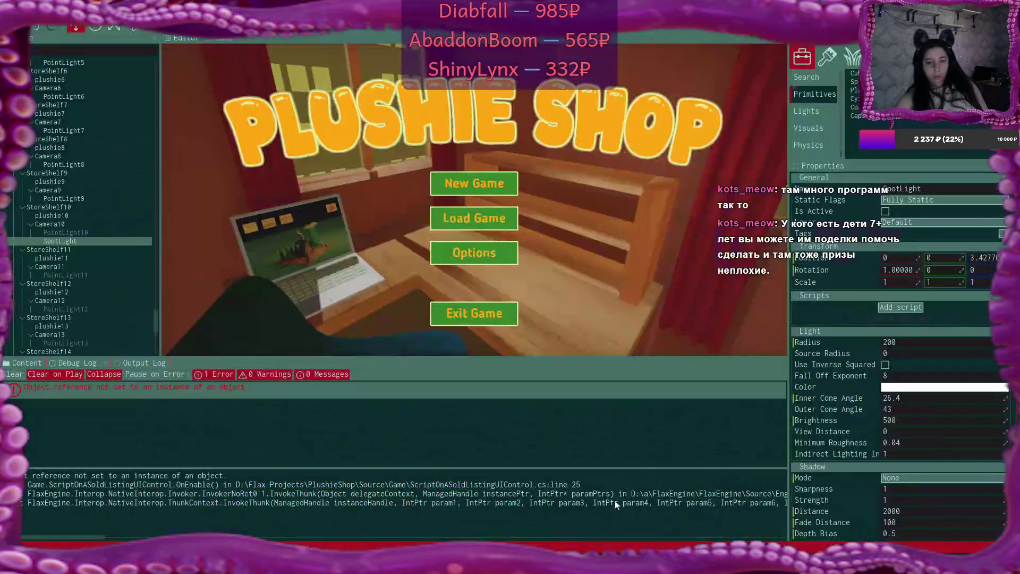
Back in Flax Engine, select SoldListing 8 in the Scene tree to inspect its listing script fields
{"action": "key", "text": "alt+Tab"}
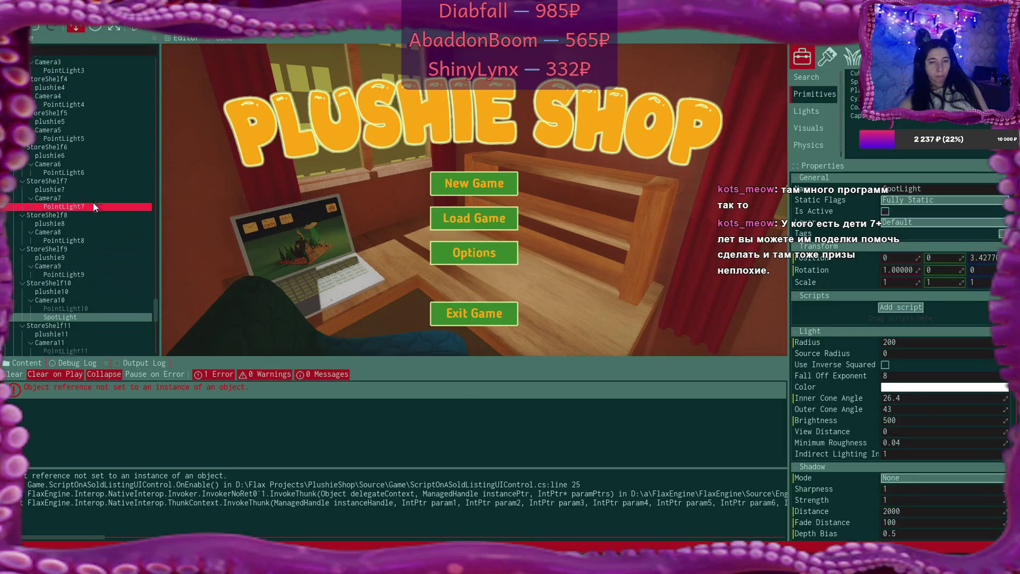
{"action": "scroll", "coordinate": [94, 207], "scroll_direction": "up", "scroll_amount": 10}
{"action": "scroll", "coordinate": [94, 207], "scroll_direction": "down", "scroll_amount": 10}
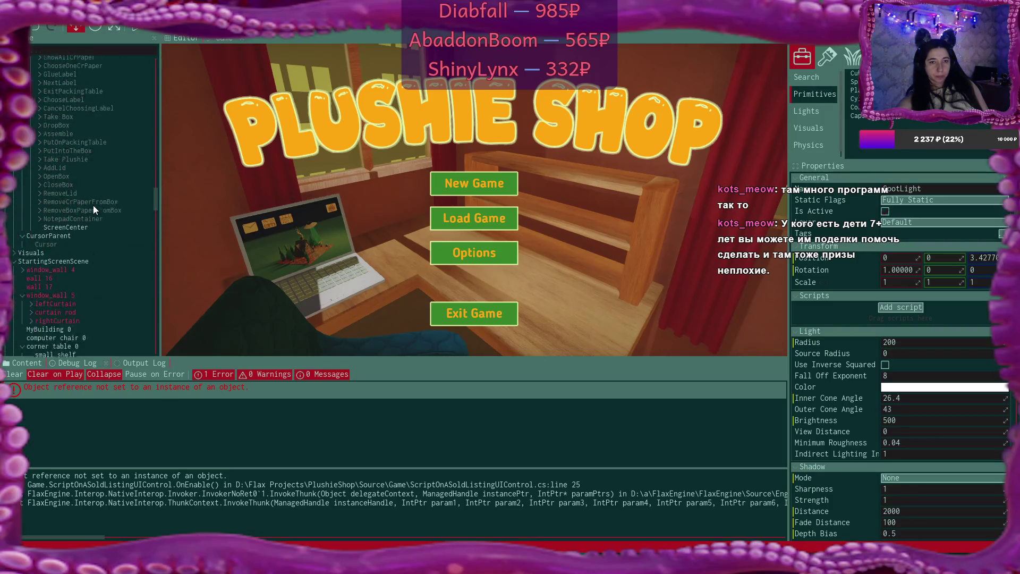
{"action": "left_click", "coordinate": [123, 305]}
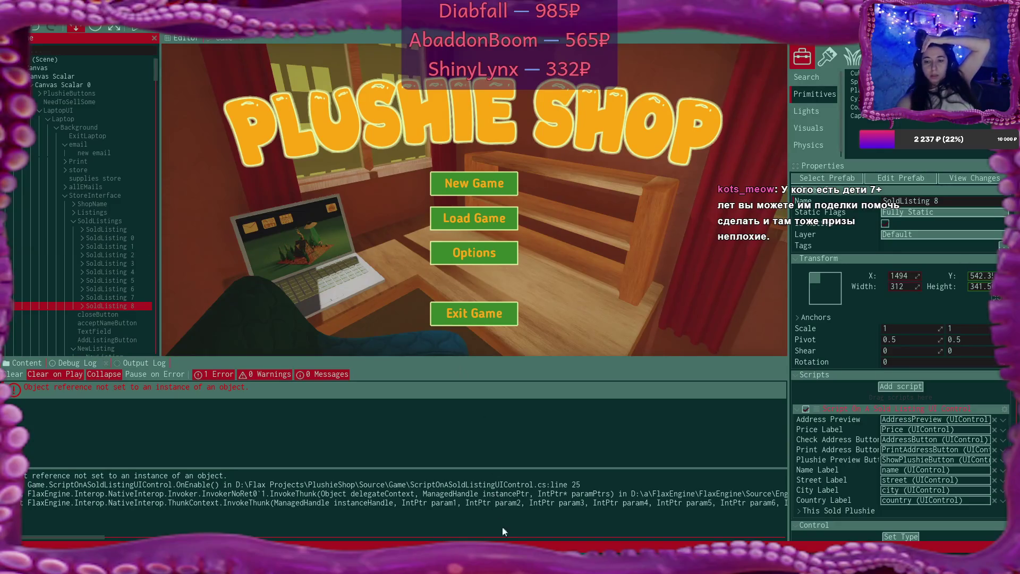
{"action": "mouse_move", "coordinate": [532, 564]}
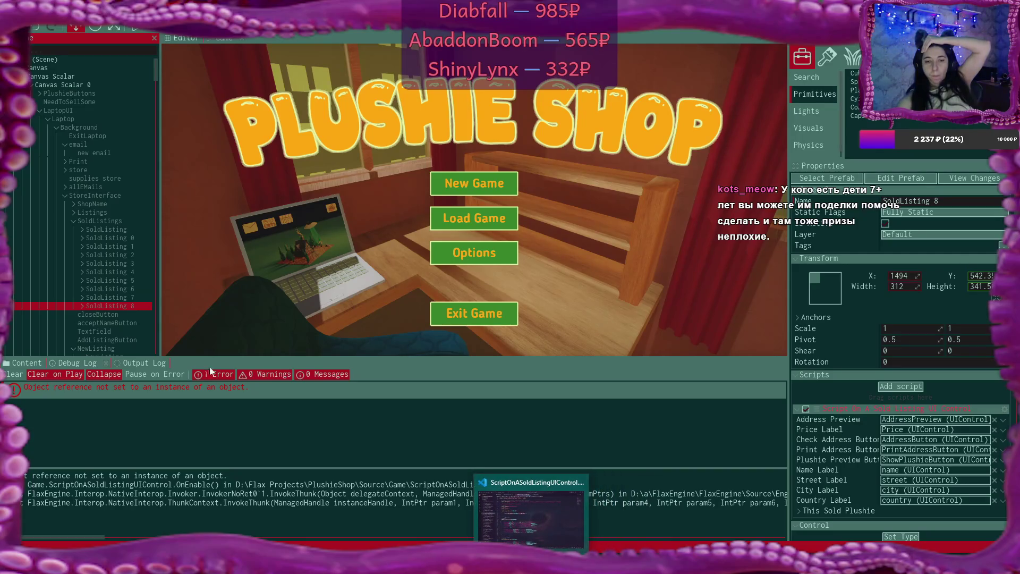
Show the full Output Log and scroll through the null-reference exception and play-mode entries
{"action": "left_click", "coordinate": [143, 360]}
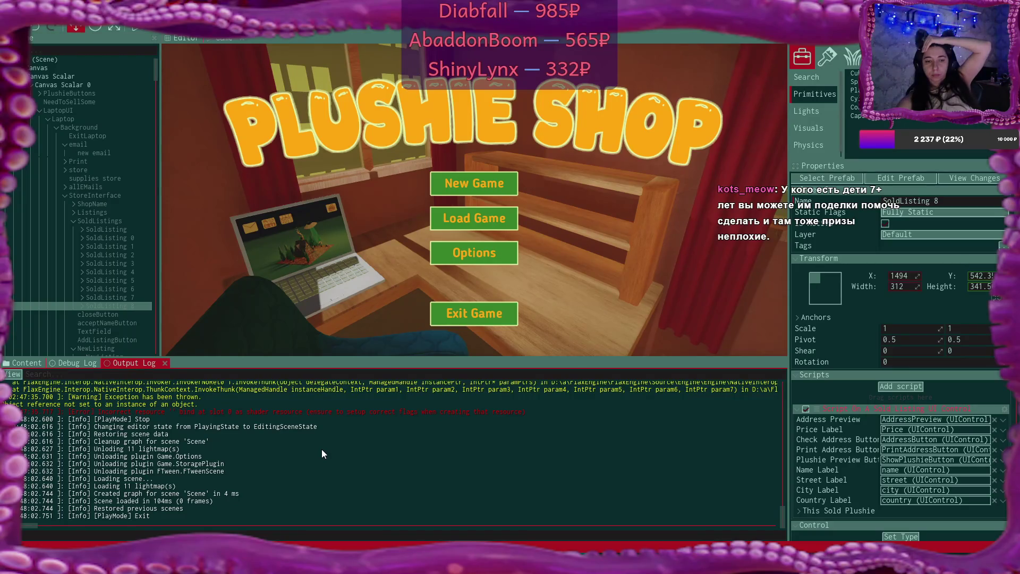
{"action": "scroll", "coordinate": [322, 453], "scroll_direction": "up", "scroll_amount": 1}
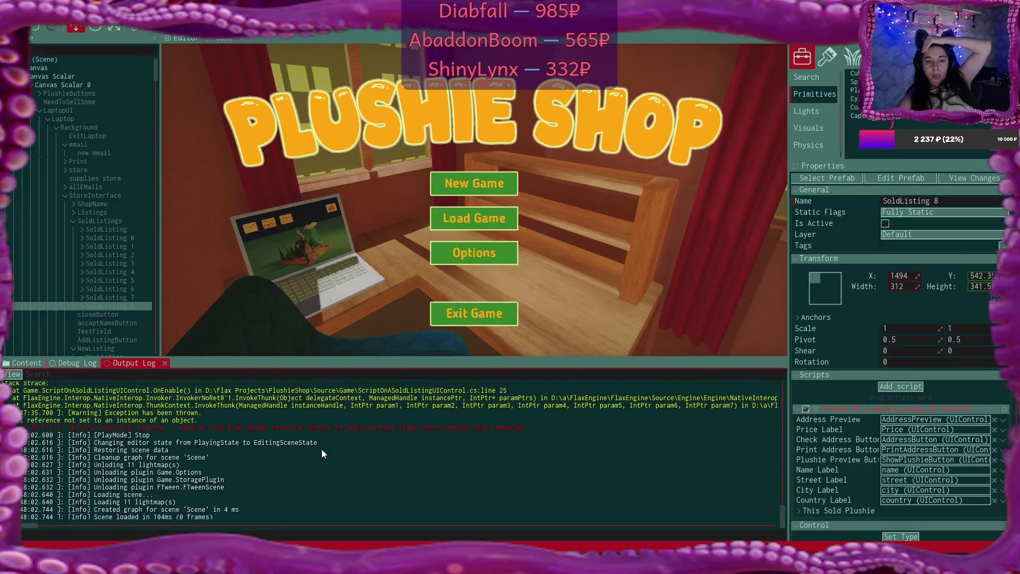
{"action": "scroll", "coordinate": [322, 453], "scroll_direction": "up", "scroll_amount": 1}
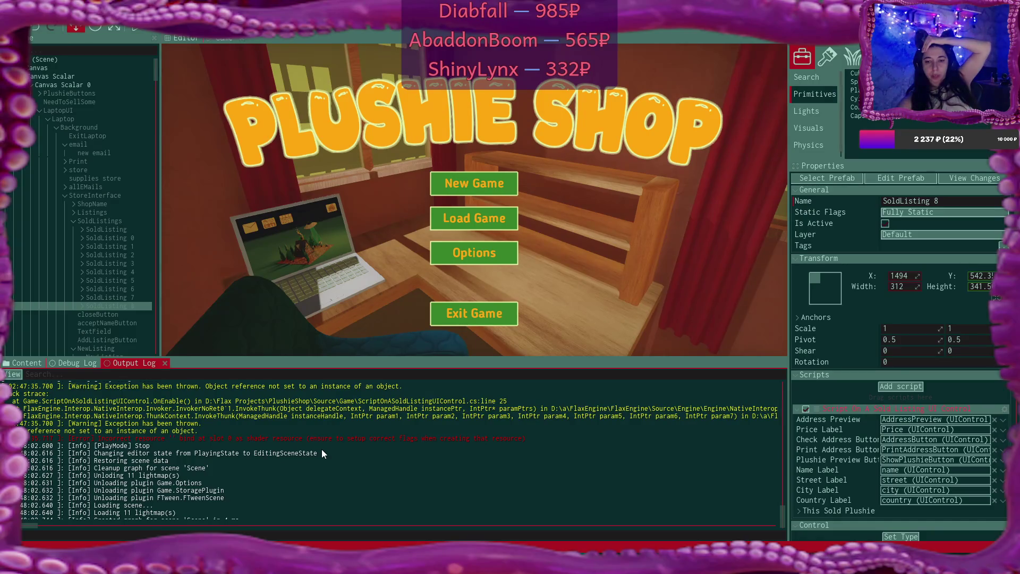
{"action": "scroll", "coordinate": [321, 449], "scroll_direction": "up", "scroll_amount": 1}
{"action": "scroll", "coordinate": [321, 448], "scroll_direction": "up", "scroll_amount": 1}
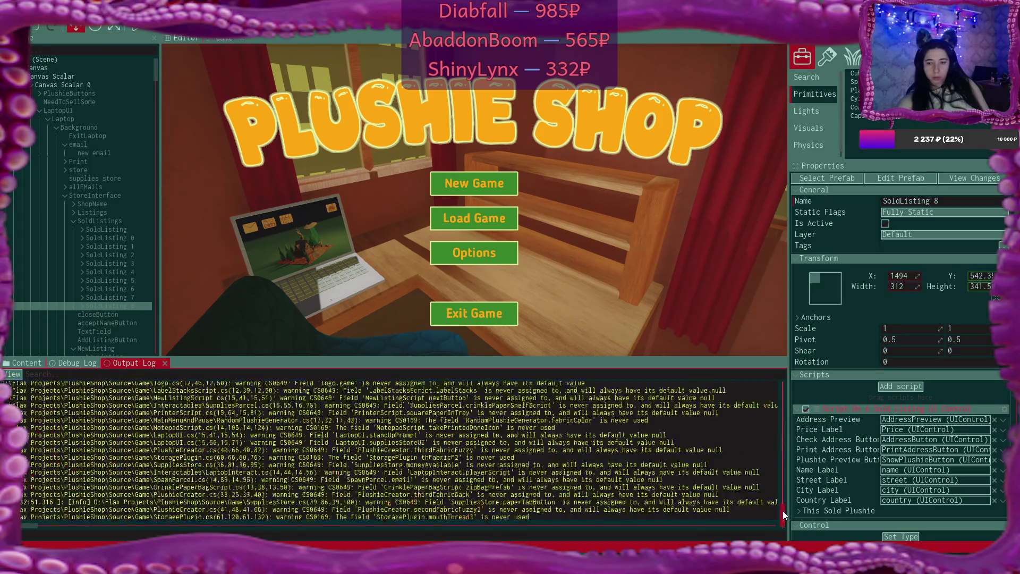
{"action": "scroll", "coordinate": [527, 445], "scroll_direction": "up", "scroll_amount": 5}
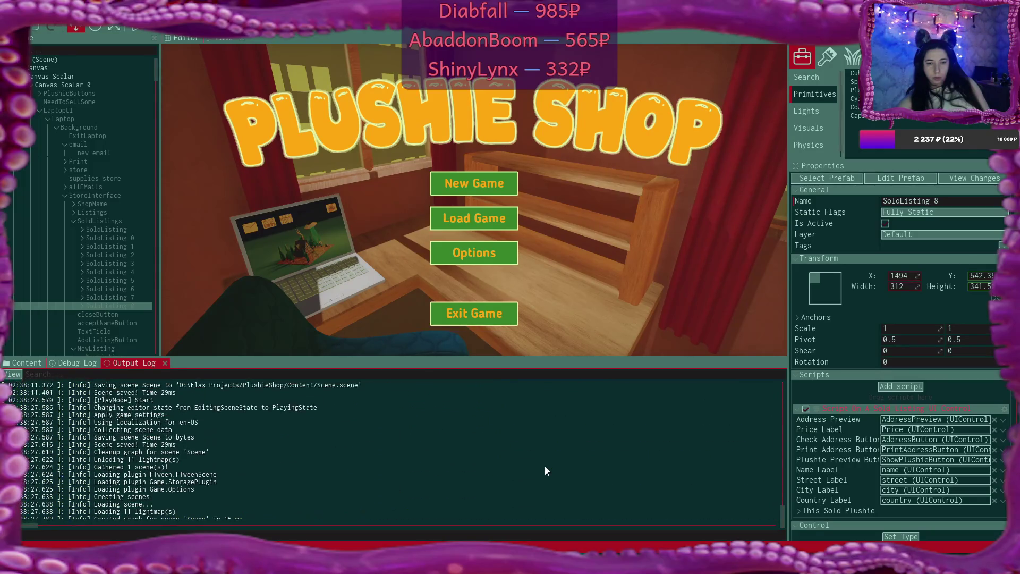
{"action": "scroll", "coordinate": [544, 466], "scroll_direction": "down", "scroll_amount": 10}
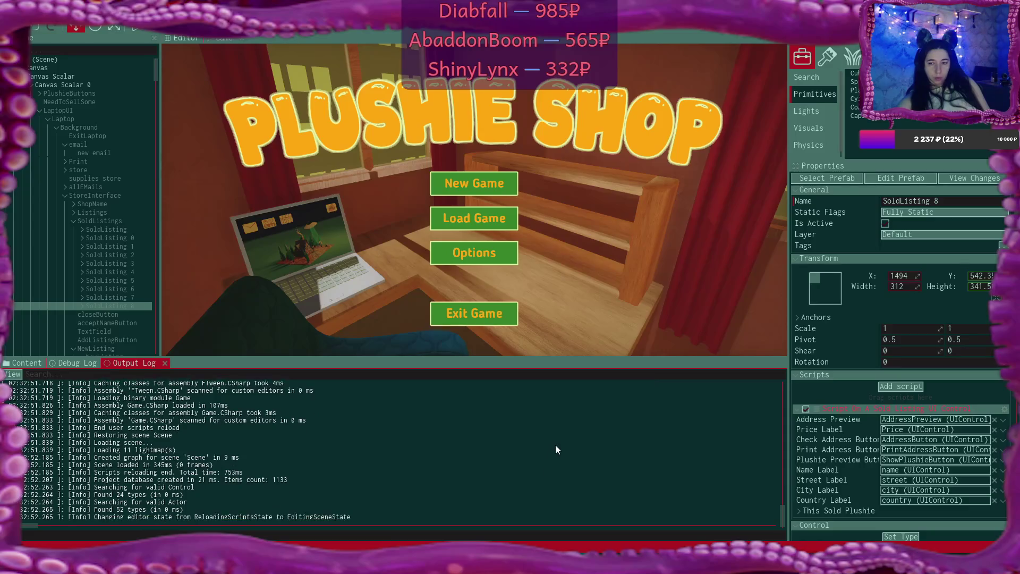
{"action": "scroll", "coordinate": [559, 438], "scroll_direction": "down", "scroll_amount": 6}
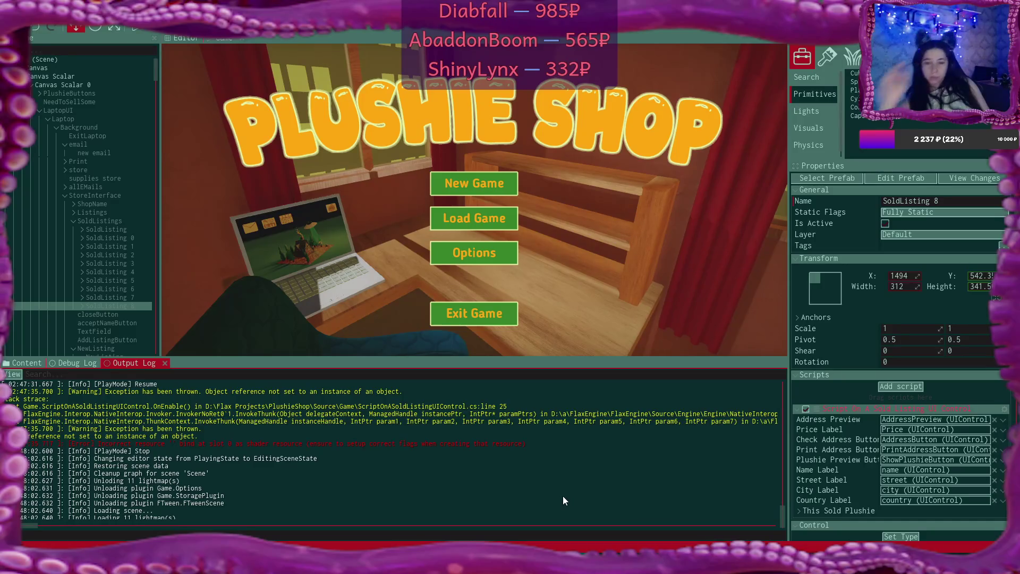
{"action": "key", "text": "alt+Tab"}
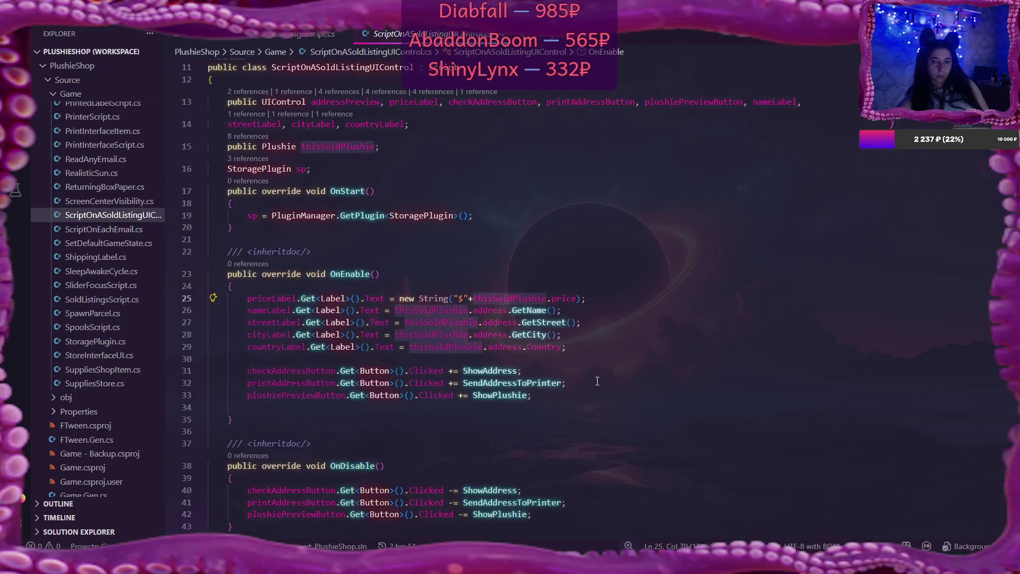
{"action": "scroll", "coordinate": [598, 381], "scroll_direction": "up", "scroll_amount": 2}
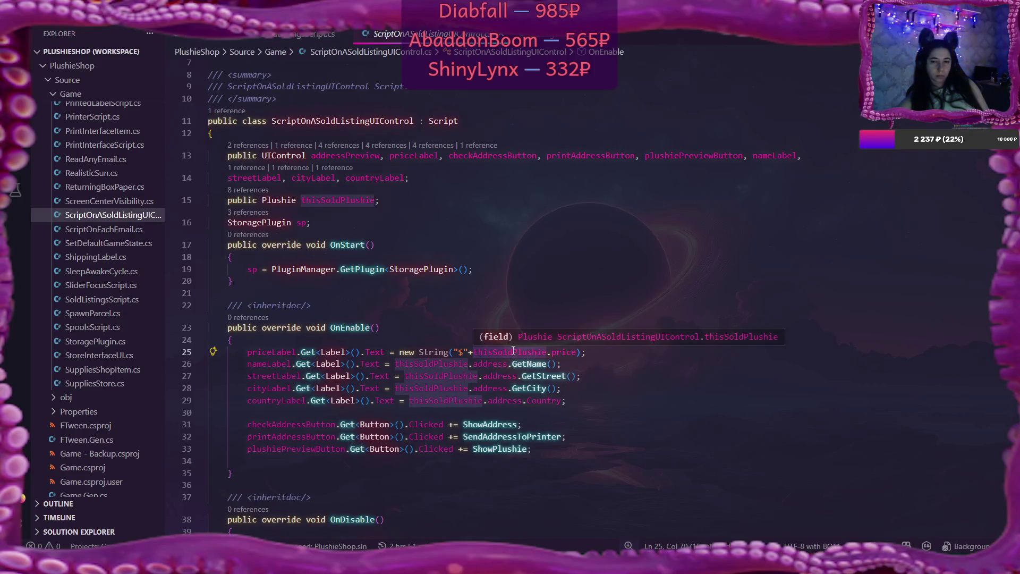
{"action": "key", "text": "ctrl+Right"}
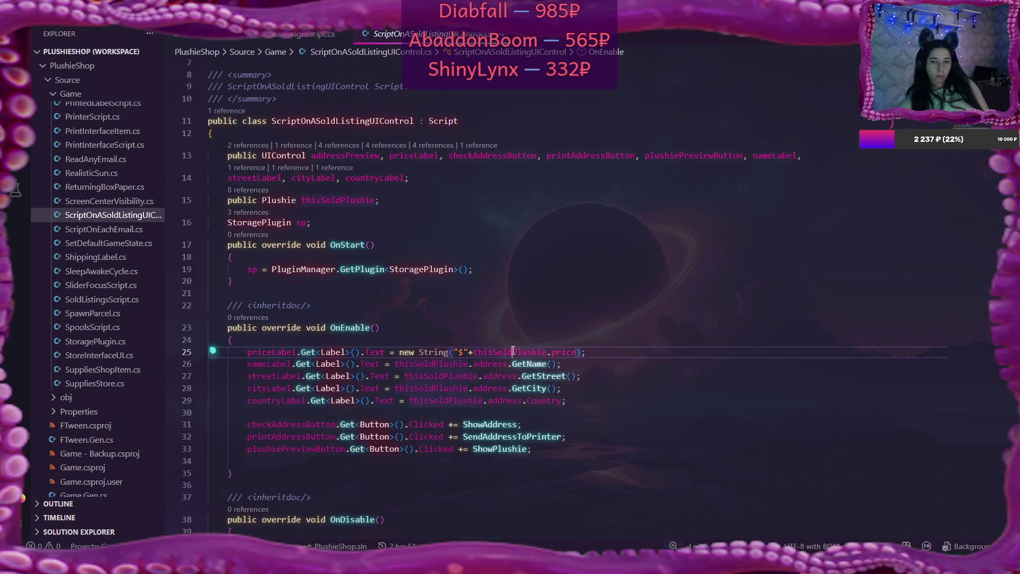
{"action": "key", "text": "ctrl+Right"}
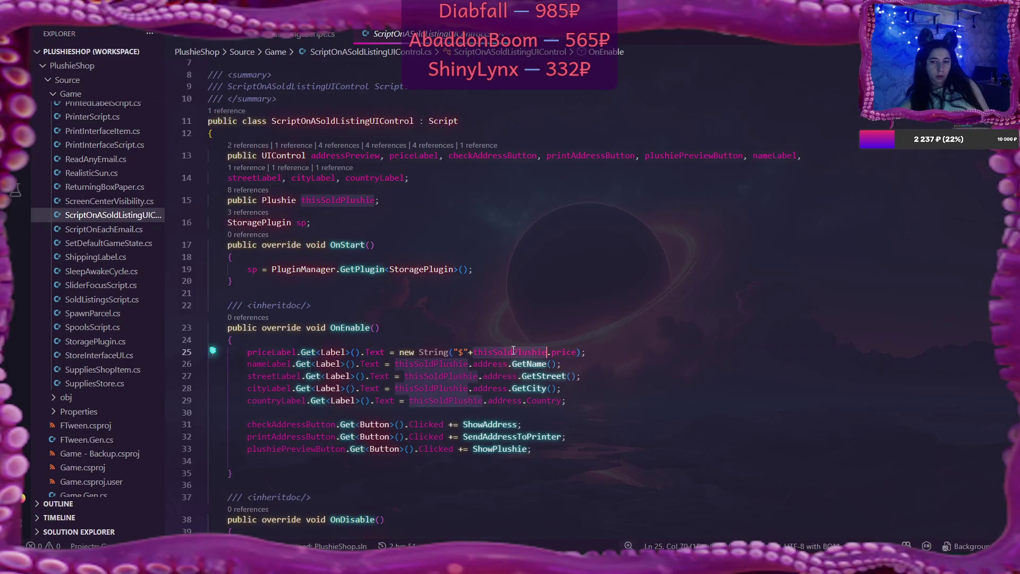
{"action": "left_click", "coordinate": [292, 338]}
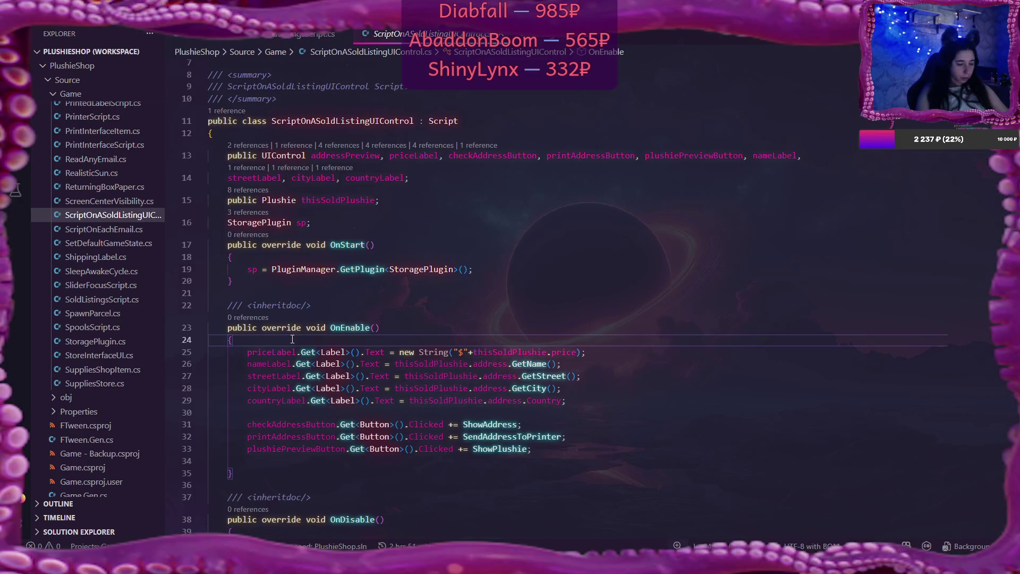
{"action": "key", "text": "Return"}
Wrap OnEnable's label assignments in an if (thisSoldPlushie != null) block with opening and closing braces
{"action": "type", "text": "if ("}
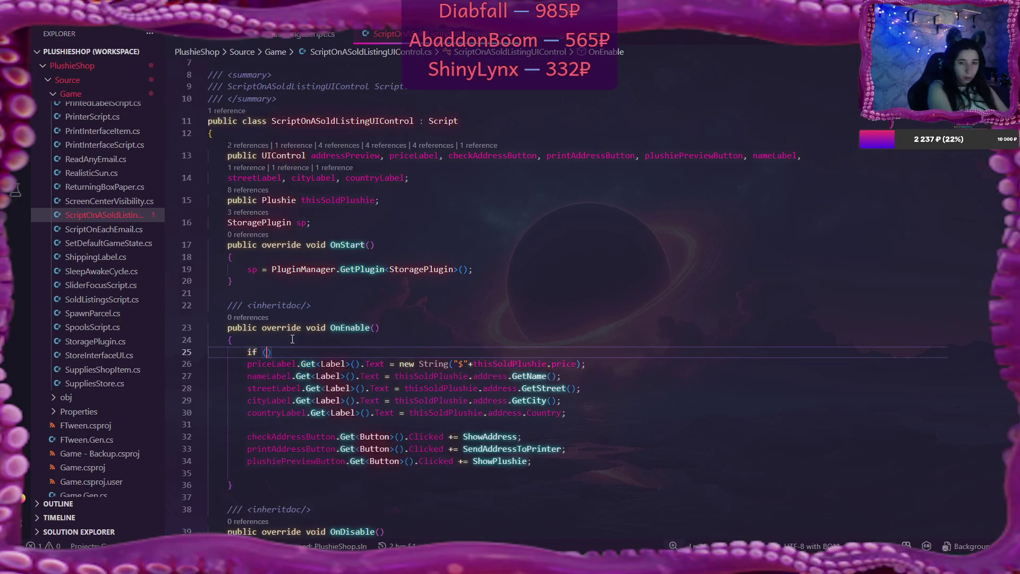
{"action": "type", "text": "thisSoldPlushie"}
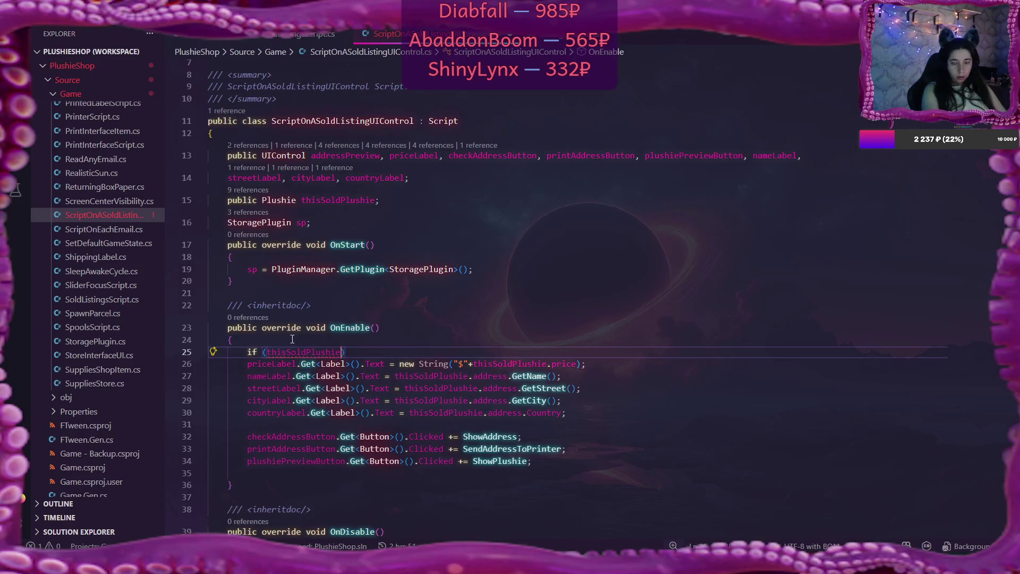
{"action": "type", "text": " 1="}
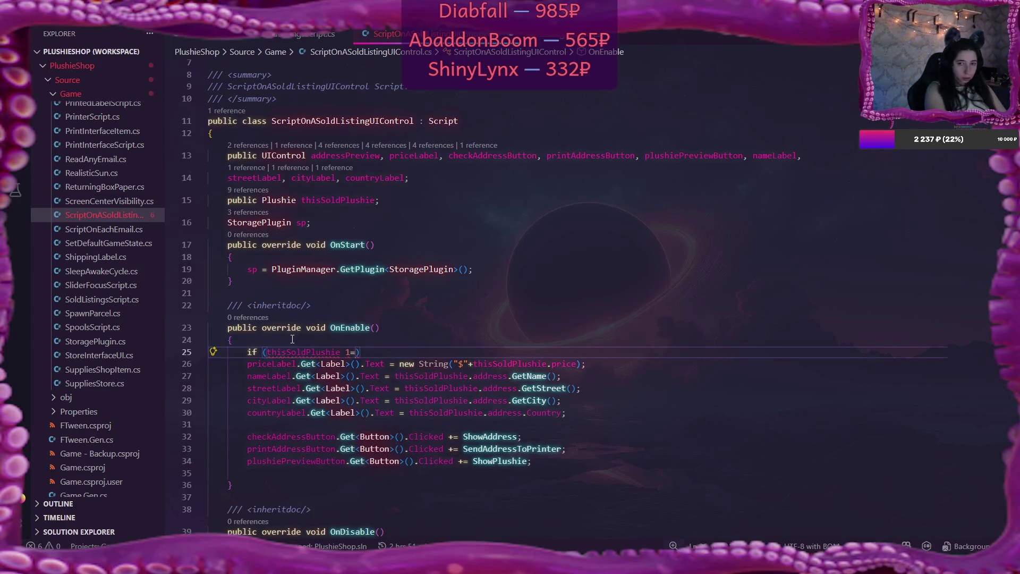
{"action": "key", "text": "BackSpace"}
{"action": "key", "text": "BackSpace"}
{"action": "type", "text": "!= n"}
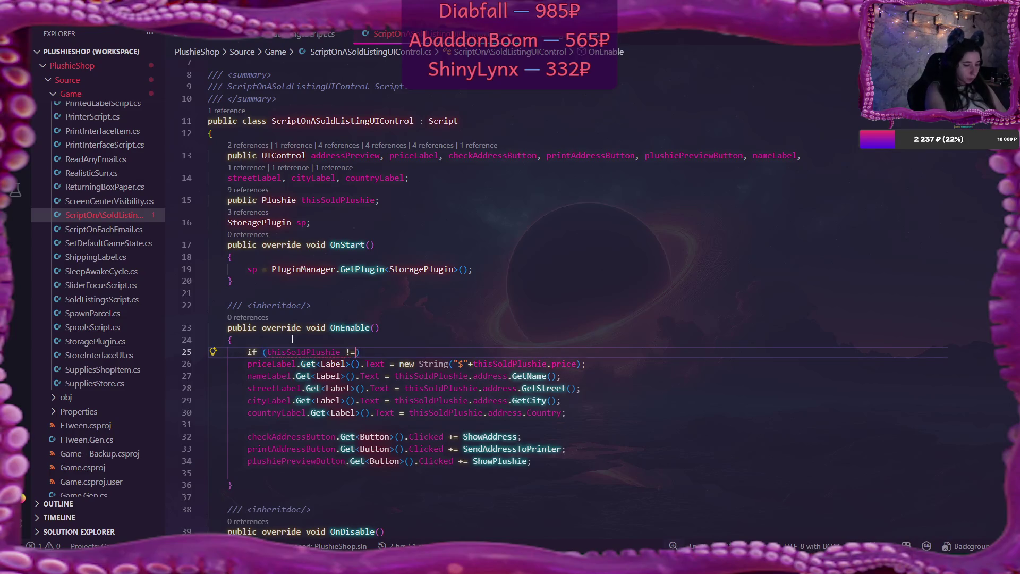
{"action": "type", "text": "ull"}
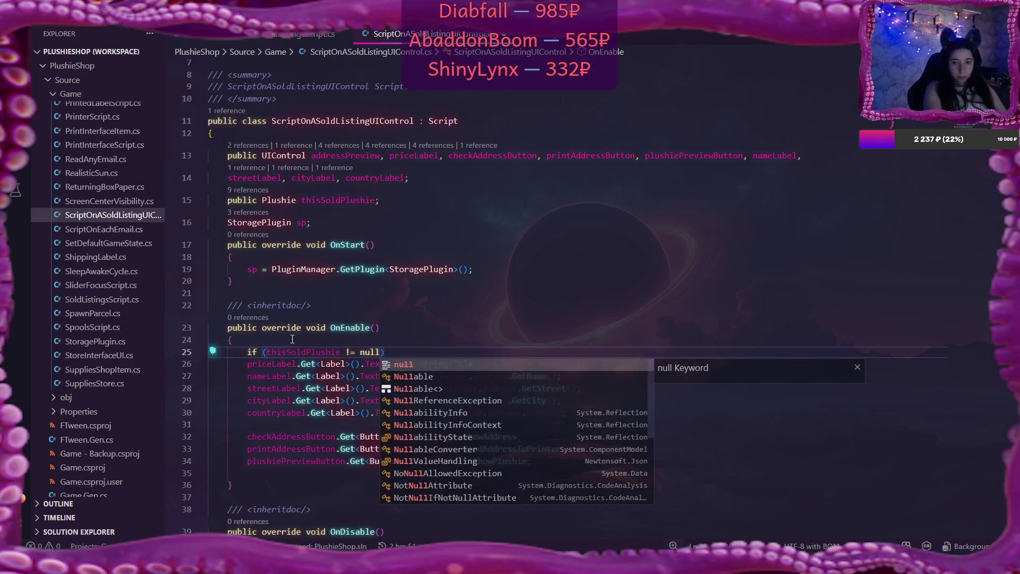
{"action": "type", "text": ")"}
{"action": "key", "text": "Return"}
{"action": "type", "text": "{"}
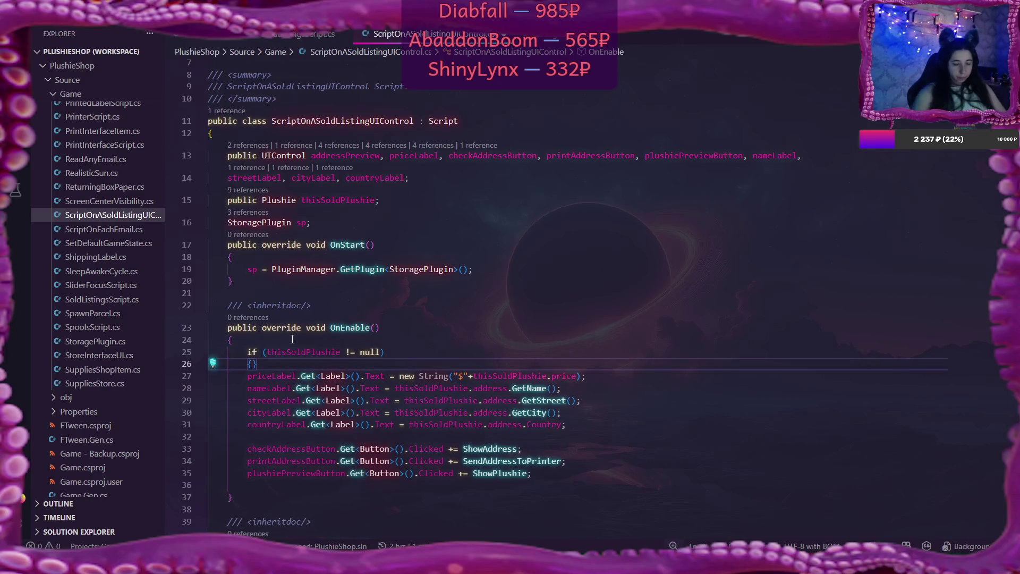
{"action": "key", "text": "Delete"}
{"action": "left_click", "coordinate": [574, 473]}
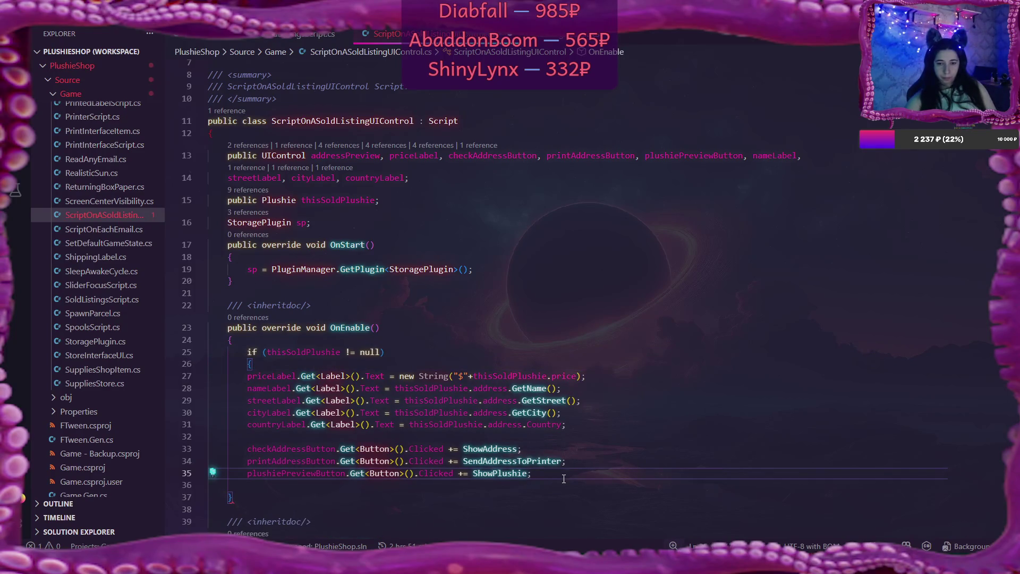
{"action": "left_click", "coordinate": [580, 425]}
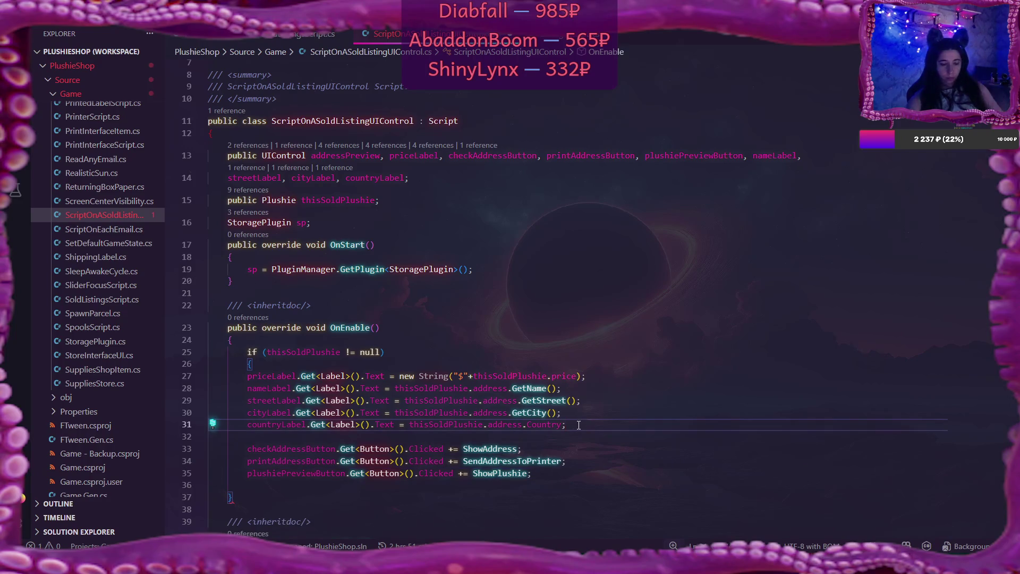
{"action": "key", "text": "Return"}
{"action": "type", "text": "}"}
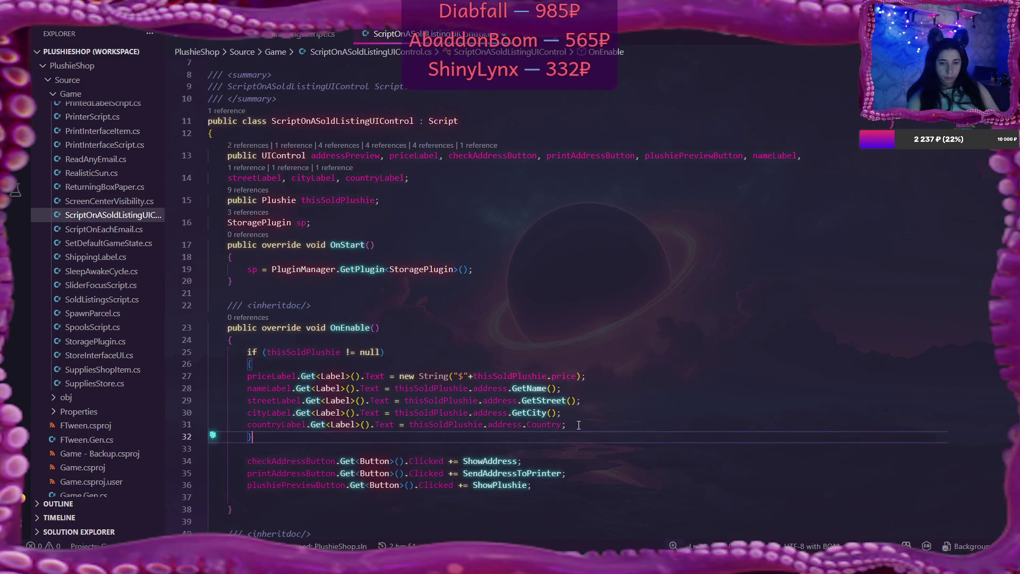
{"action": "key", "text": "Return"}
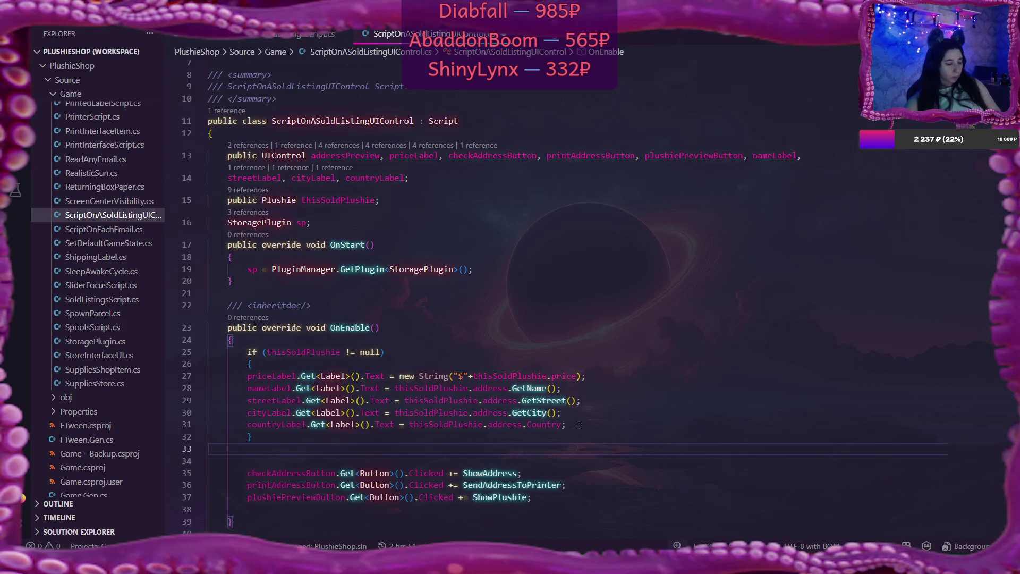
{"action": "key", "text": "BackSpace"}
Indent the priceLabel, streetLabel, cityLabel and countryLabel lines inside the if block
{"action": "left_click", "coordinate": [247, 376]}
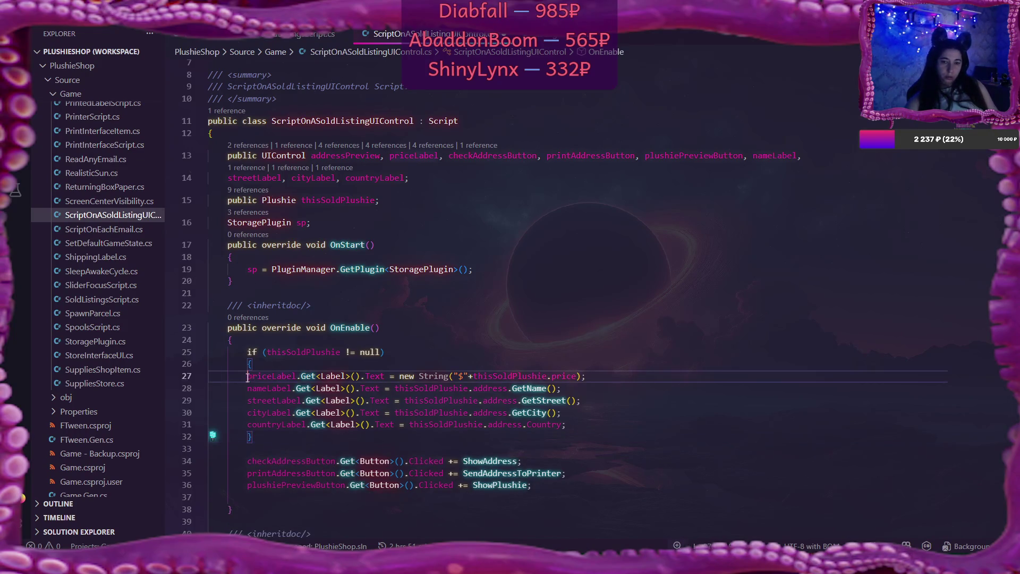
{"action": "key", "text": "Tab"}
{"action": "left_click", "coordinate": [247, 388]}
{"action": "key", "text": "Tab"}
{"action": "left_click", "coordinate": [247, 400]}
{"action": "key", "text": "Tab"}
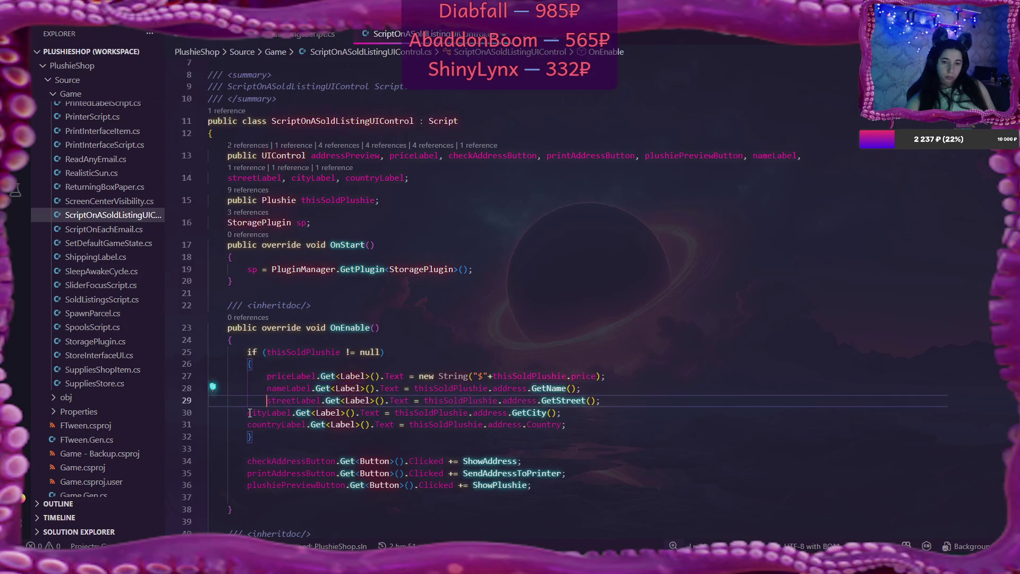
{"action": "left_click", "coordinate": [249, 413]}
{"action": "key", "text": "Tab"}
{"action": "left_click", "coordinate": [247, 424]}
{"action": "key", "text": "Tab"}
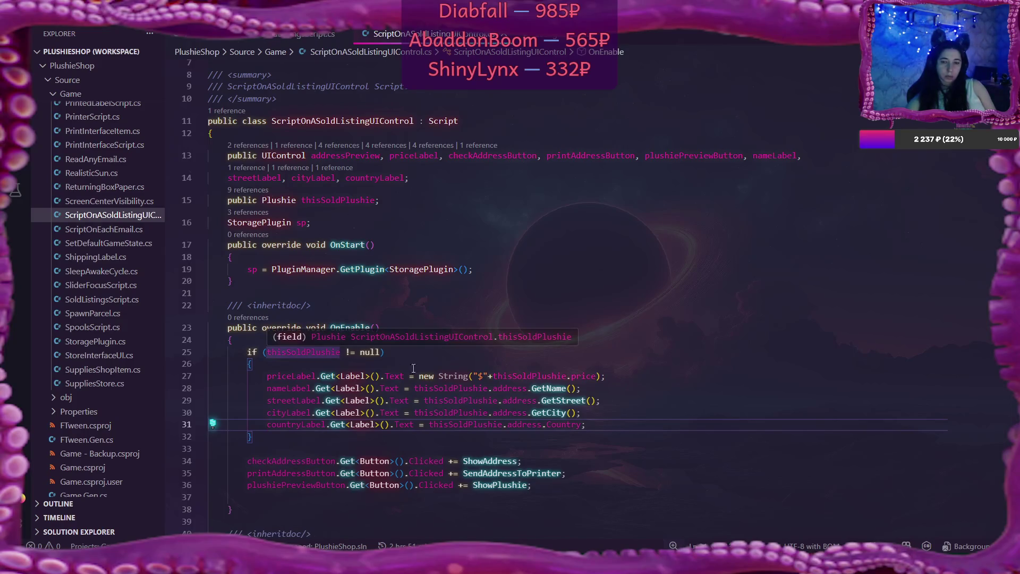
{"action": "key", "text": "alt+Tab"}
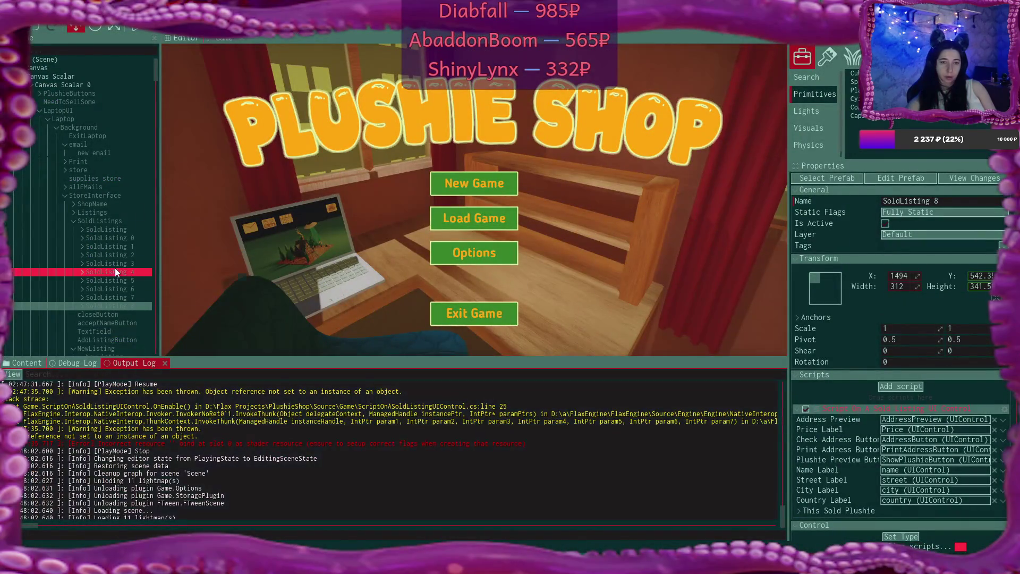
Switch to the scene view, fly to the store-room floor corner and select the spotlight
{"action": "left_click_drag", "start_coordinate": [156, 65], "coordinate": [151, 202]}
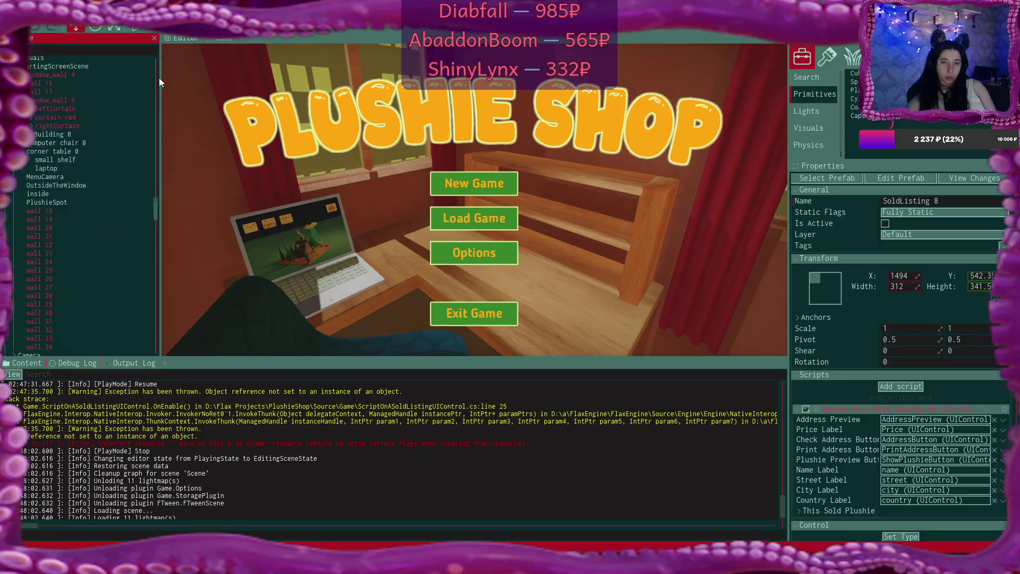
{"action": "left_click", "coordinate": [187, 40]}
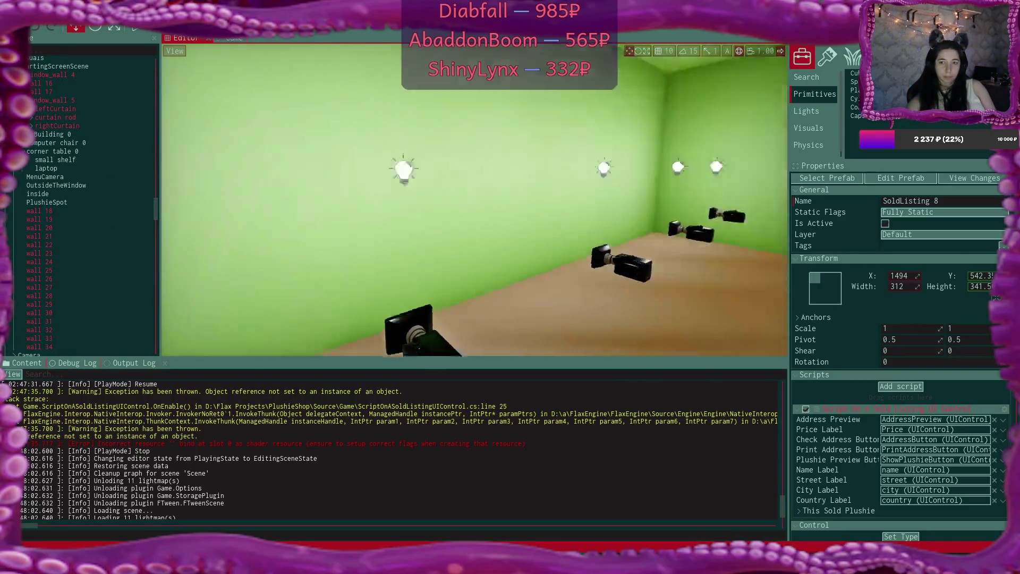
{"action": "mouse_move", "coordinate": [504, 160]}
{"action": "left_mouse_down"}
{"action": "mouse_move", "coordinate": [554, 55]}
{"action": "mouse_move", "coordinate": [608, 75]}
{"action": "left_mouse_up"}
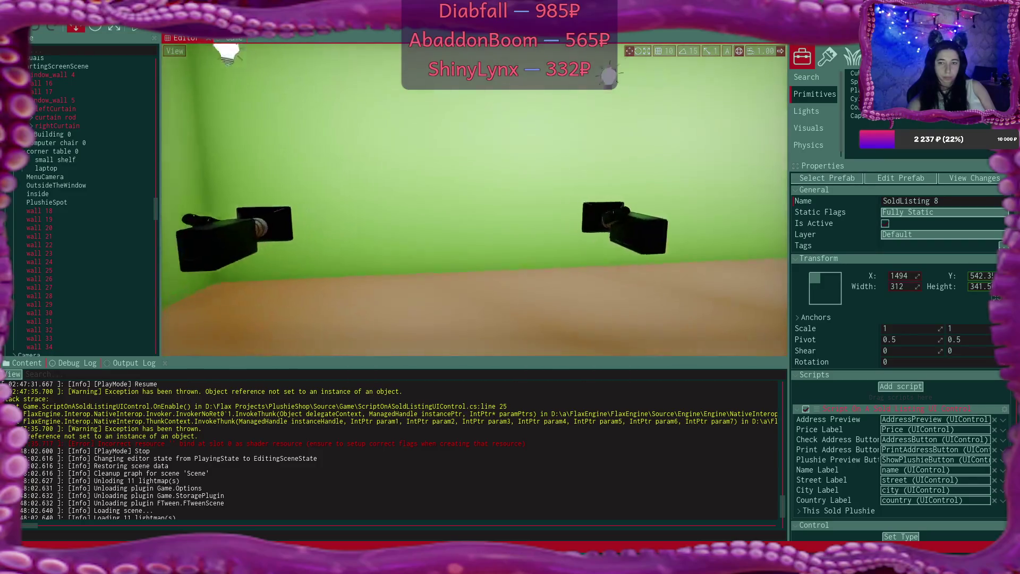
{"action": "scroll", "coordinate": [474, 200], "scroll_direction": "down", "scroll_amount": 5}
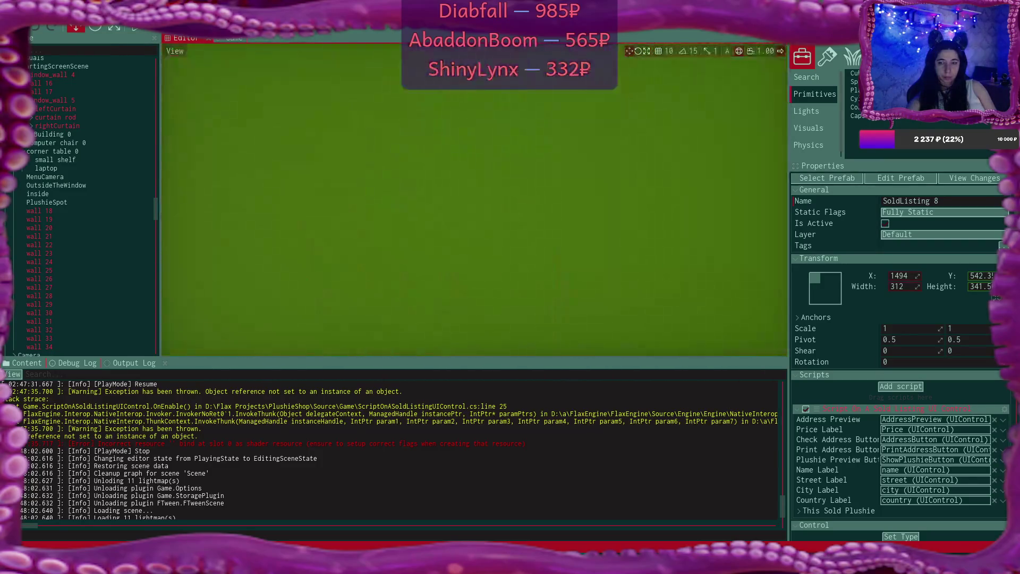
{"action": "scroll", "coordinate": [475, 200], "scroll_direction": "up", "scroll_amount": 5}
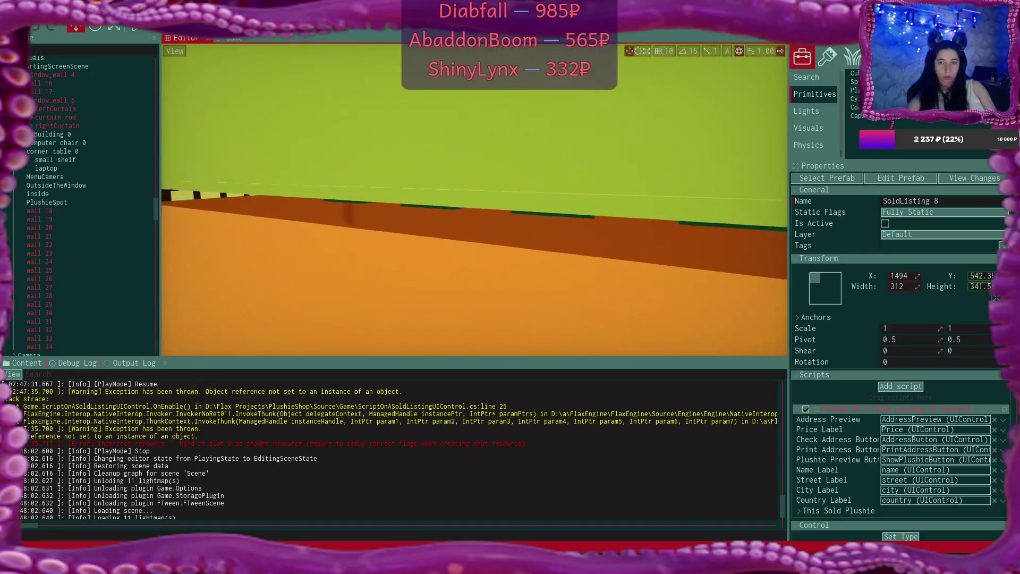
{"action": "scroll", "coordinate": [474, 200], "scroll_direction": "up", "scroll_amount": 6}
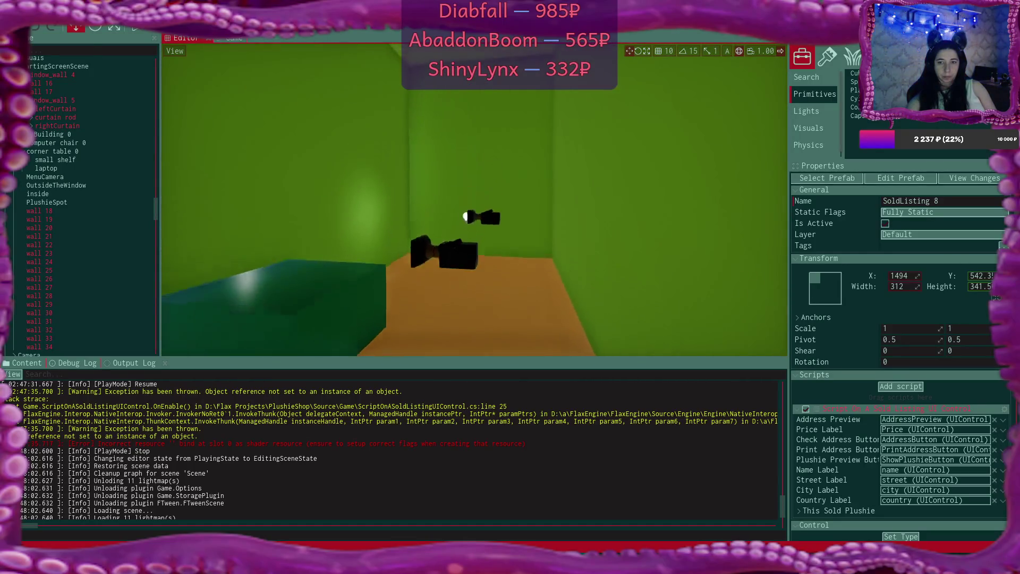
{"action": "scroll", "coordinate": [474, 199], "scroll_direction": "down", "scroll_amount": 4}
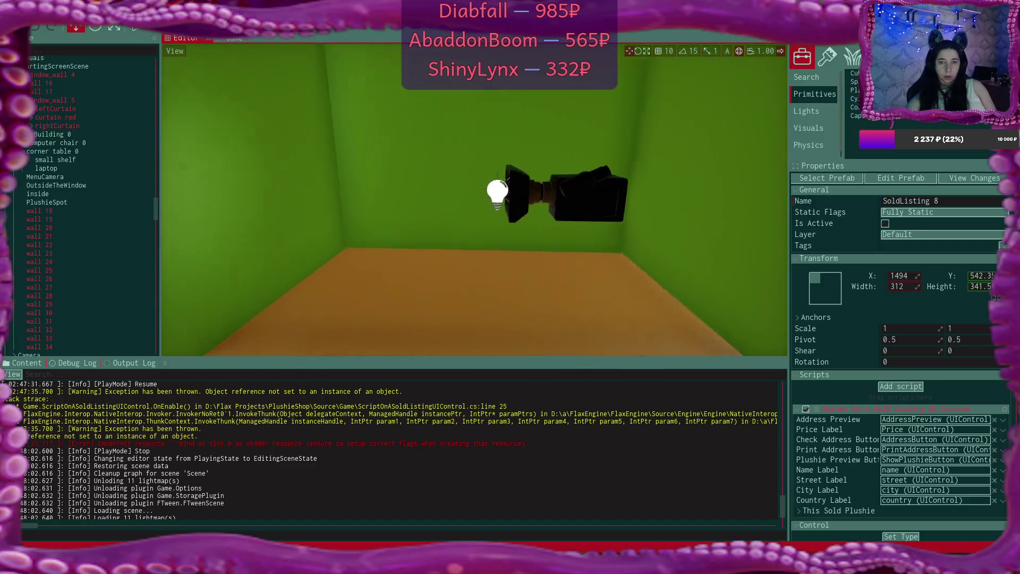
{"action": "scroll", "coordinate": [399, 222], "scroll_direction": "up", "scroll_amount": 4}
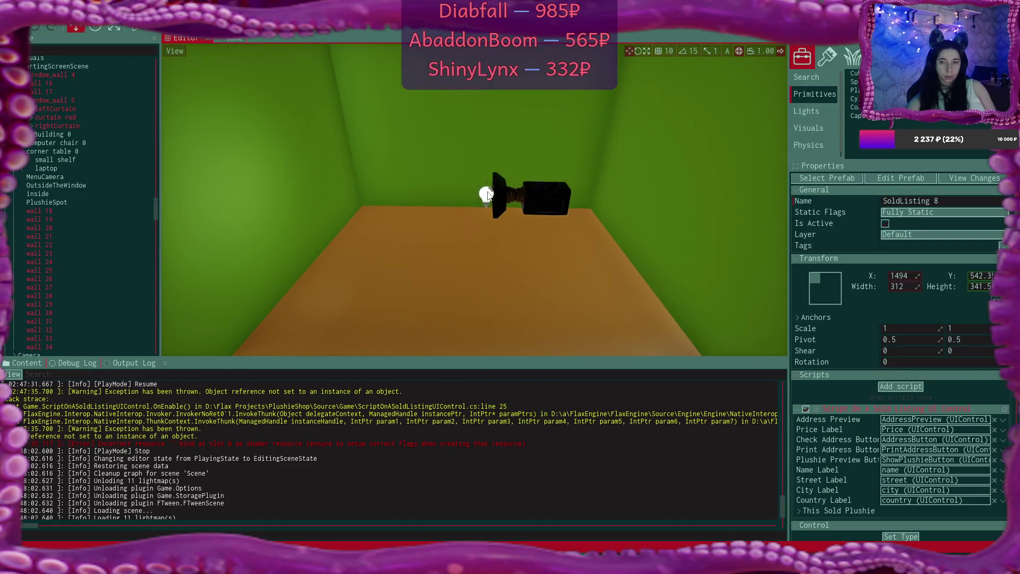
{"action": "left_click", "coordinate": [486, 196]}
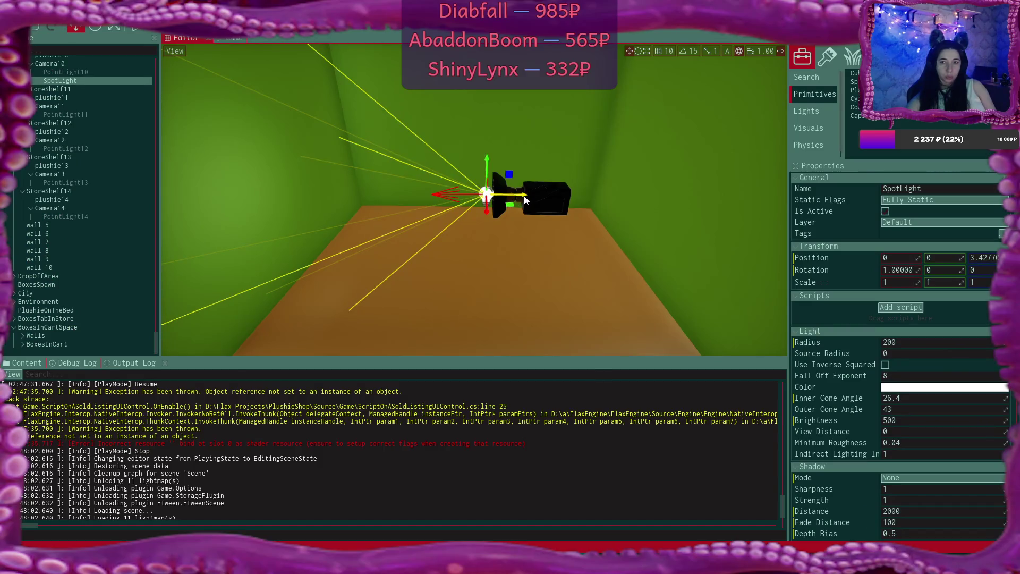
Slide the spotlight along the wall and set its Radius to 250 and Brightness to 30
{"action": "left_click_drag", "start_coordinate": [526, 200], "coordinate": [676, 205]}
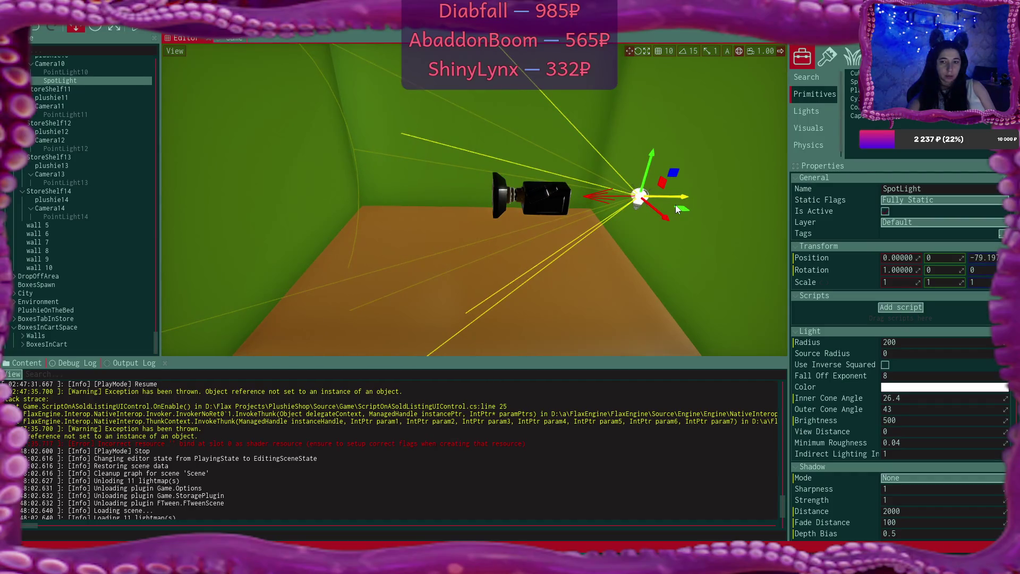
{"action": "mouse_move", "coordinate": [676, 205]}
{"action": "left_mouse_down"}
{"action": "mouse_move", "coordinate": [634, 209]}
{"action": "mouse_move", "coordinate": [651, 207]}
{"action": "left_mouse_up"}
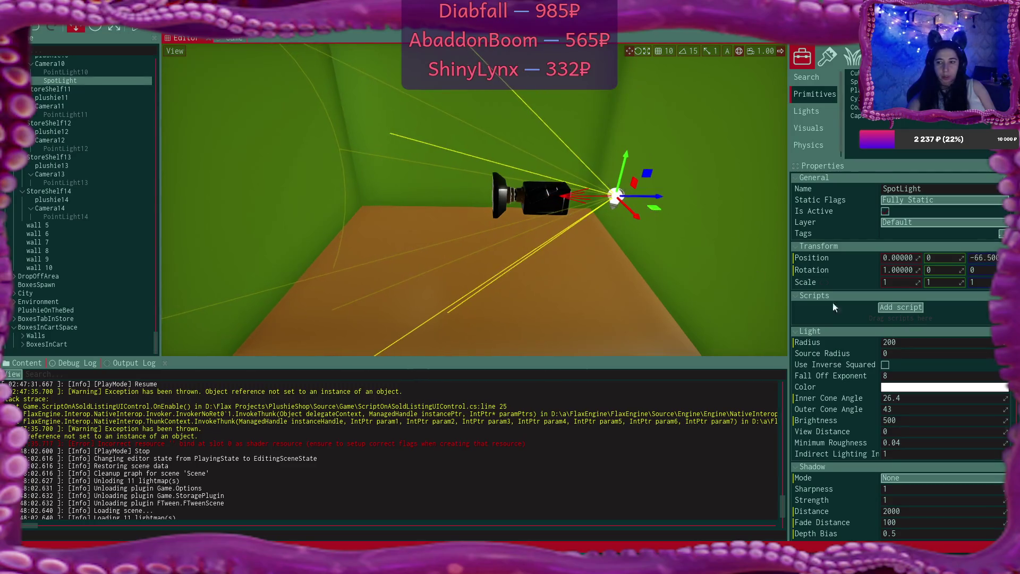
{"action": "left_click", "coordinate": [911, 345]}
{"action": "type", "text": "250"}
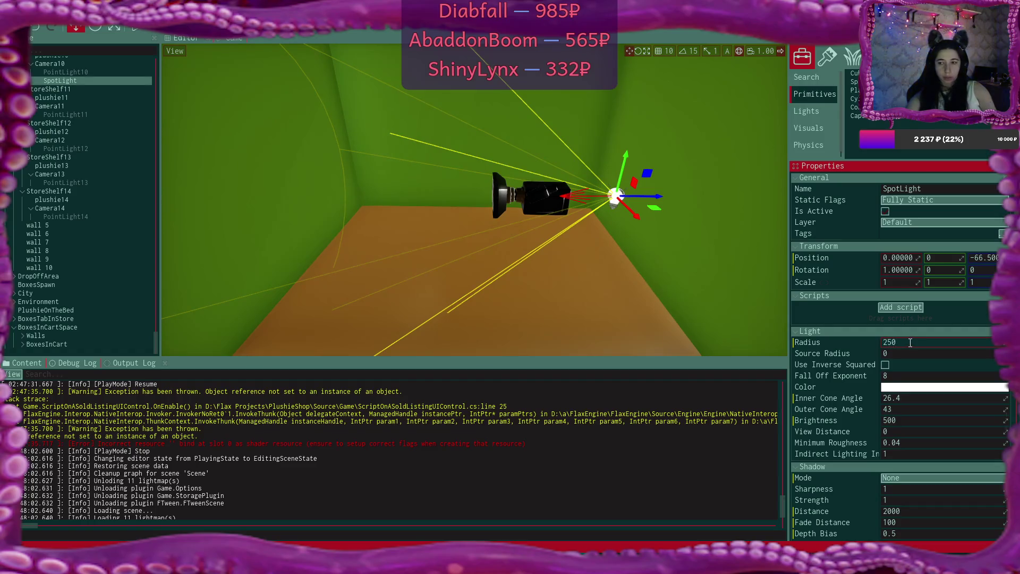
{"action": "key", "text": "Return"}
{"action": "left_click_drag", "start_coordinate": [715, 272], "coordinate": [716, 273]}
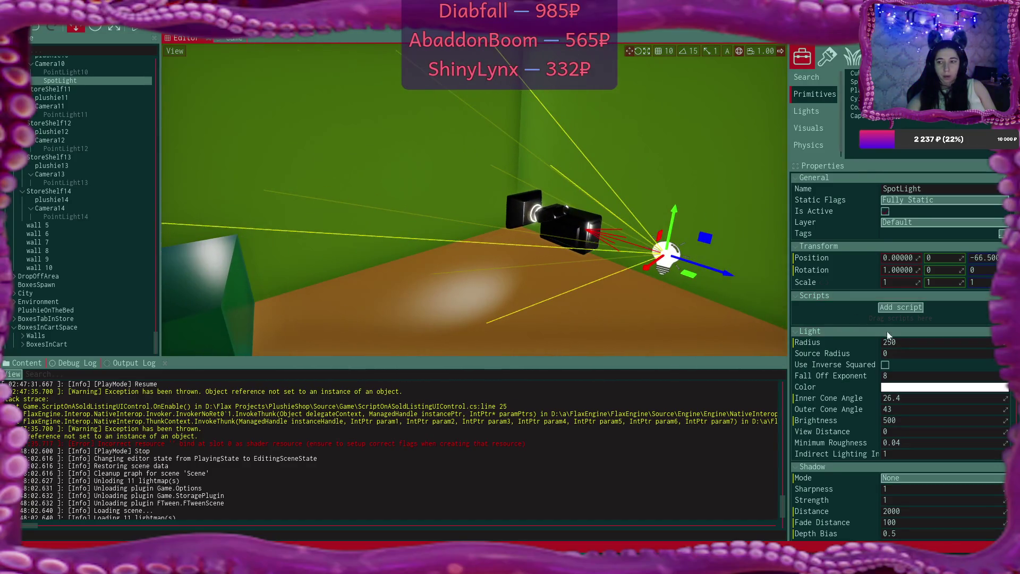
{"action": "left_click", "coordinate": [905, 420]}
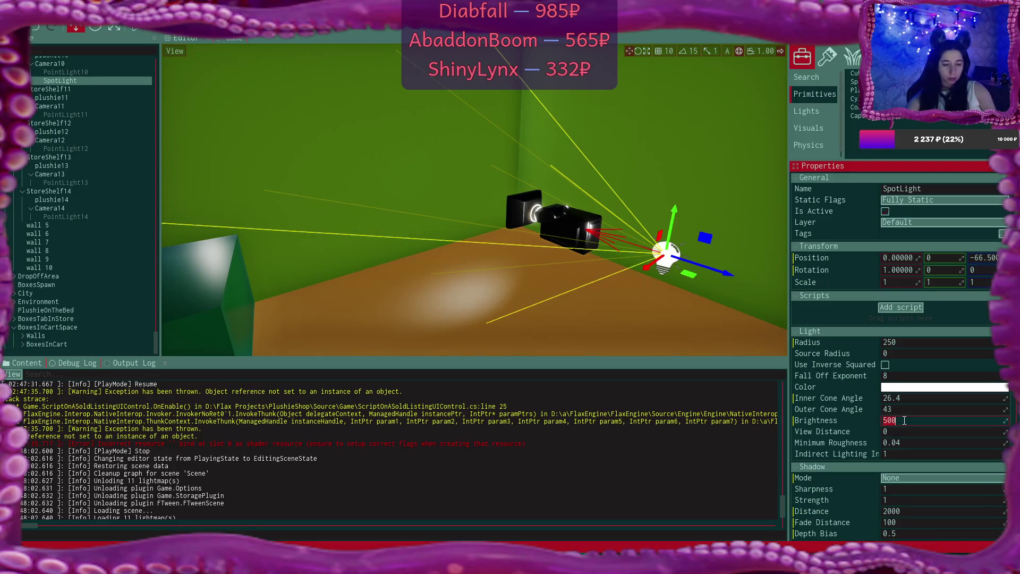
{"action": "type", "text": "25"}
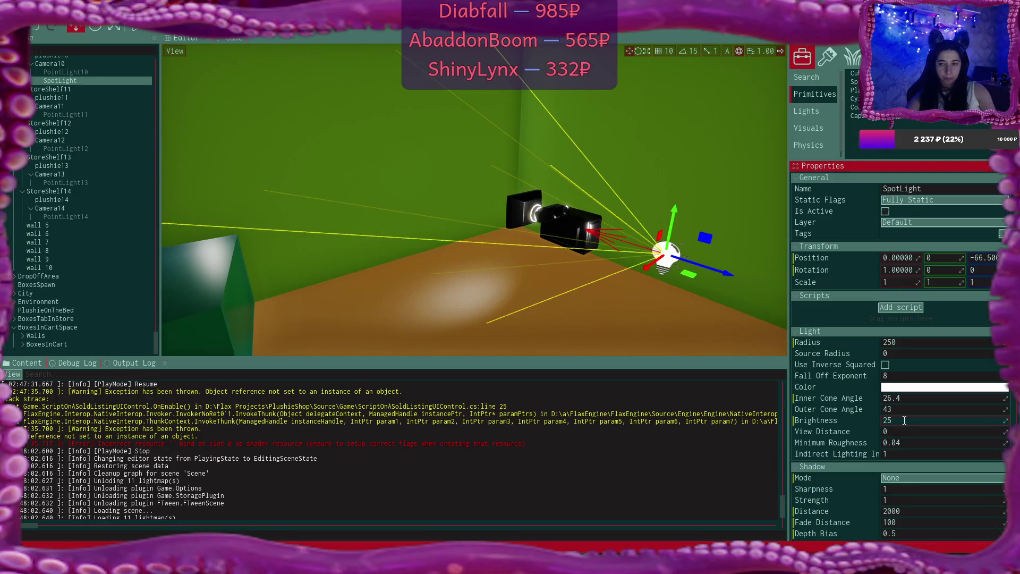
{"action": "key", "text": "BackSpace"}
{"action": "type", "text": "30"}
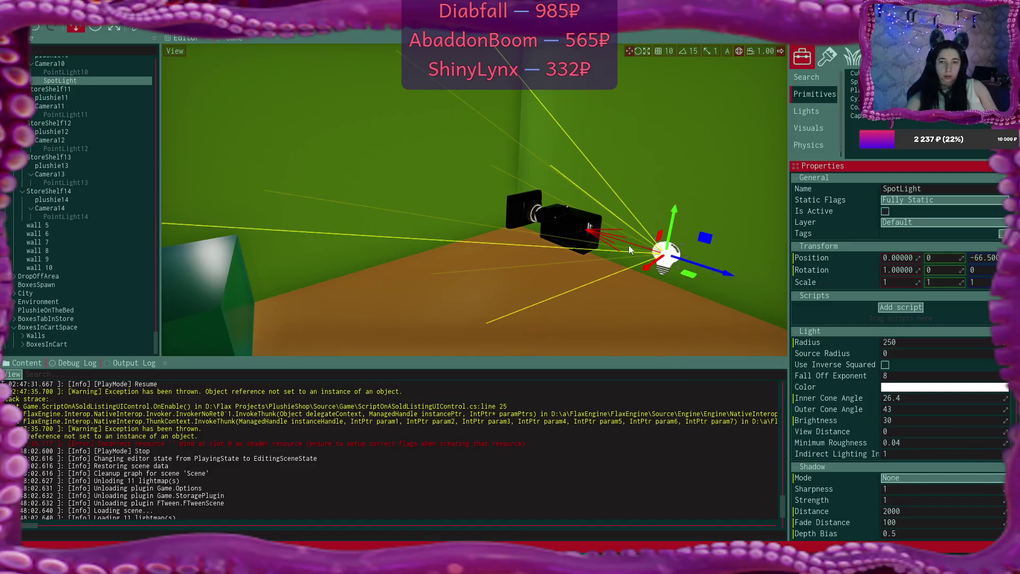
{"action": "scroll", "coordinate": [629, 244], "scroll_direction": "up", "scroll_amount": 5}
Move the StoreShelf11 box up away from the light, then delete it
{"action": "left_click", "coordinate": [466, 256]}
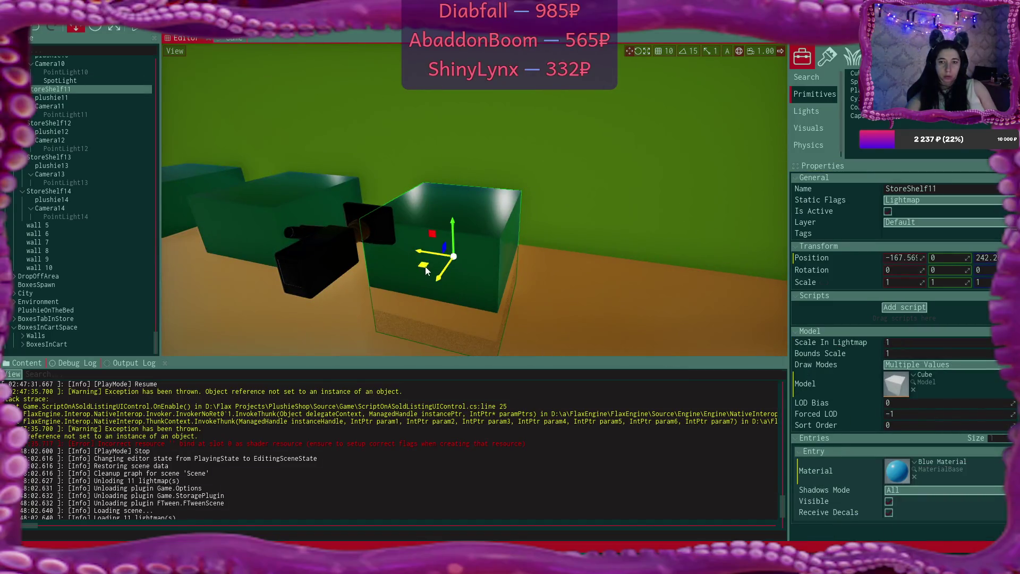
{"action": "left_click_drag", "start_coordinate": [441, 241], "coordinate": [692, 196]}
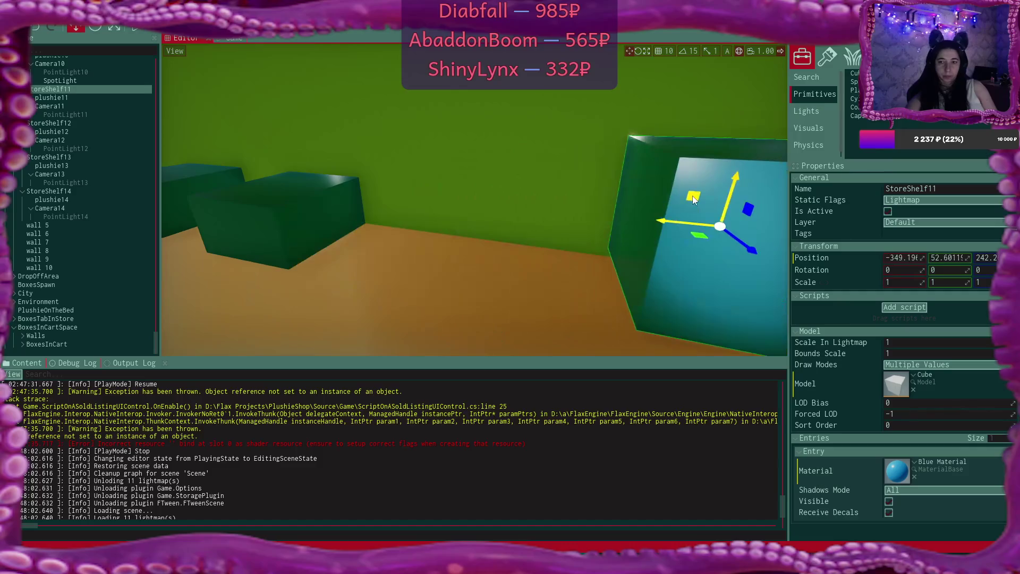
{"action": "key", "text": "f"}
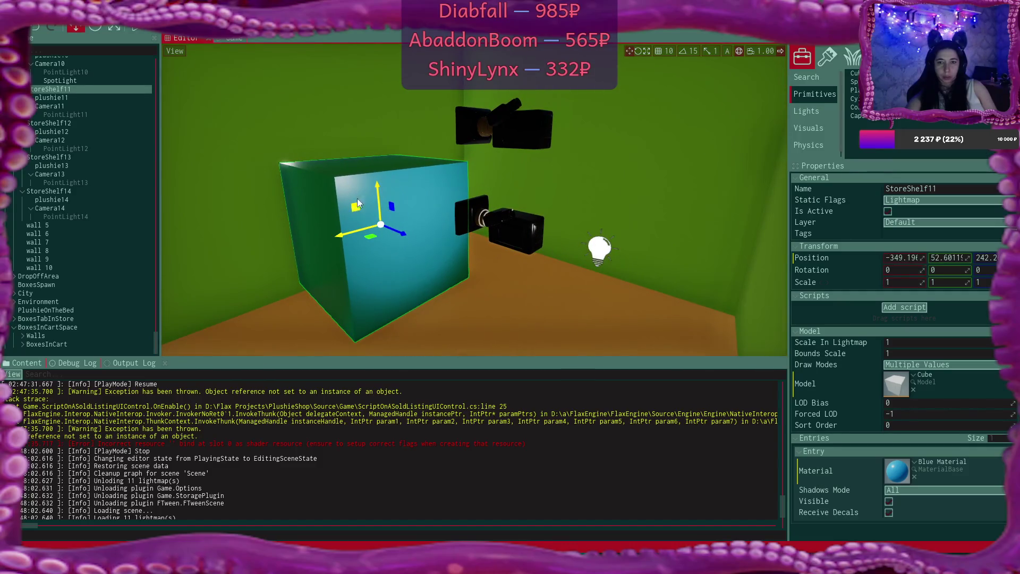
{"action": "left_click_drag", "start_coordinate": [358, 201], "coordinate": [355, 183]}
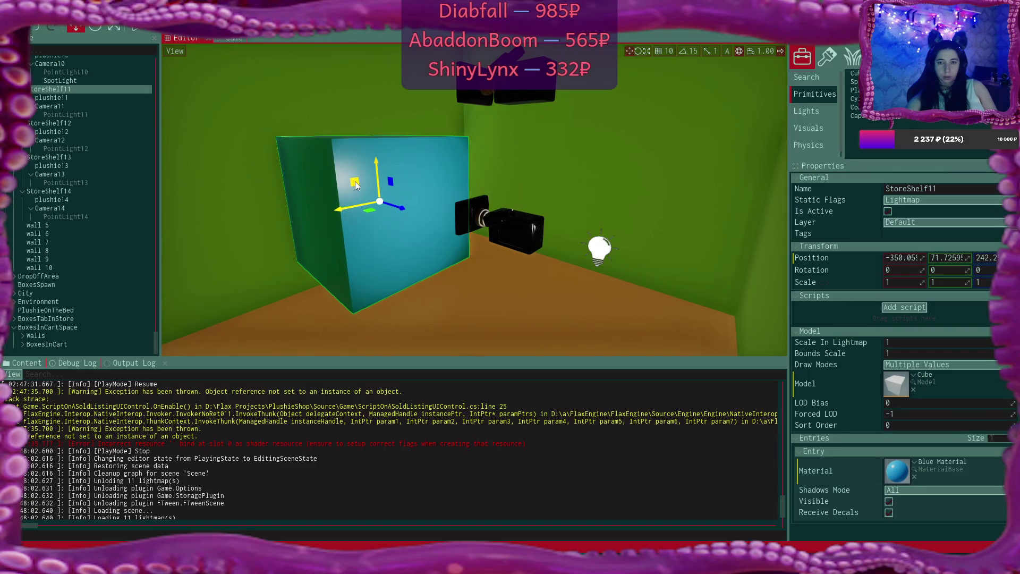
{"action": "left_click", "coordinate": [609, 247]}
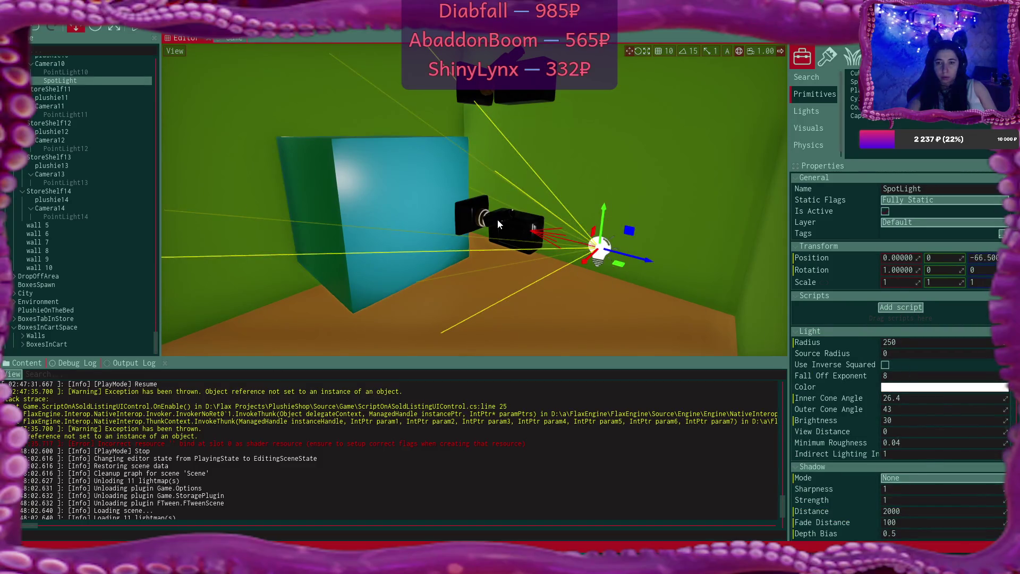
{"action": "left_click", "coordinate": [497, 220]}
{"action": "left_click", "coordinate": [604, 250]}
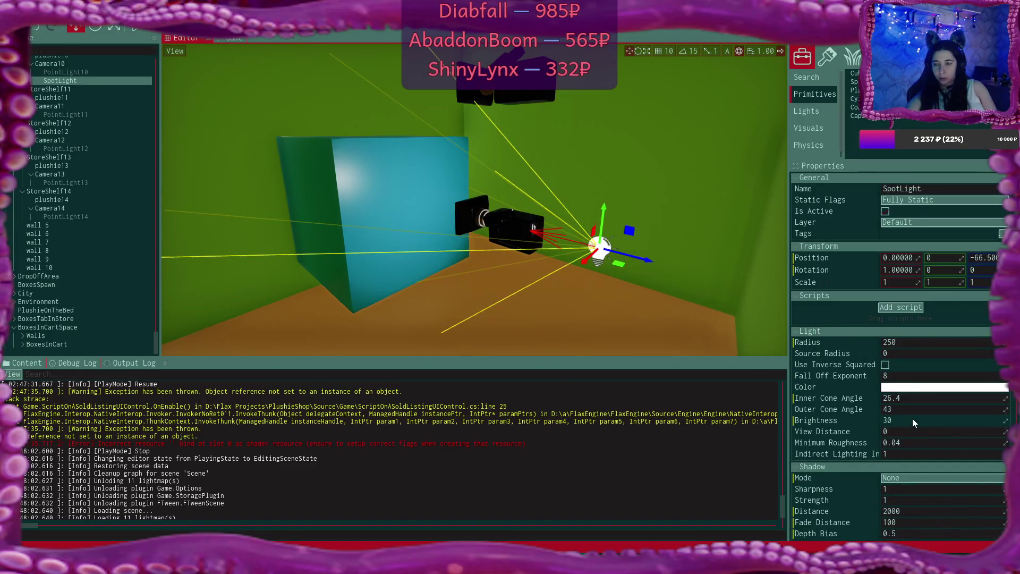
{"action": "left_click", "coordinate": [387, 183]}
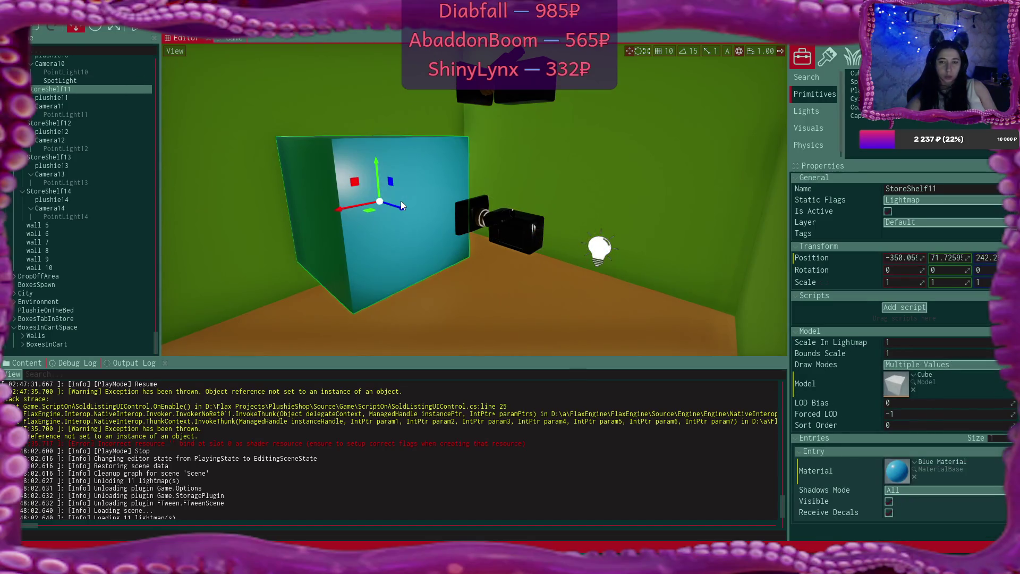
{"action": "key", "text": "Delete"}
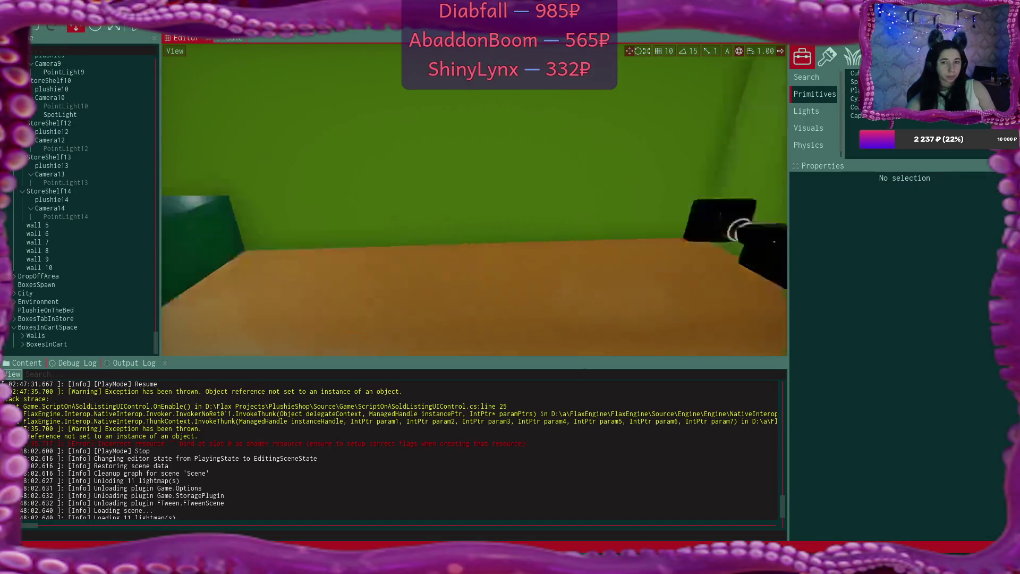
Delete the StoreShelf12, StoreShelf13 and StoreShelf14 boxes
{"action": "scroll", "coordinate": [512, 201], "scroll_direction": "down", "scroll_amount": 5}
{"action": "left_click", "coordinate": [513, 200]}
{"action": "key", "text": "Delete"}
{"action": "left_click", "coordinate": [476, 167]}
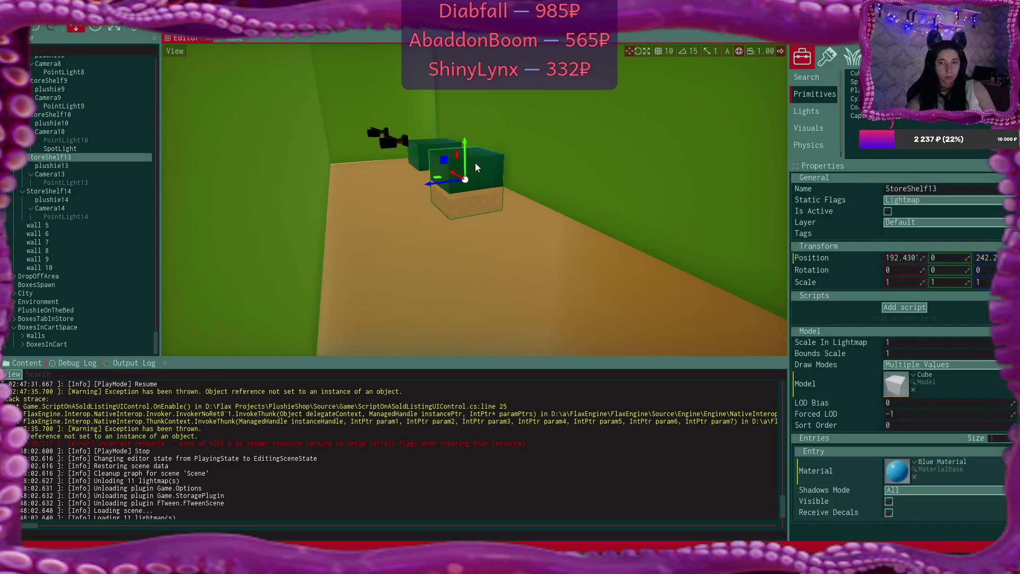
{"action": "key", "text": "Delete"}
{"action": "left_click", "coordinate": [448, 150]}
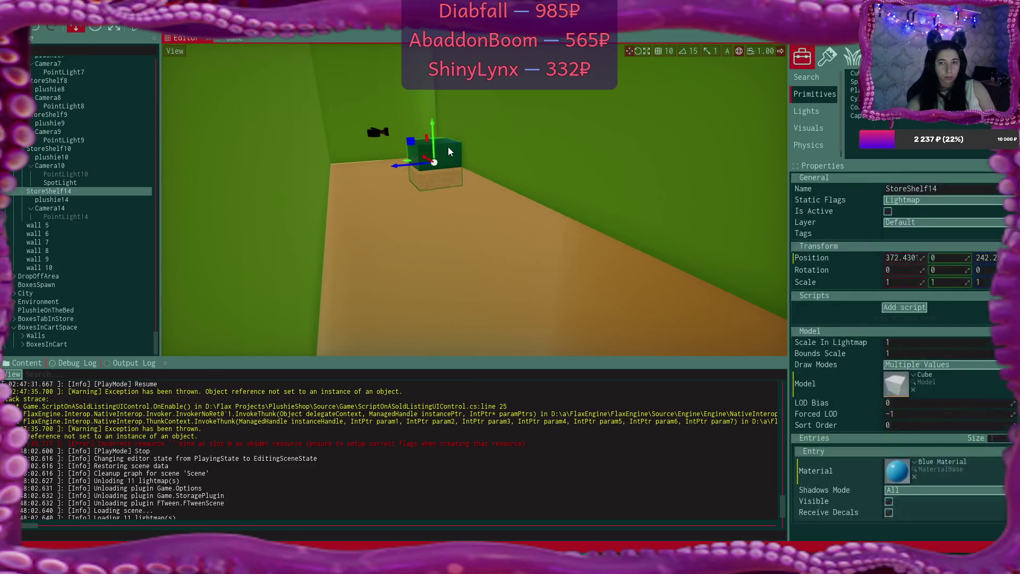
{"action": "key", "text": "Delete"}
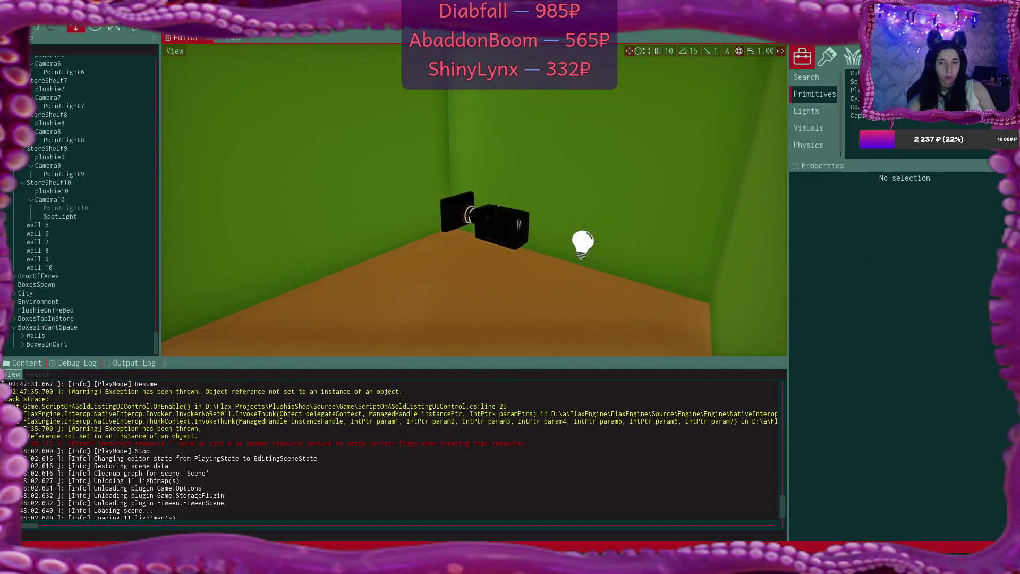
Zoom in on the wall-mounted Camera10, selecting Camera10 and plushie10 in the scene tree
{"action": "key", "text": "a"}
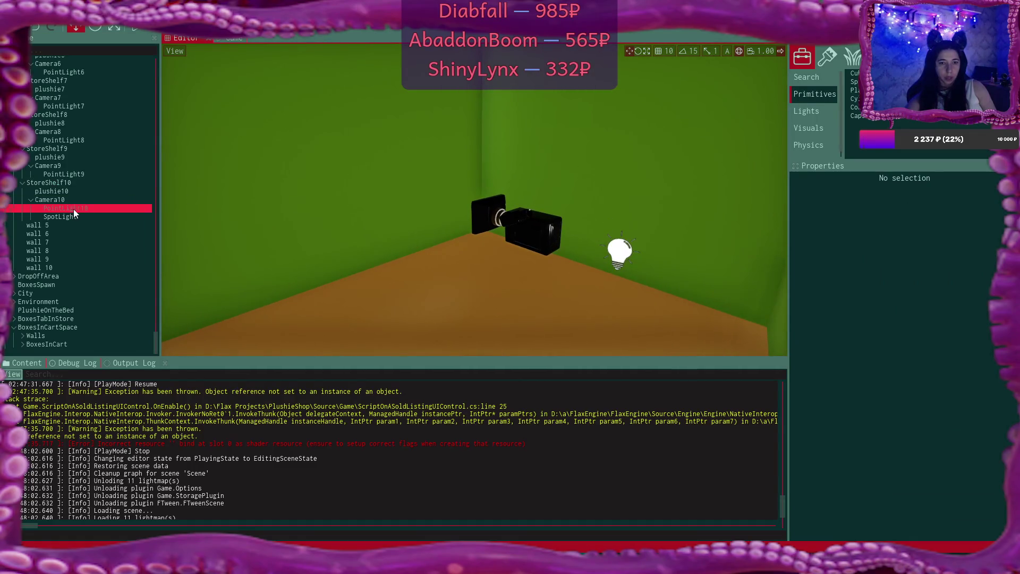
{"action": "left_click", "coordinate": [74, 199]}
{"action": "left_click", "coordinate": [73, 192], "text": "ctrl"}
{"action": "mouse_move", "coordinate": [451, 247]}
{"action": "left_mouse_down"}
{"action": "mouse_move", "coordinate": [345, 249]}
{"action": "mouse_move", "coordinate": [468, 254]}
{"action": "mouse_move", "coordinate": [470, 234]}
{"action": "mouse_move", "coordinate": [460, 237]}
{"action": "mouse_move", "coordinate": [536, 215]}
{"action": "left_mouse_up"}
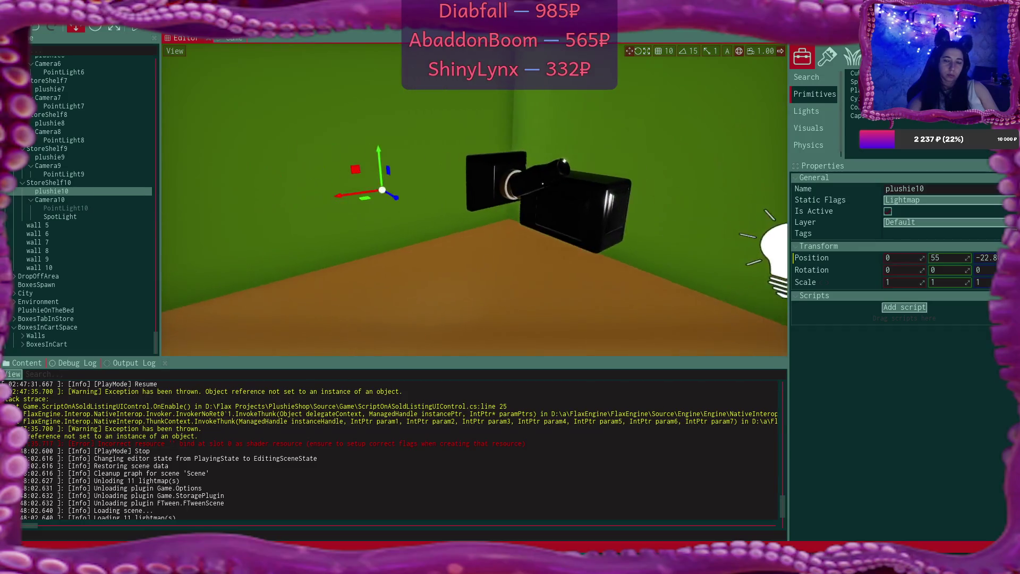
{"action": "scroll", "coordinate": [474, 213], "scroll_direction": "down", "scroll_amount": 10}
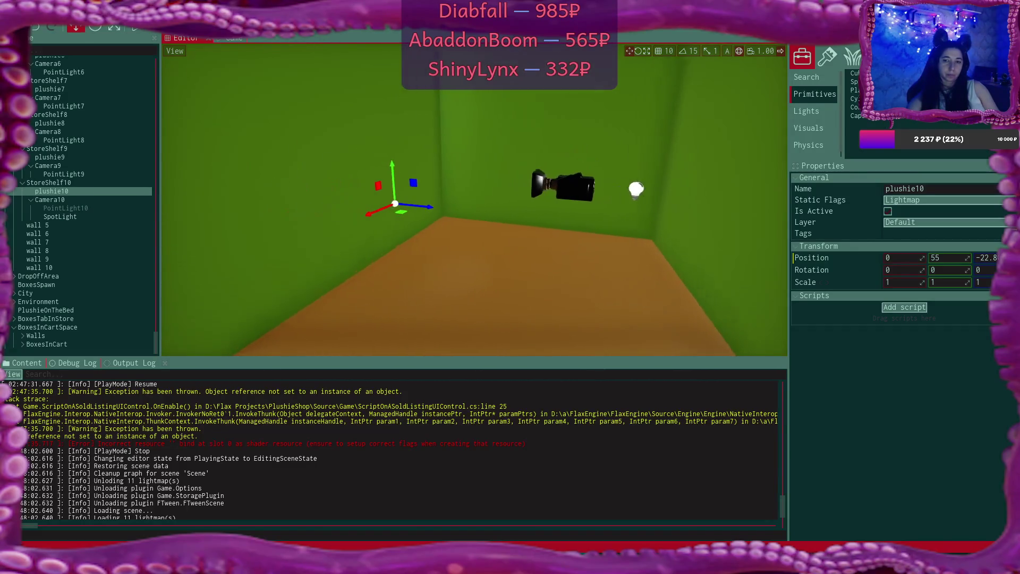
{"action": "scroll", "coordinate": [474, 212], "scroll_direction": "up", "scroll_amount": 5}
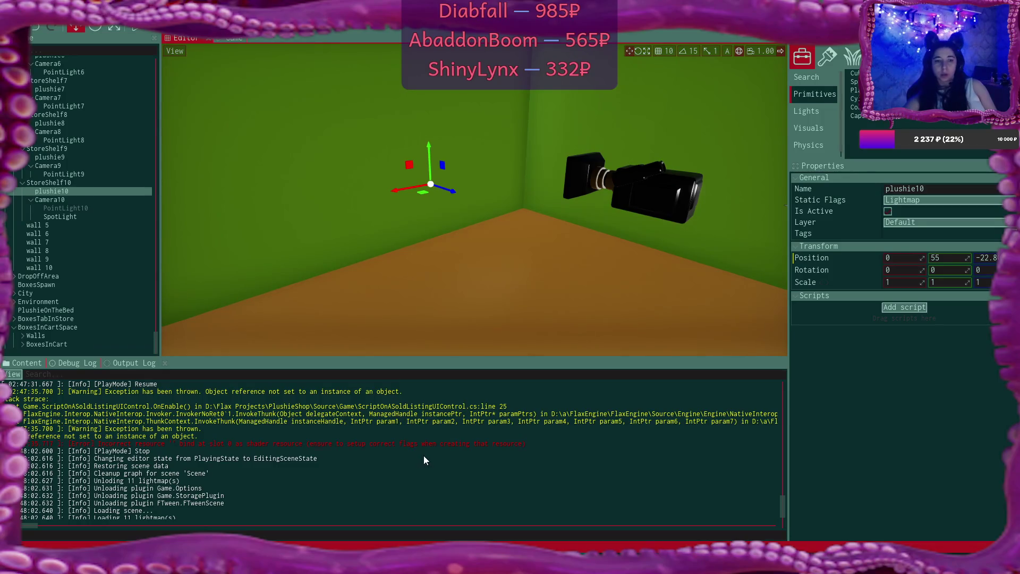
Select Camera10 and look through its Render Flags list without changing anything
{"action": "left_click", "coordinate": [659, 191]}
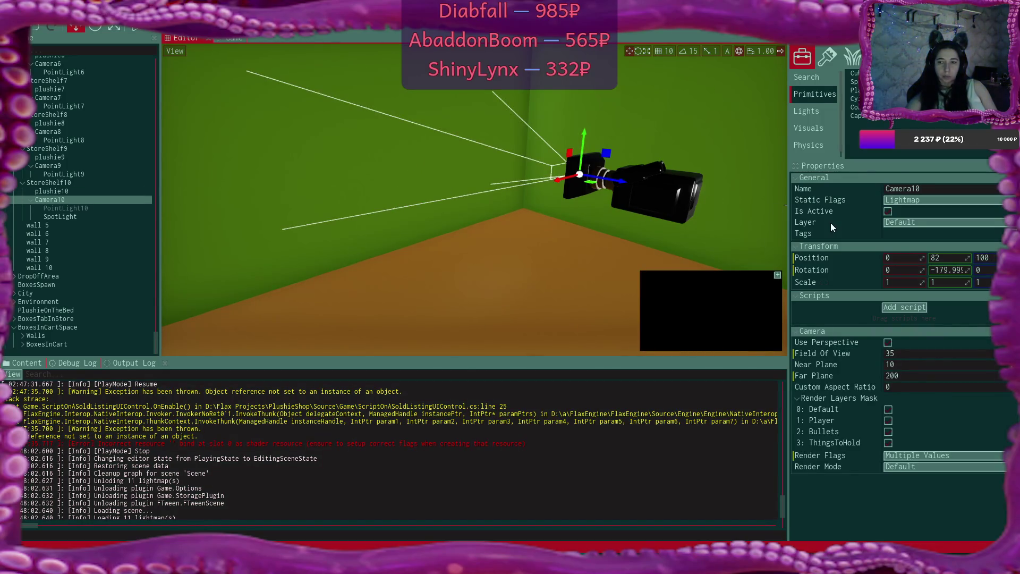
{"action": "left_click", "coordinate": [949, 458]}
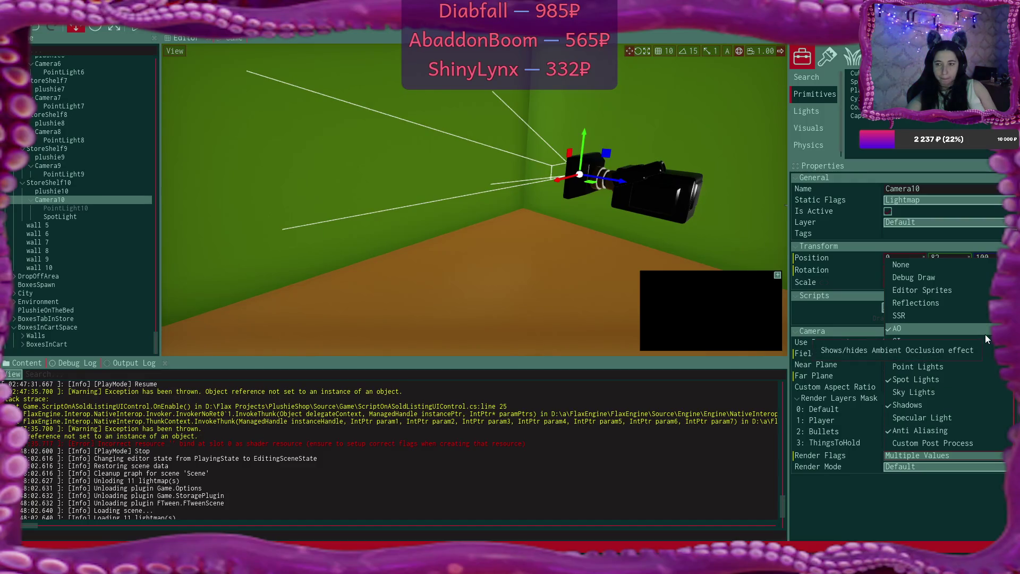
{"action": "scroll", "coordinate": [985, 334], "scroll_direction": "down", "scroll_amount": 5}
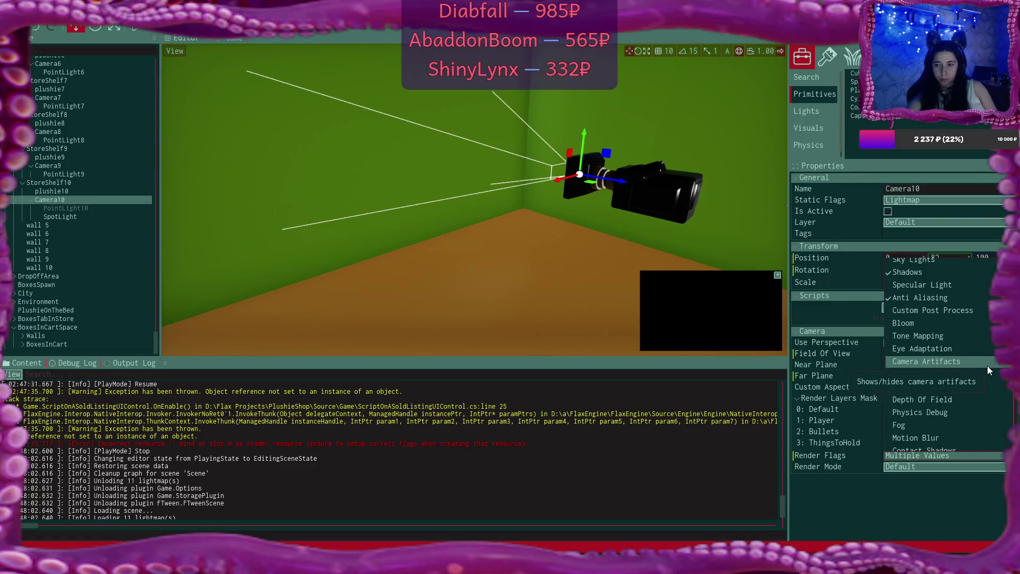
{"action": "scroll", "coordinate": [987, 365], "scroll_direction": "down", "scroll_amount": 3}
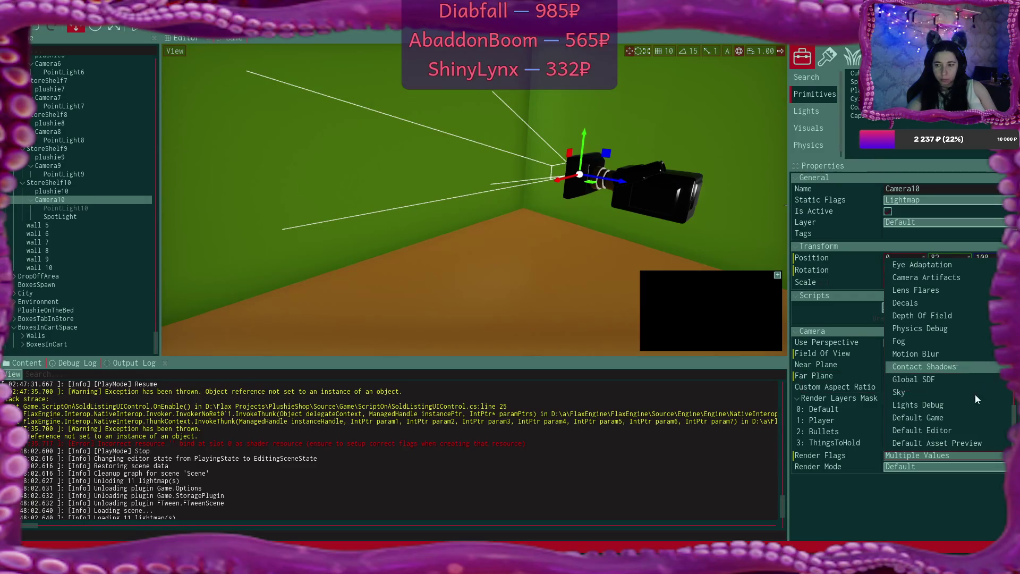
{"action": "scroll", "coordinate": [977, 391], "scroll_direction": "up", "scroll_amount": 1}
{"action": "scroll", "coordinate": [977, 391], "scroll_direction": "up", "scroll_amount": 5}
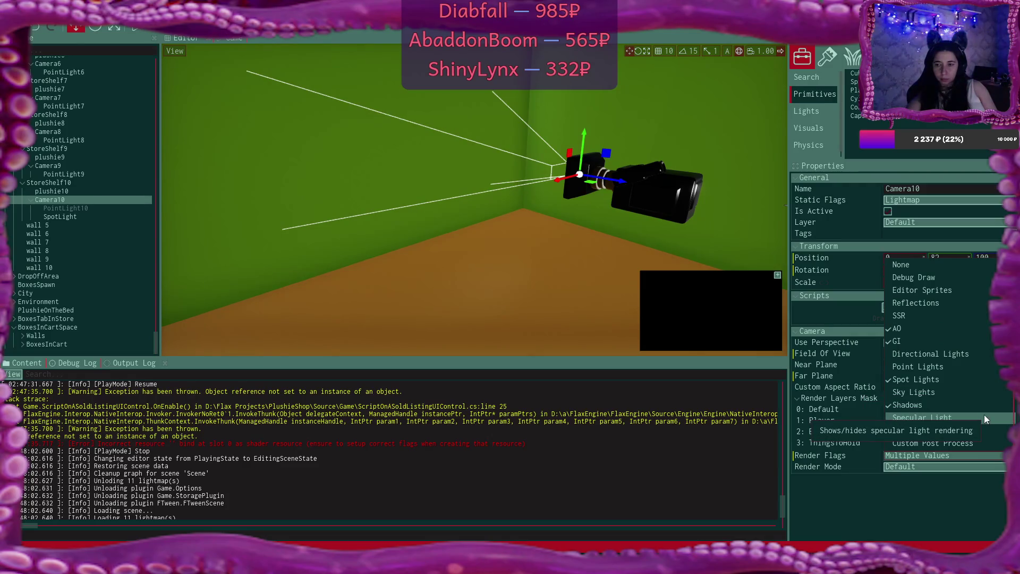
{"action": "left_click", "coordinate": [933, 503]}
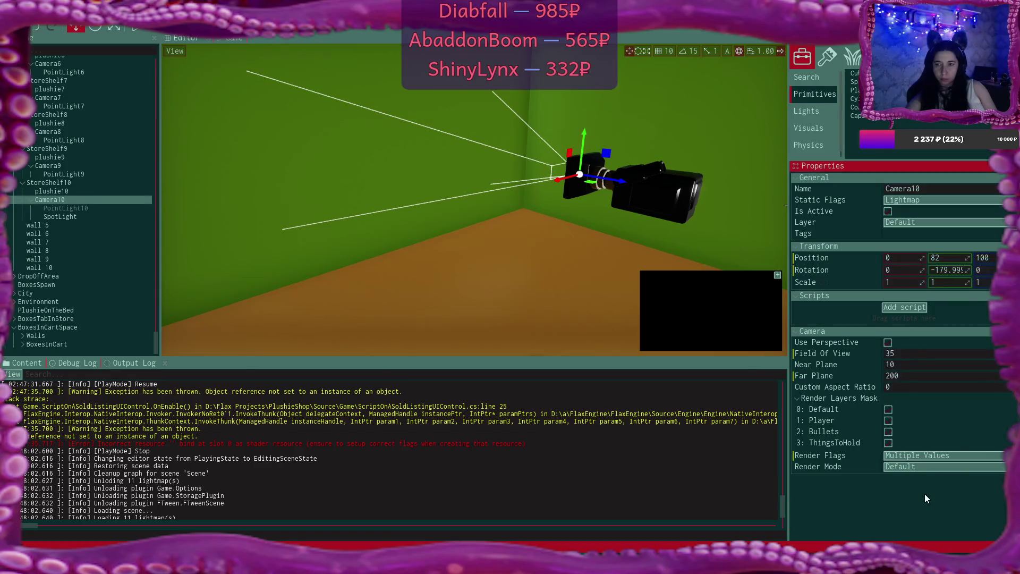
{"action": "left_click", "coordinate": [107, 199]}
Focus on the SpotLight and nudge it toward Camera10's lens, undoing stray moves
{"action": "double_click", "coordinate": [75, 217]}
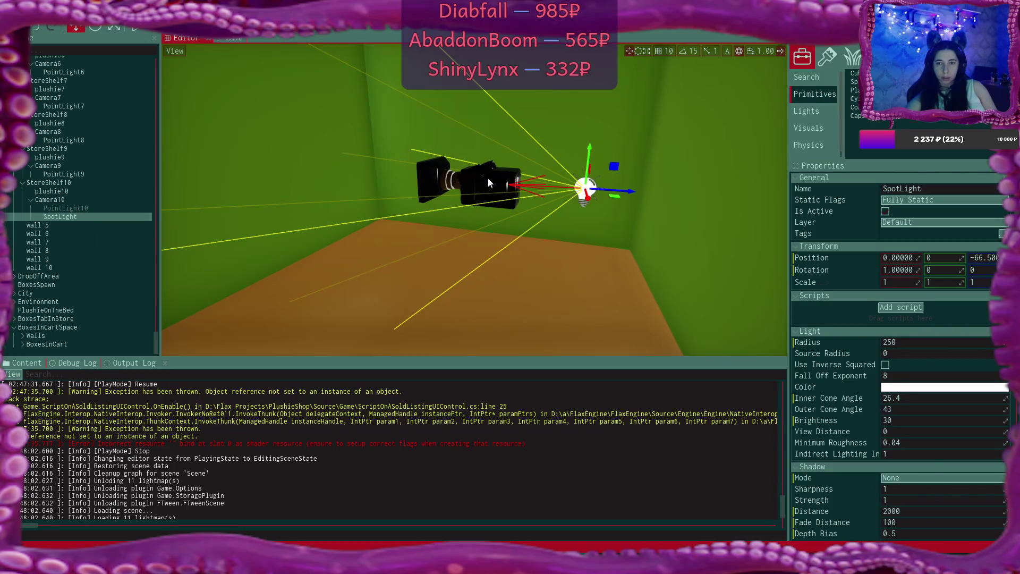
{"action": "left_click", "coordinate": [488, 177]}
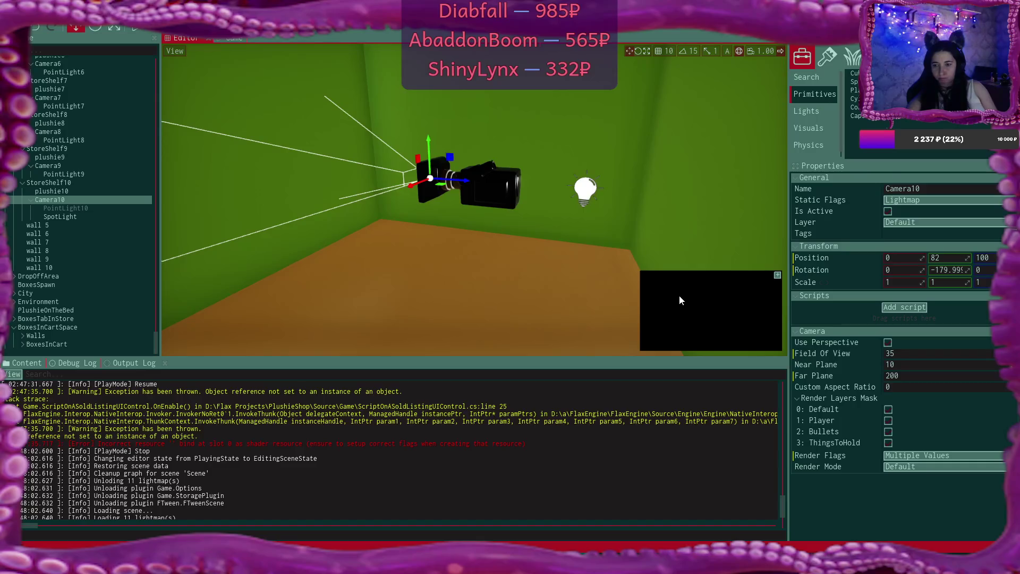
{"action": "left_click", "coordinate": [586, 190]}
{"action": "left_click_drag", "start_coordinate": [632, 192], "coordinate": [627, 192]}
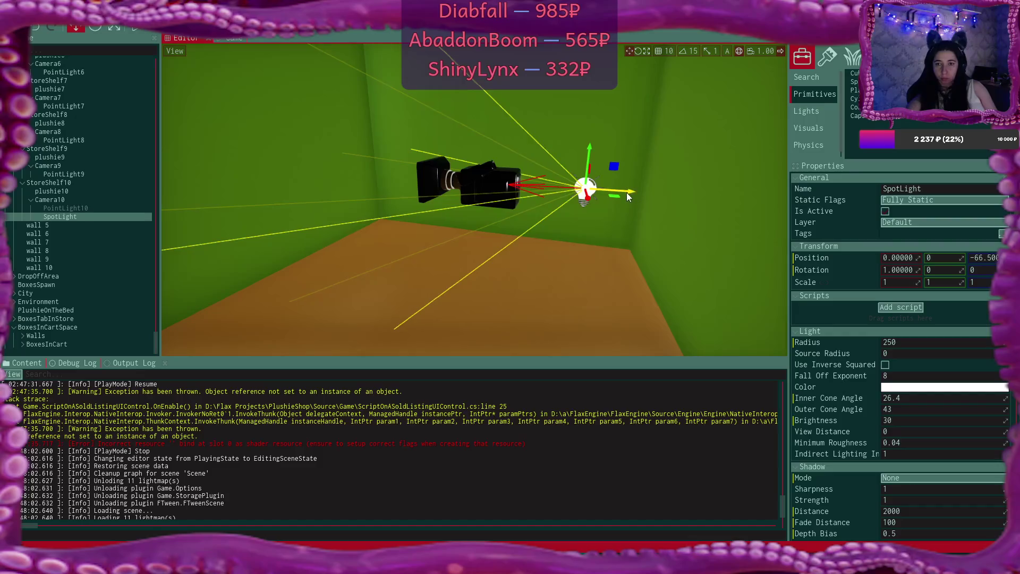
{"action": "left_click_drag", "start_coordinate": [585, 145], "coordinate": [582, 206]}
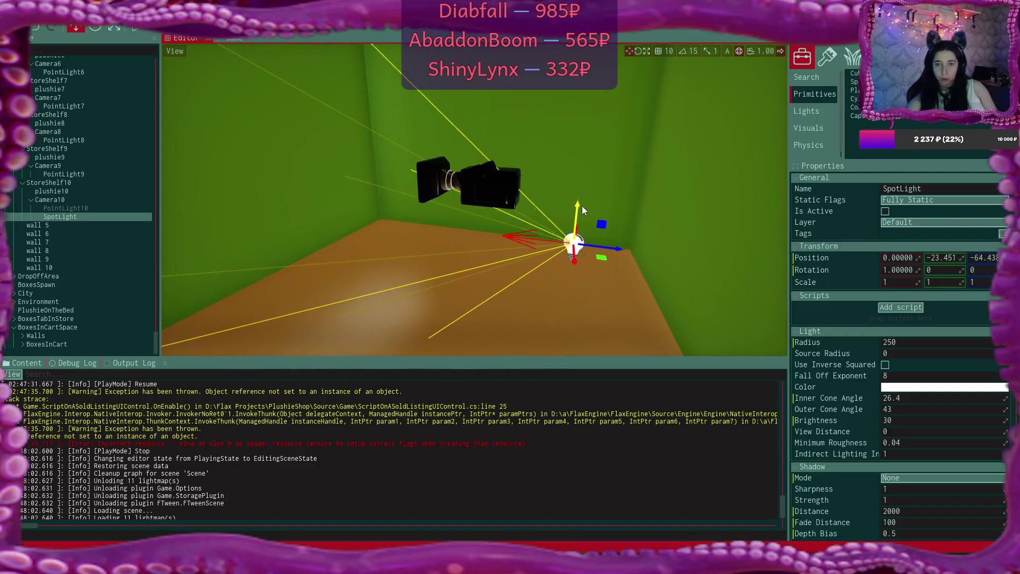
{"action": "left_click", "coordinate": [481, 187]}
{"action": "left_click", "coordinate": [574, 244]}
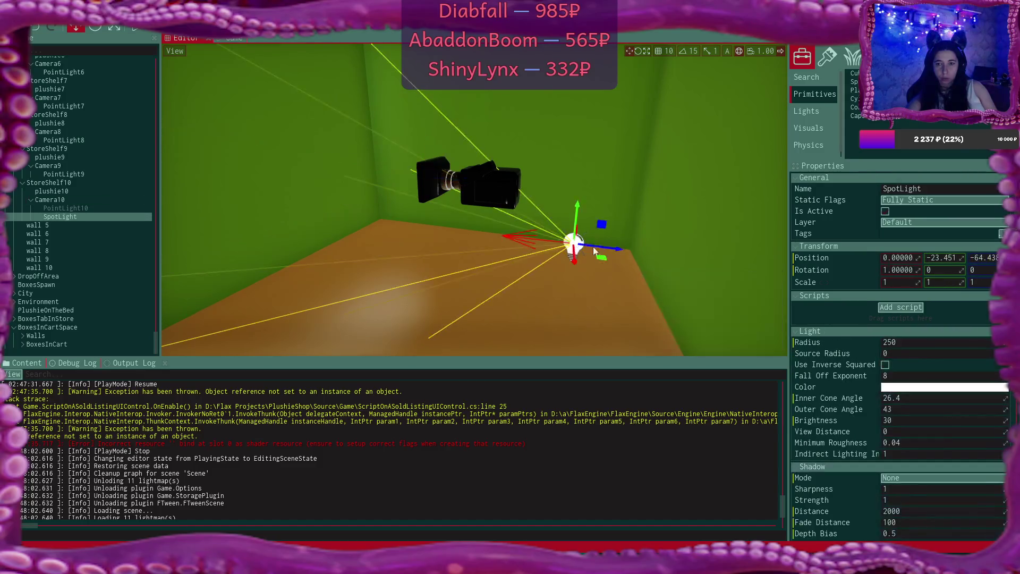
{"action": "key", "text": "ctrl+z"}
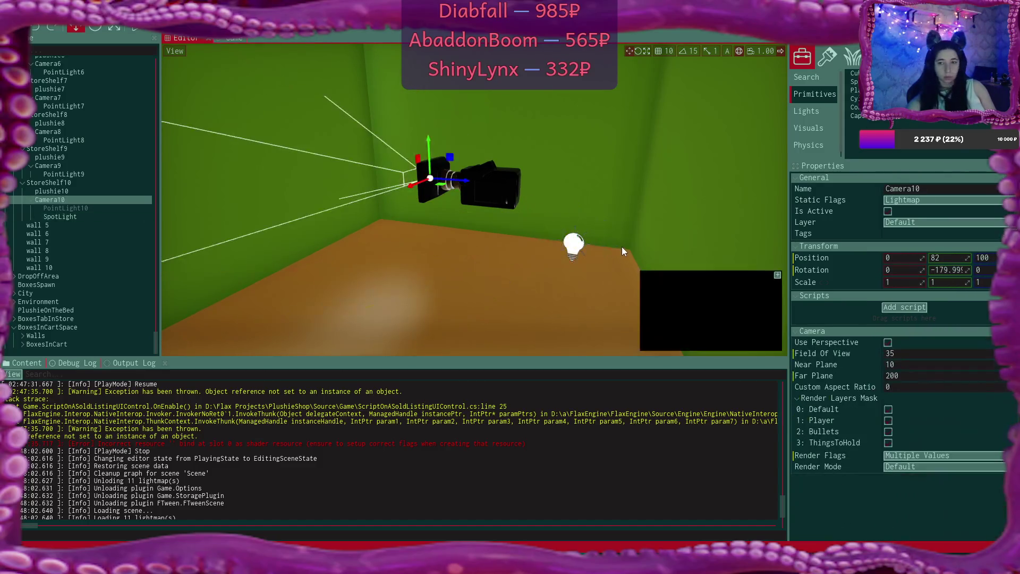
{"action": "key", "text": "ctrl+y"}
{"action": "key", "text": "ctrl+z"}
{"action": "key", "text": "ctrl+z"}
{"action": "key", "text": "ctrl+z"}
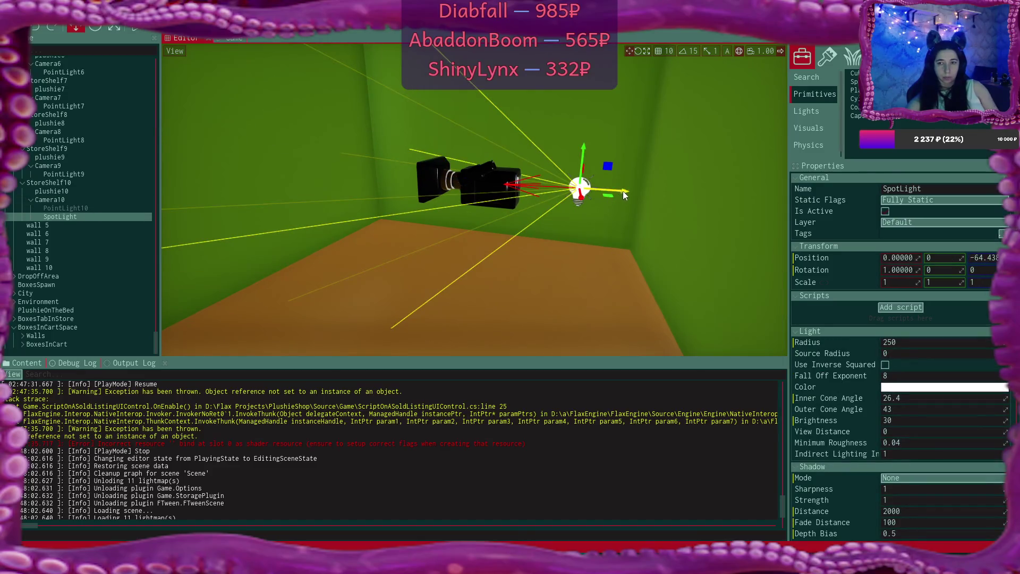
Undo an accidental Camera10 move, reselect the SpotLight and orbit in close to it
{"action": "left_click", "coordinate": [489, 186]}
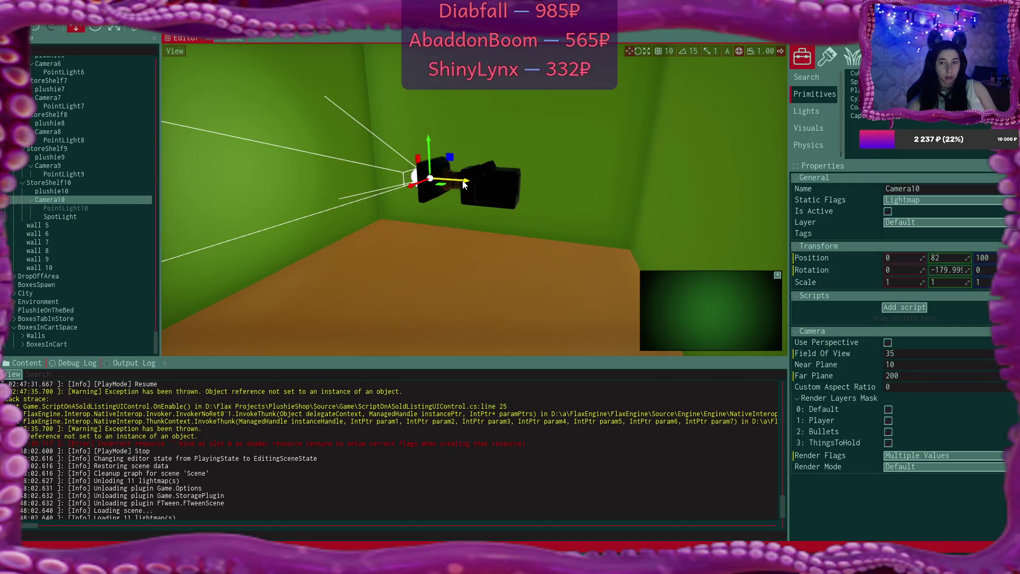
{"action": "left_click_drag", "start_coordinate": [463, 181], "coordinate": [455, 182]}
{"action": "key", "text": "ctrl+z"}
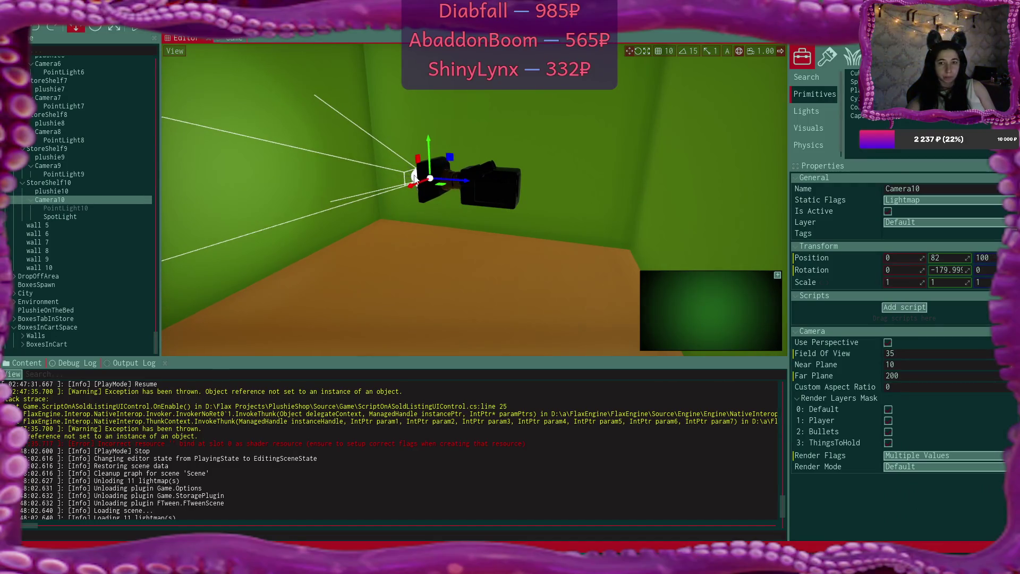
{"action": "key", "text": "ctrl+z"}
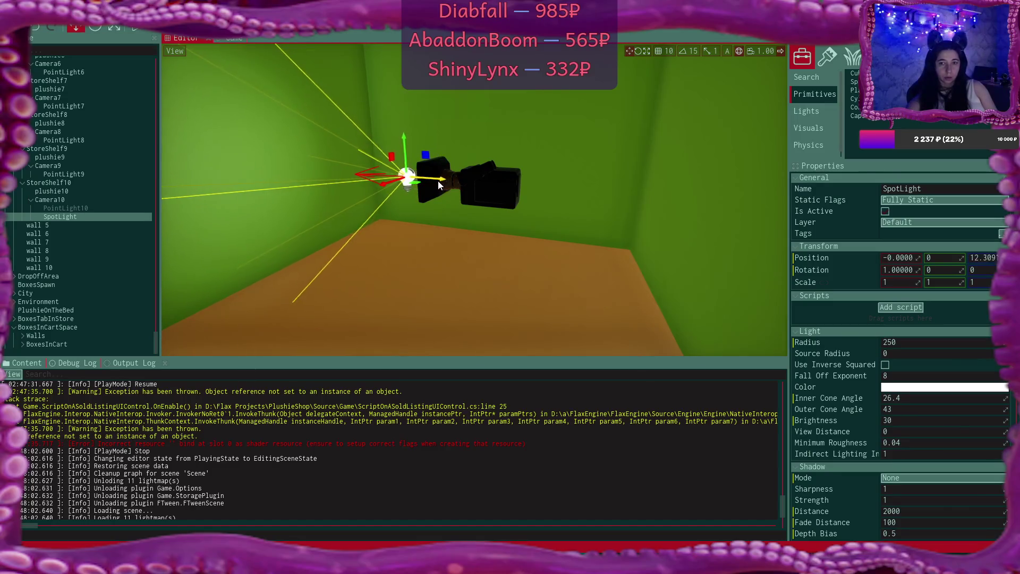
{"action": "left_click", "coordinate": [496, 189]}
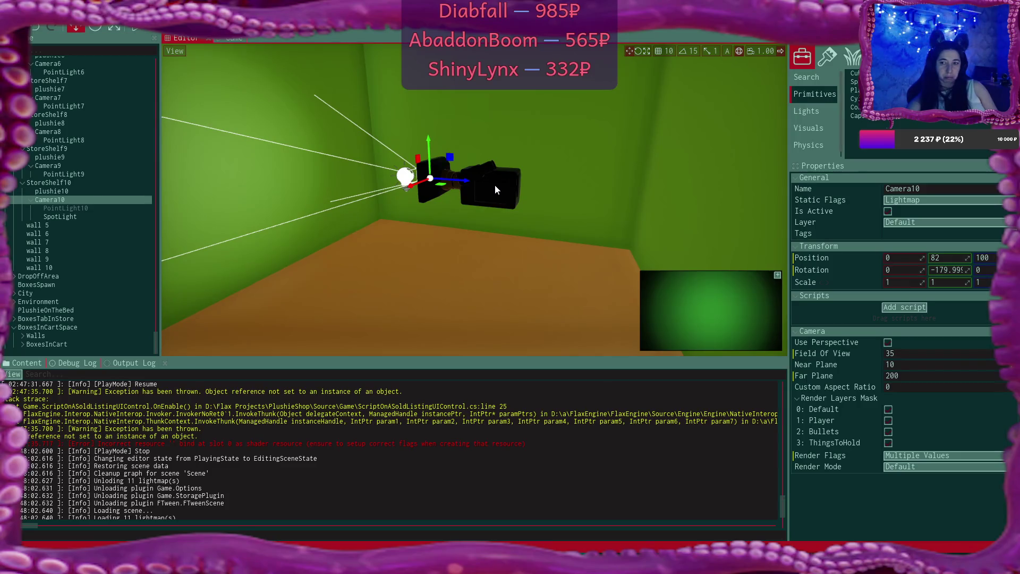
{"action": "left_click", "coordinate": [407, 177]}
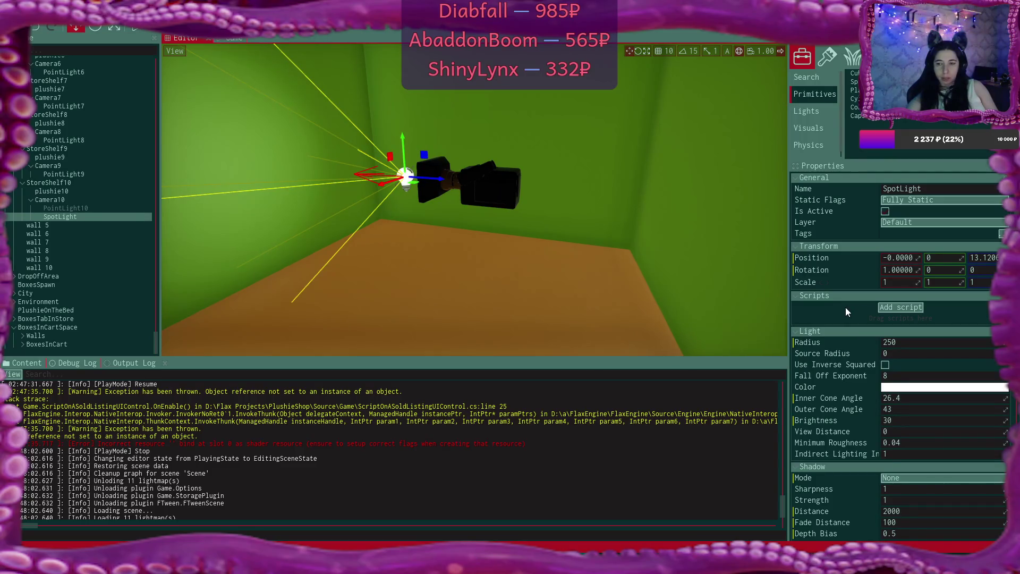
{"action": "left_click_drag", "start_coordinate": [662, 276], "coordinate": [558, 236]}
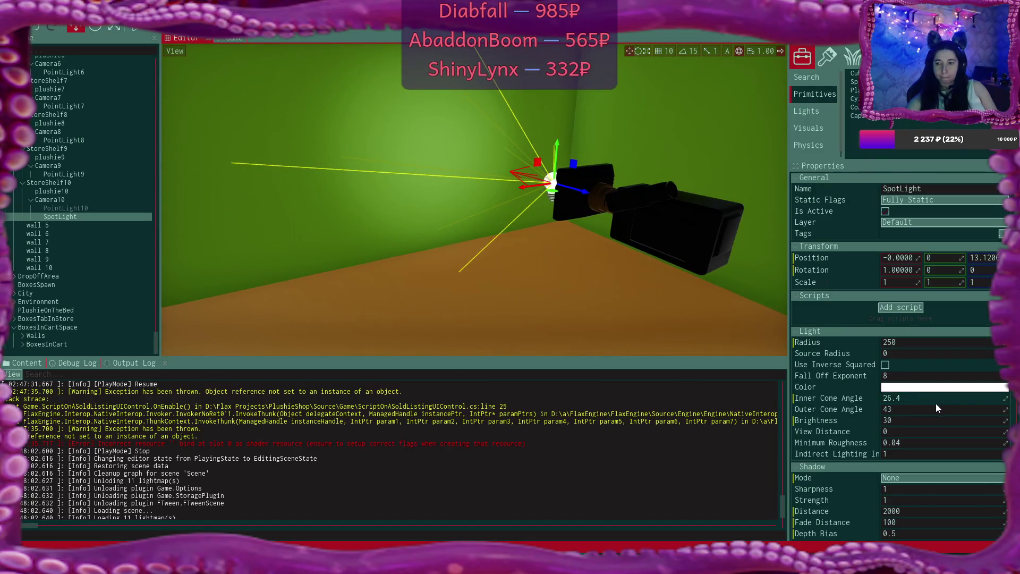
Set the spotlight's inner cone angle to 30 and move it back behind Camera10
{"action": "left_click", "coordinate": [987, 400]}
{"action": "type", "text": "30"}
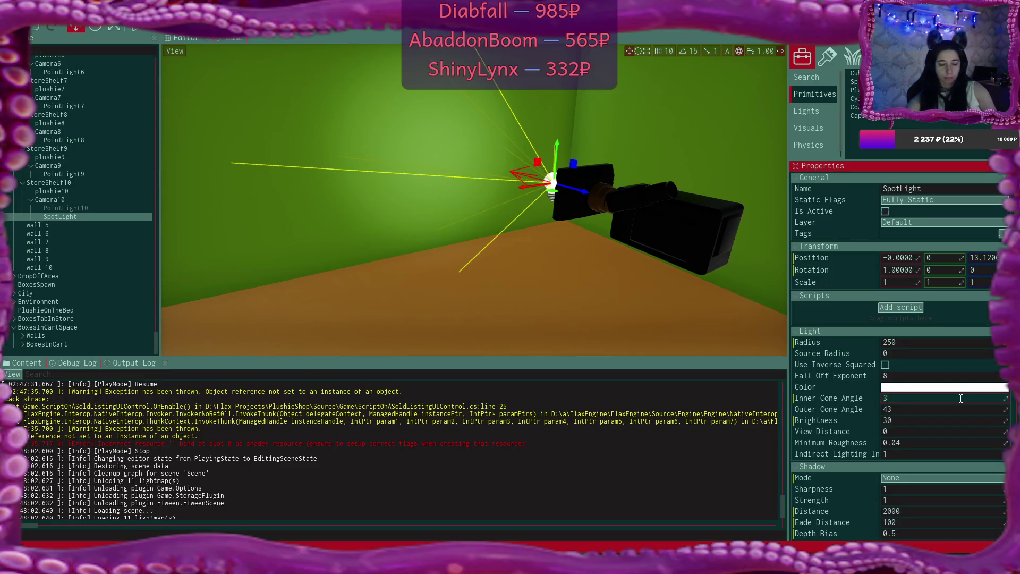
{"action": "left_click", "coordinate": [943, 420]}
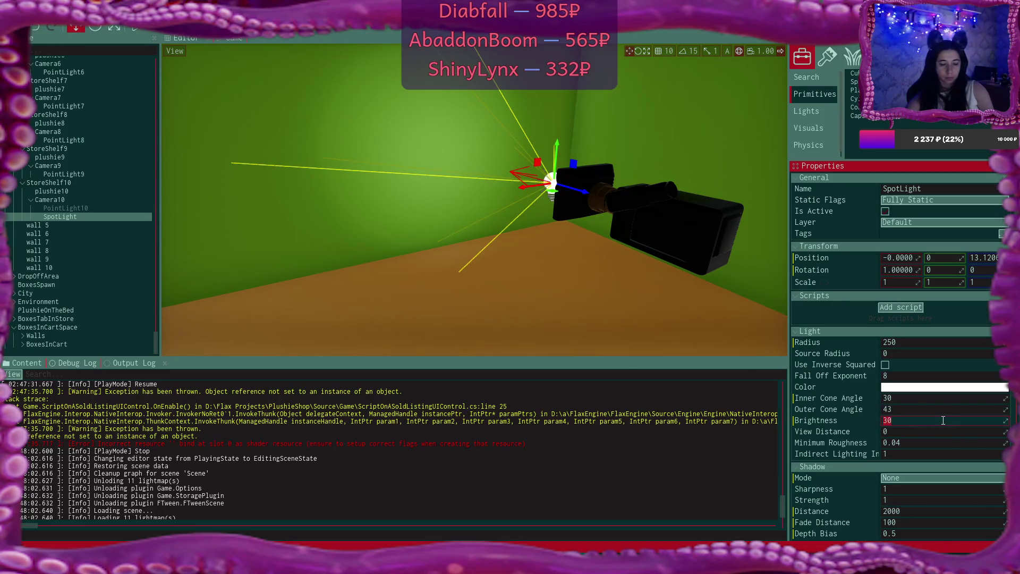
{"action": "type", "text": "35"}
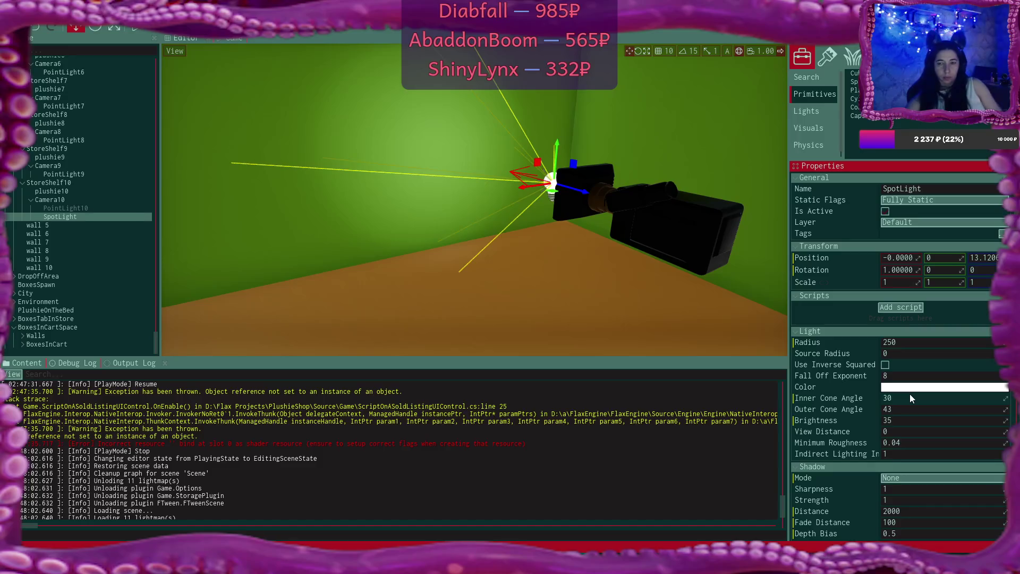
{"action": "left_click_drag", "start_coordinate": [545, 261], "coordinate": [545, 261]}
{"action": "left_click_drag", "start_coordinate": [502, 212], "coordinate": [670, 227]}
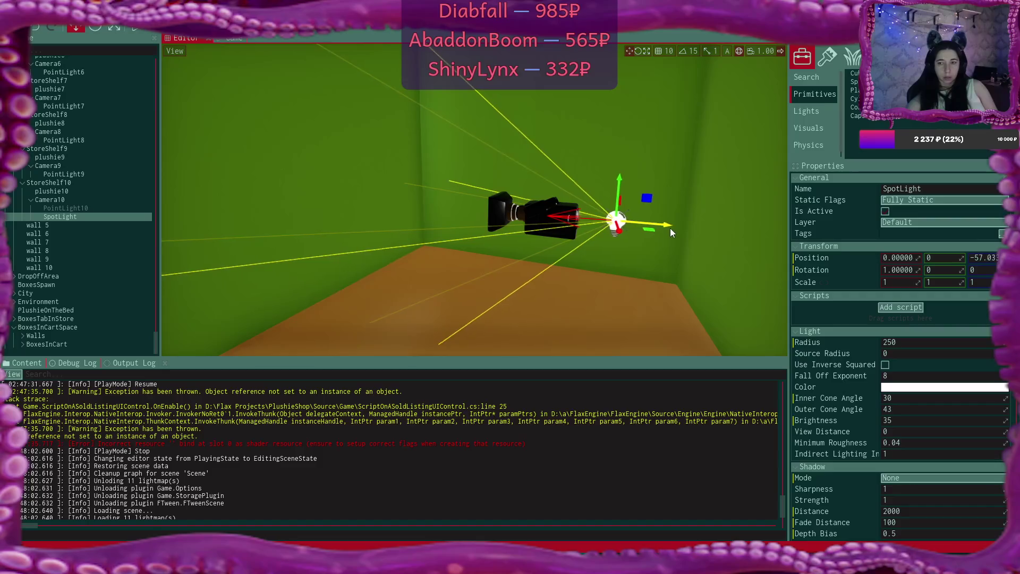
Try spotlight brightness values of 50, 80 and then 100
{"action": "left_click", "coordinate": [913, 420]}
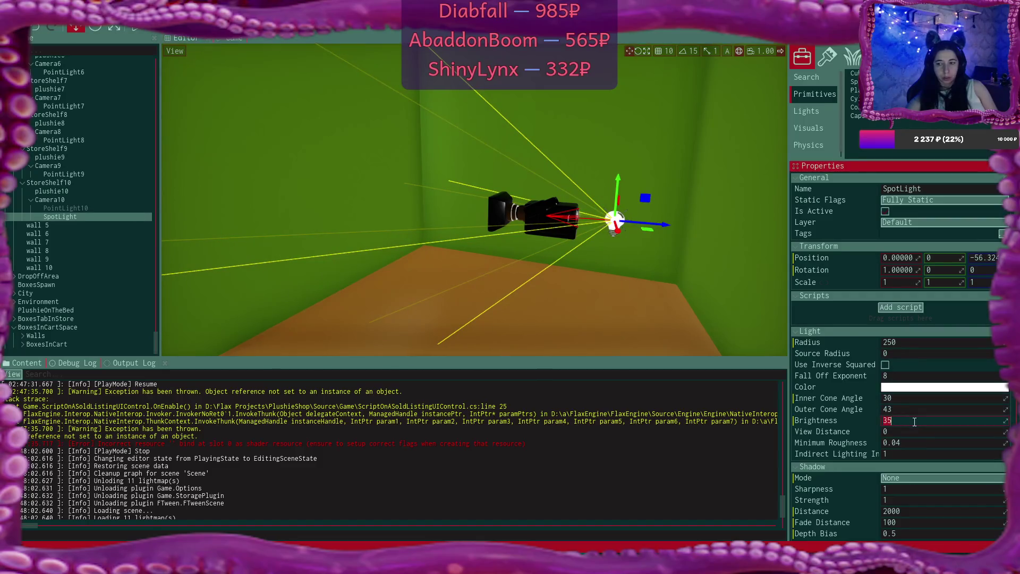
{"action": "type", "text": "50"}
{"action": "key", "text": "Return"}
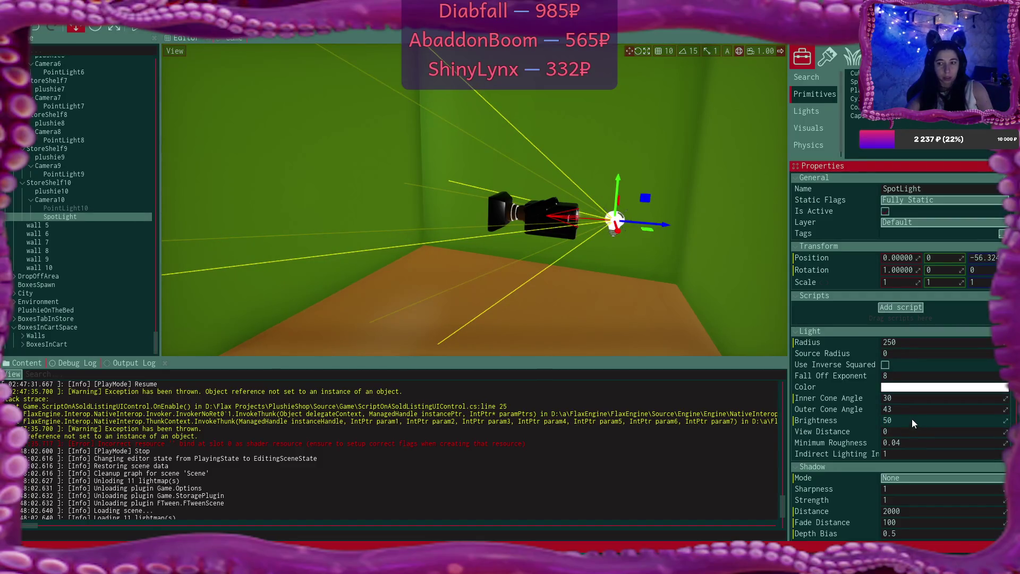
{"action": "left_click", "coordinate": [912, 419]}
{"action": "type", "text": "80"}
{"action": "key", "text": "Return"}
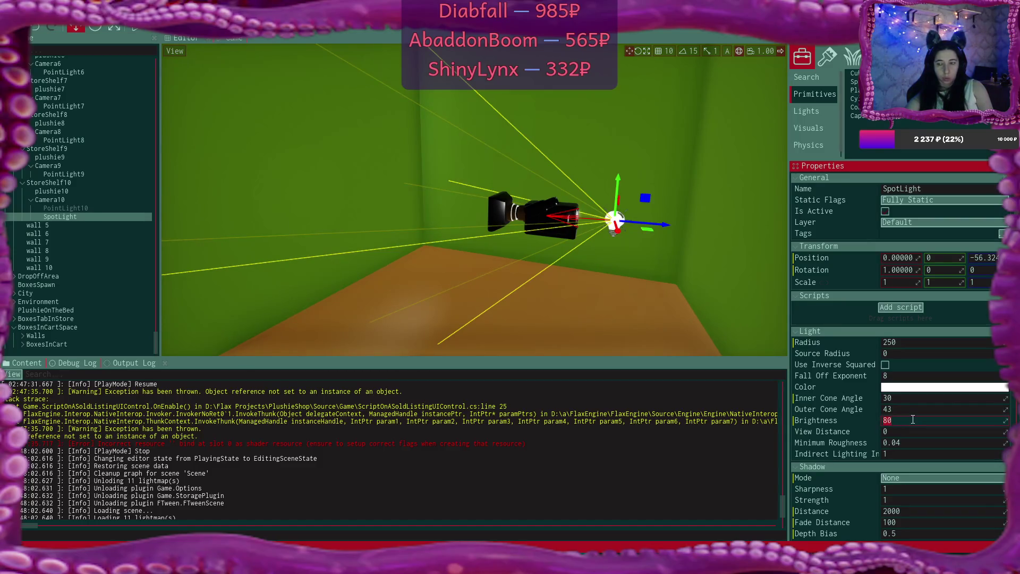
{"action": "left_click", "coordinate": [912, 419]}
{"action": "type", "text": "100"}
{"action": "key", "text": "Return"}
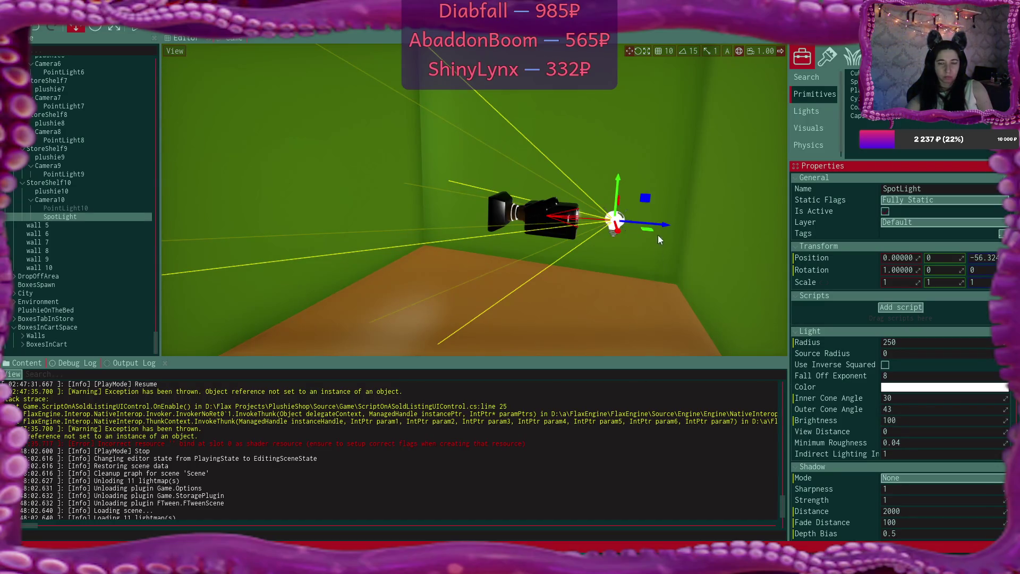
Test raising the spotlight higher, undo it, and set the spotlight's radius to 300
{"action": "left_click", "coordinate": [540, 208]}
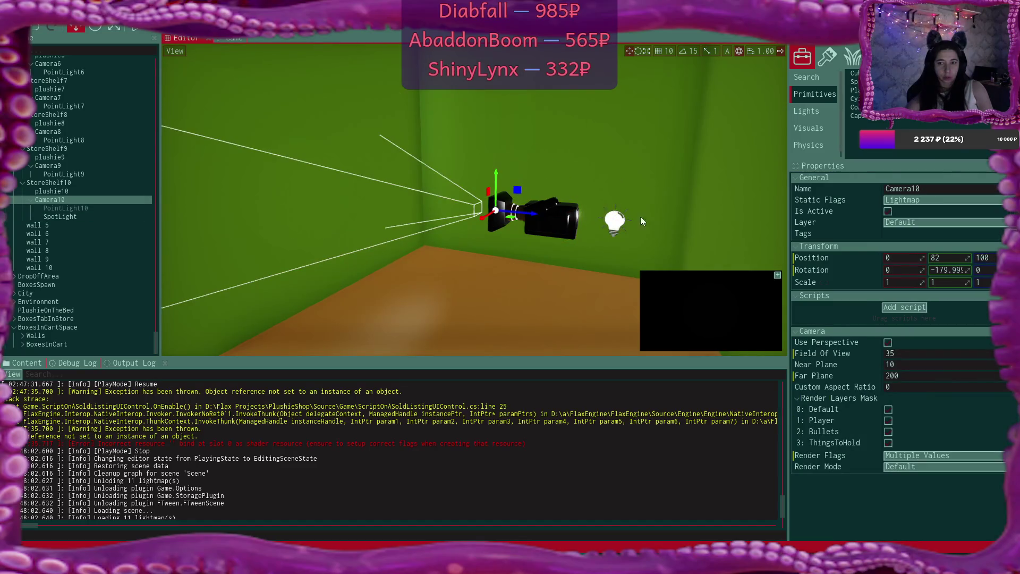
{"action": "left_click", "coordinate": [614, 221]}
{"action": "left_click_drag", "start_coordinate": [617, 180], "coordinate": [618, 46]}
{"action": "left_click", "coordinate": [559, 232]}
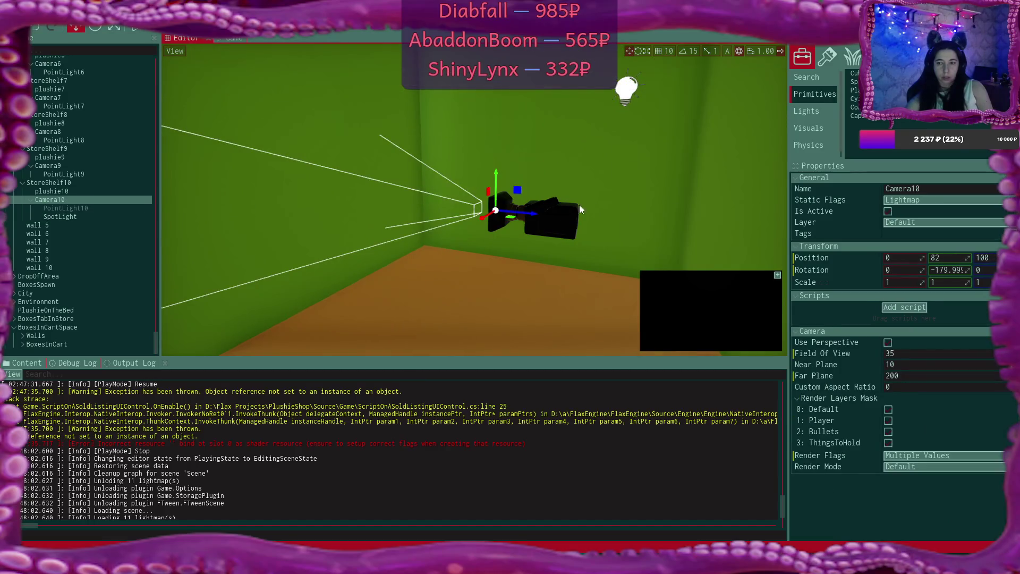
{"action": "key", "text": "ctrl+z"}
{"action": "key", "text": "ctrl+z"}
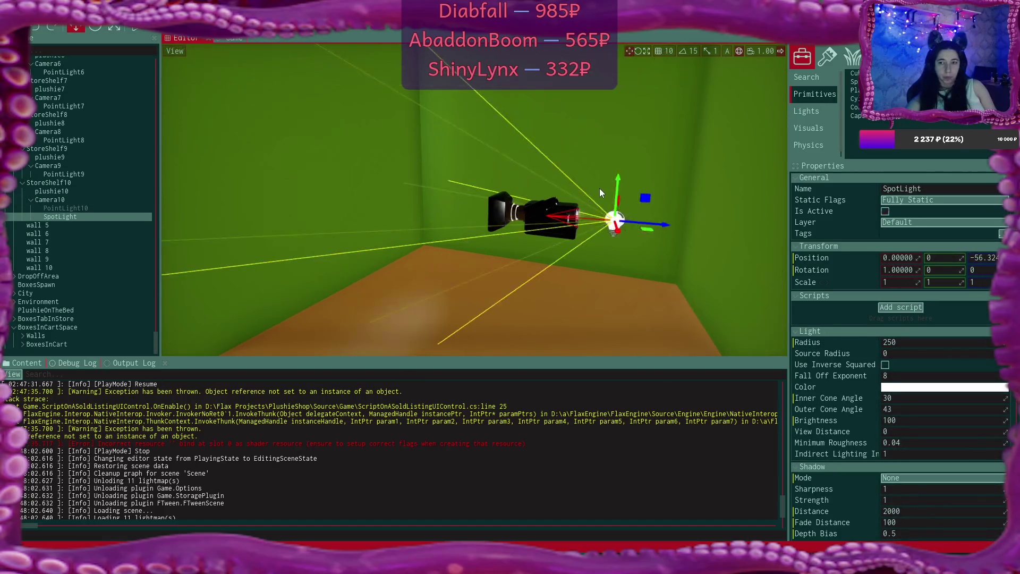
{"action": "left_click", "coordinate": [952, 345]}
{"action": "type", "text": "300"}
{"action": "key", "text": "Return"}
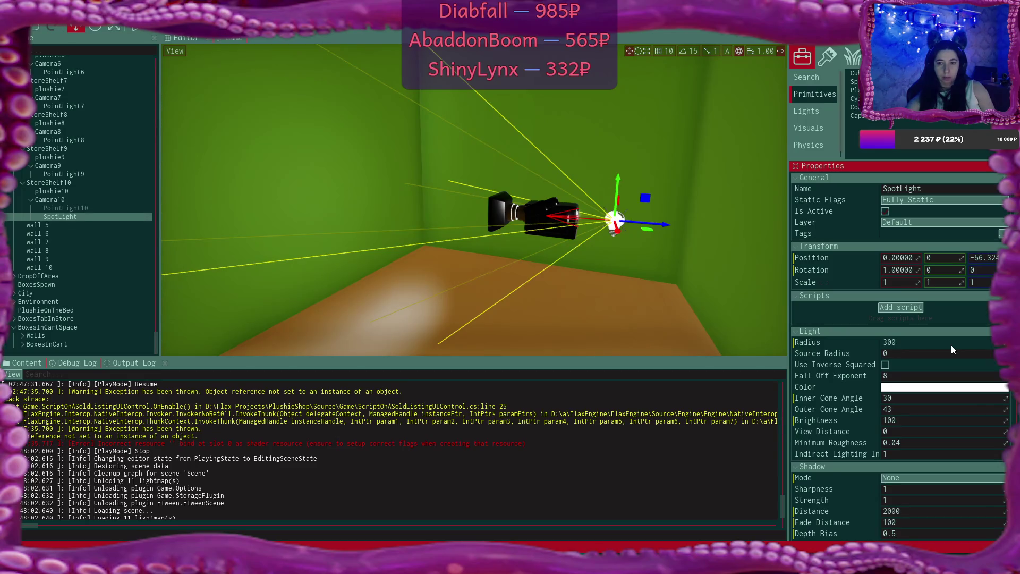
Preview the store room through Camera10 and raise the spotlight brightness to 150
{"action": "left_click", "coordinate": [523, 213]}
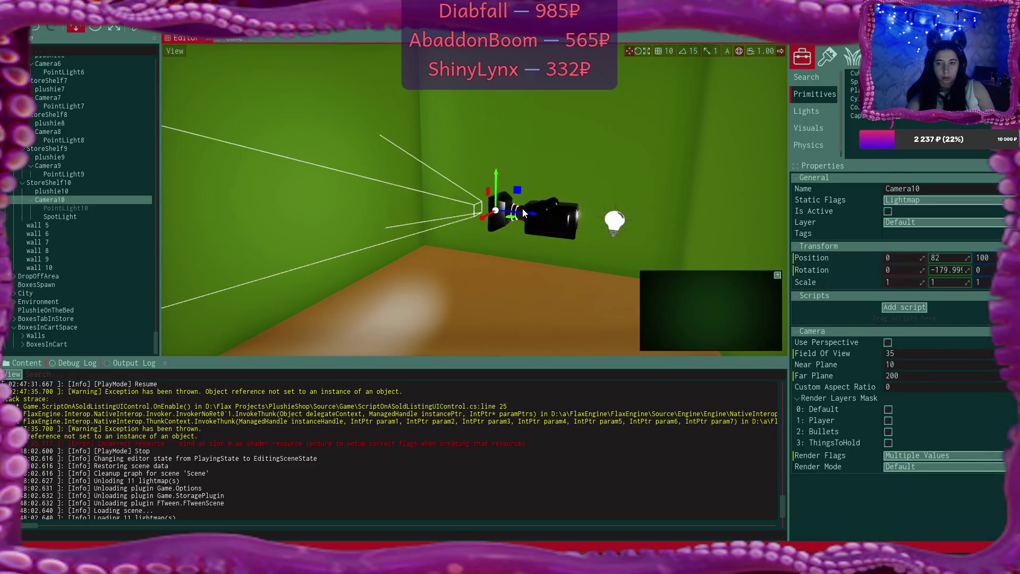
{"action": "left_click", "coordinate": [619, 223]}
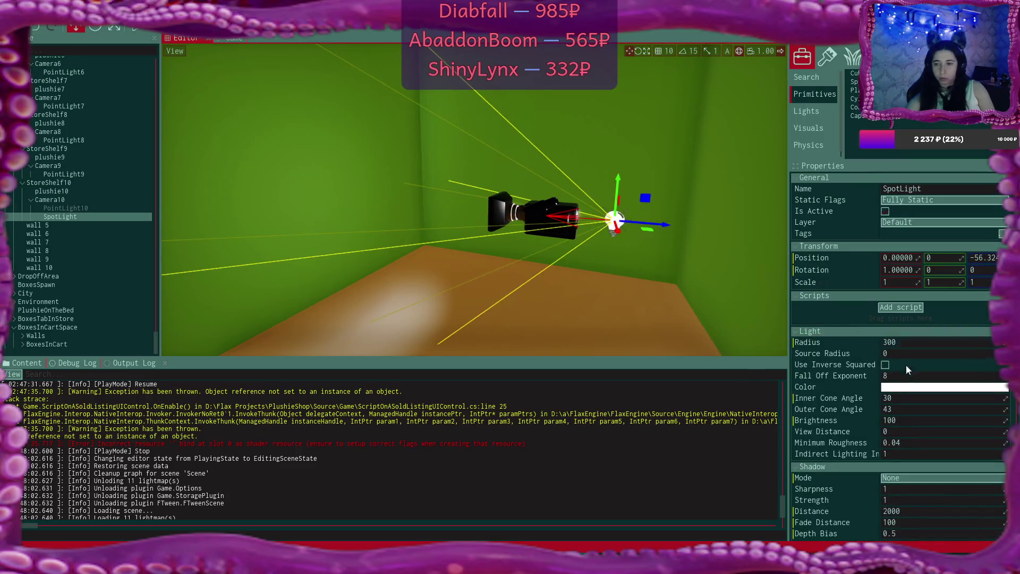
{"action": "left_click", "coordinate": [911, 418]}
{"action": "type", "text": "15"}
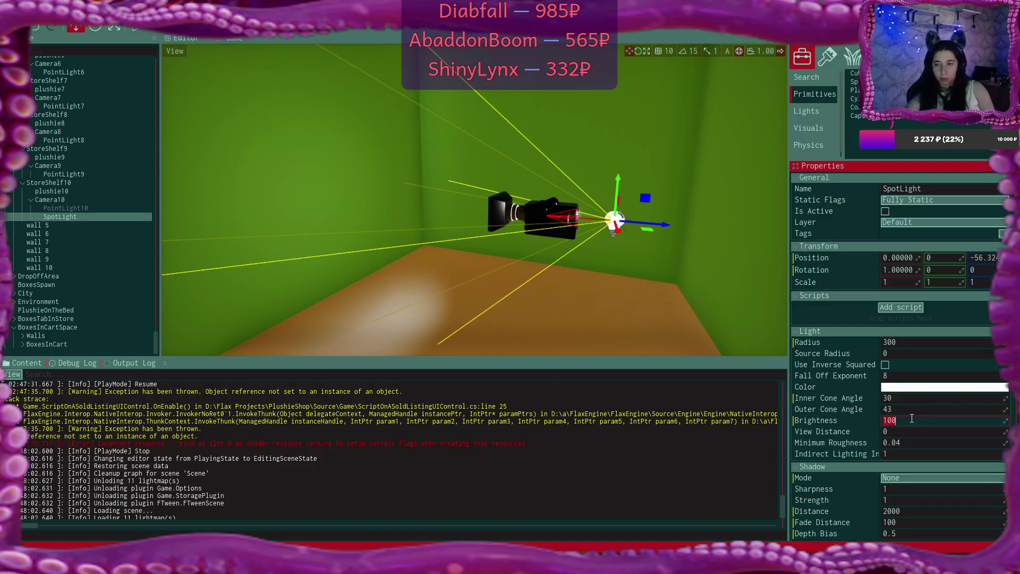
{"action": "type", "text": "0"}
{"action": "key", "text": "Return"}
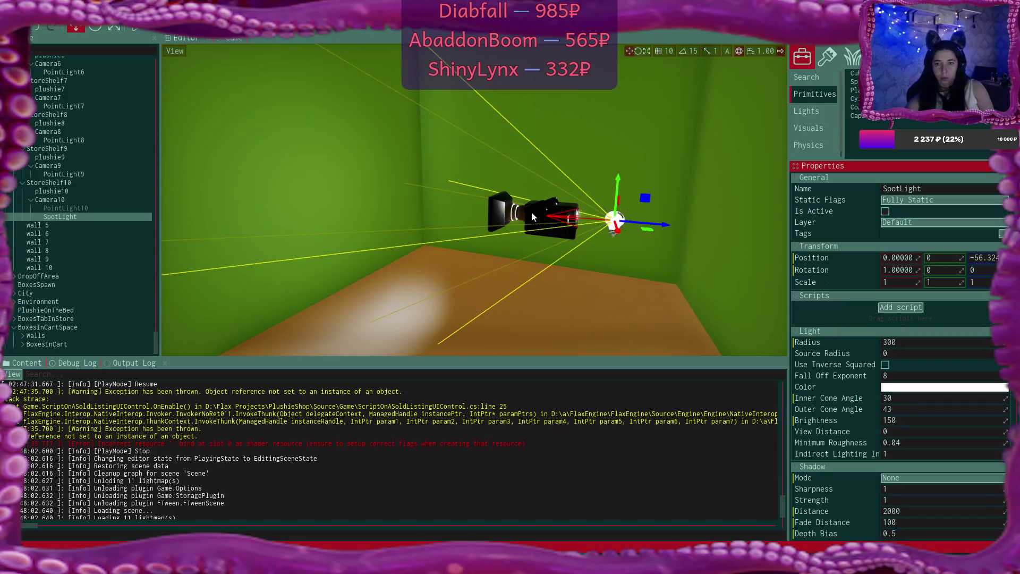
Check the lighting through Camera10, then raise the spotlight brightness to 300
{"action": "left_click", "coordinate": [534, 212]}
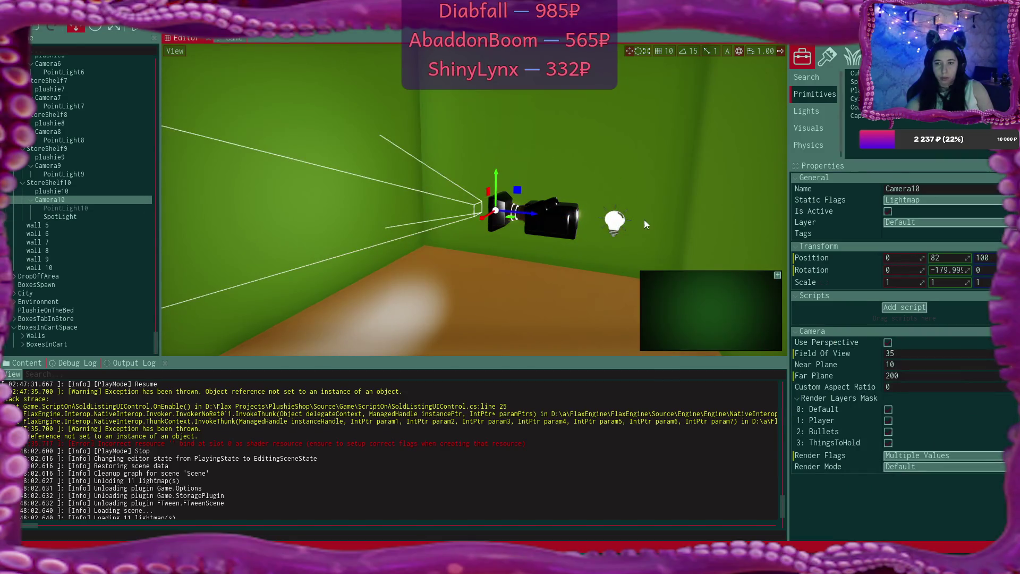
{"action": "left_click", "coordinate": [615, 223]}
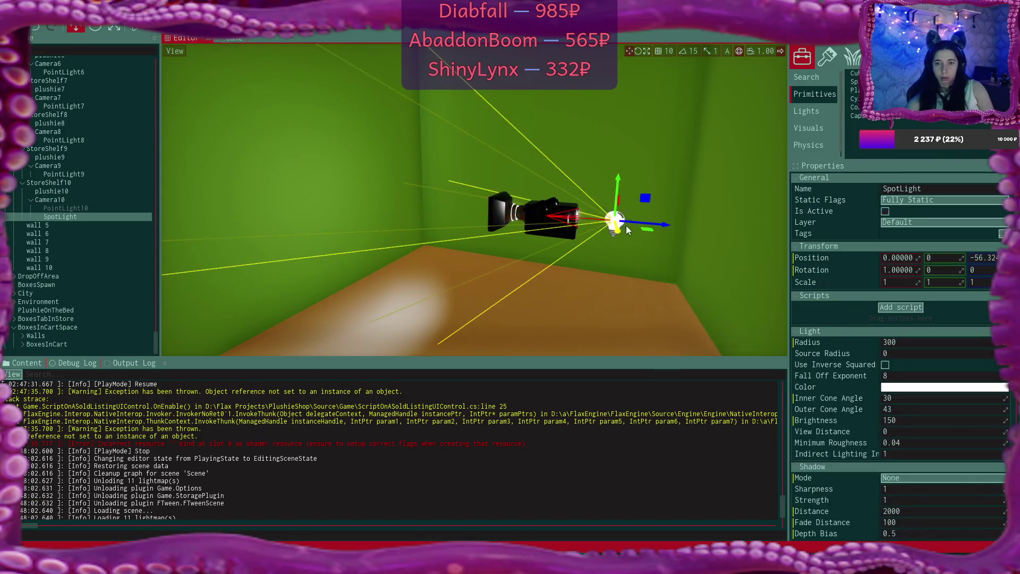
{"action": "left_click", "coordinate": [912, 417]}
{"action": "type", "text": "300"}
{"action": "key", "text": "Return"}
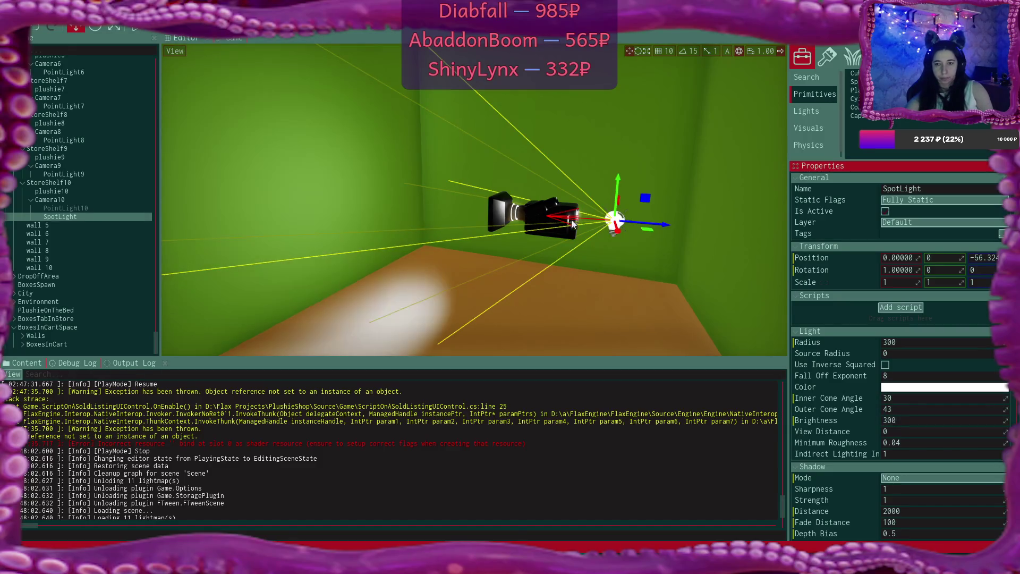
Review the 300 brightness through Camera10 and turn on inverse-squared falloff
{"action": "left_click", "coordinate": [528, 224]}
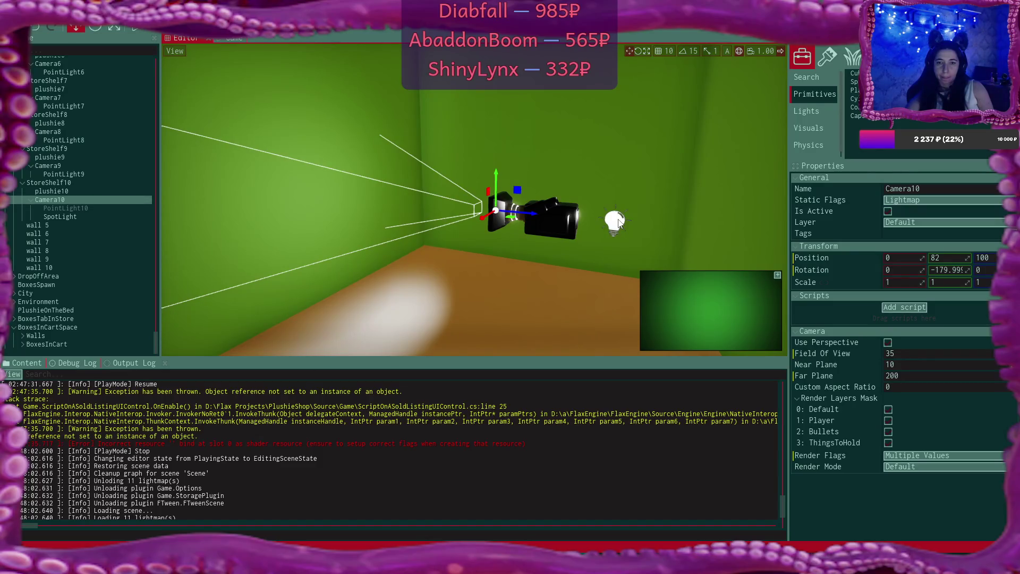
{"action": "left_click", "coordinate": [618, 222]}
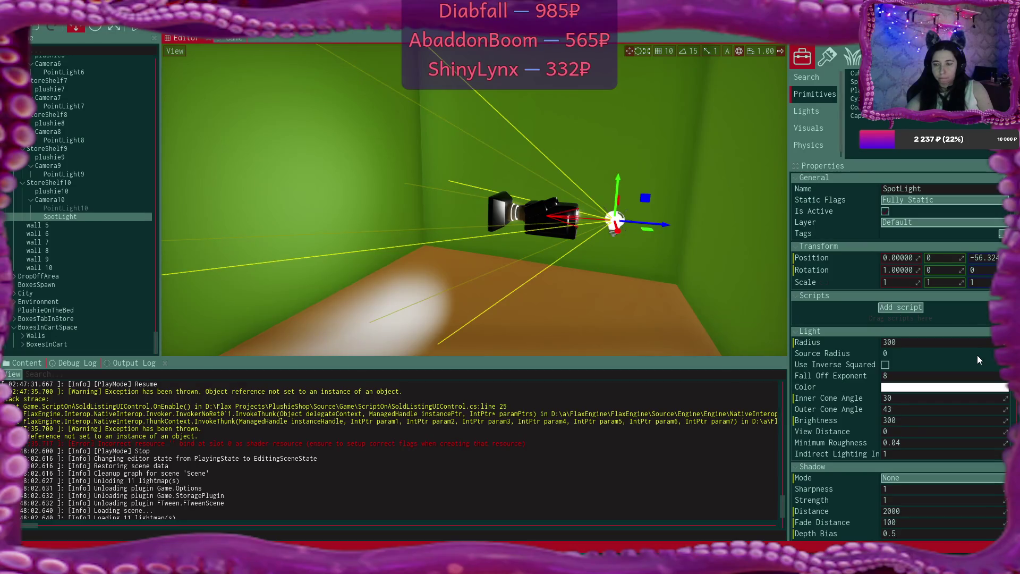
{"action": "left_click", "coordinate": [885, 364]}
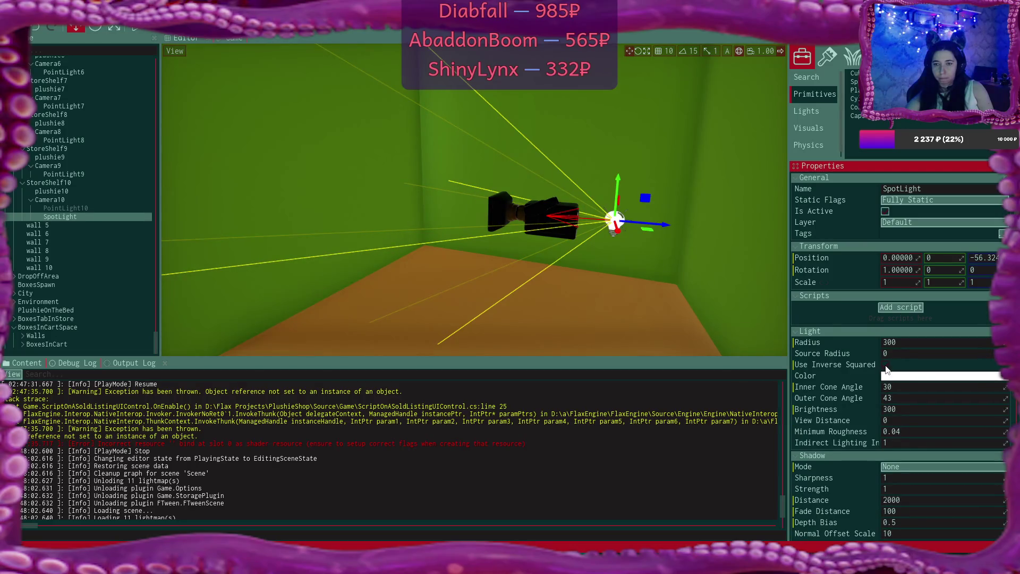
Check the inverse-squared lighting through Camera10, then switch inverse-squared falloff back off
{"action": "left_click", "coordinate": [534, 218]}
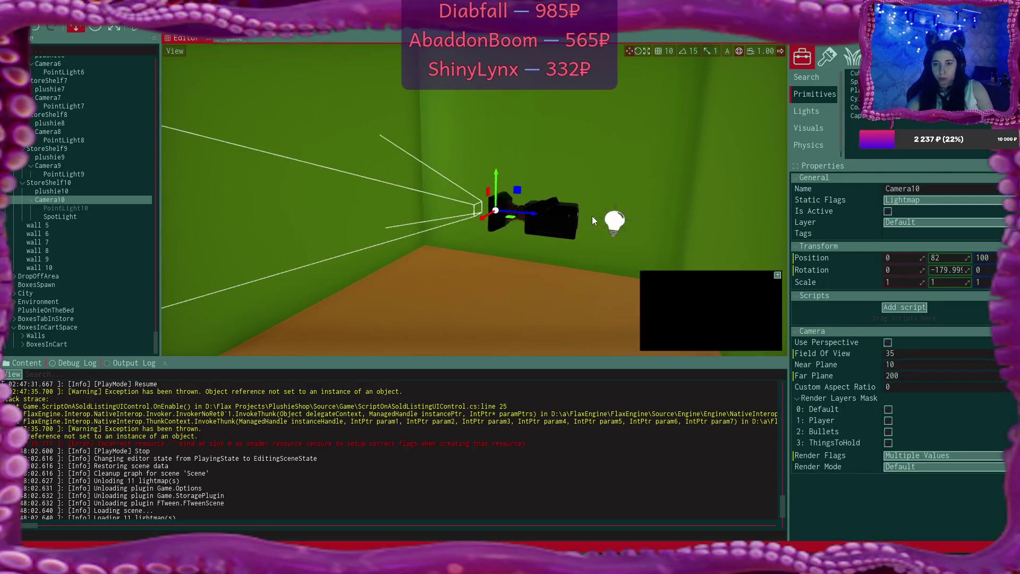
{"action": "left_click", "coordinate": [616, 222]}
{"action": "left_click", "coordinate": [885, 364]}
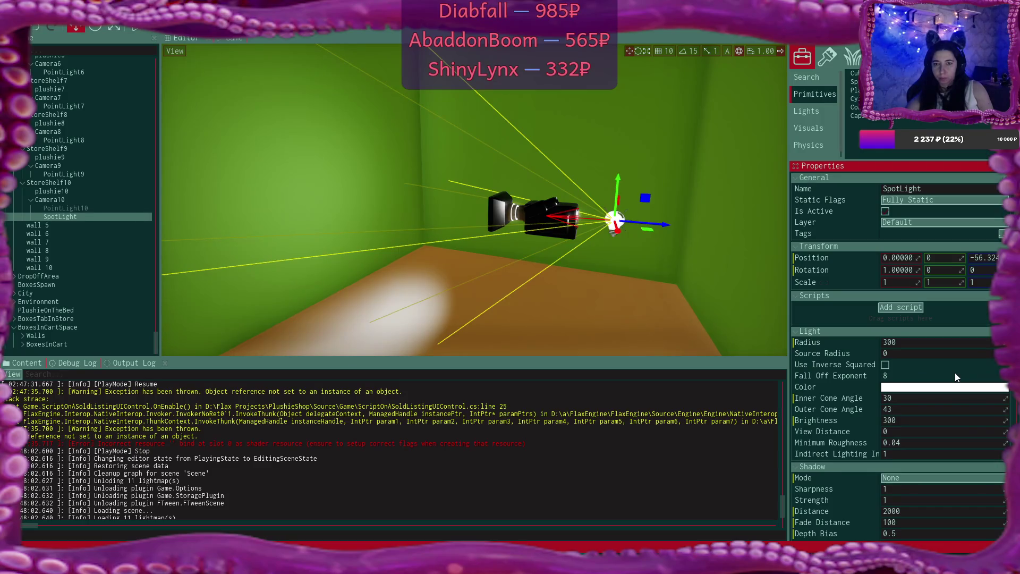
Set the spotlight's source radius to 10 and preview it through Camera10
{"action": "left_click", "coordinate": [935, 353]}
{"action": "type", "text": "1.3"}
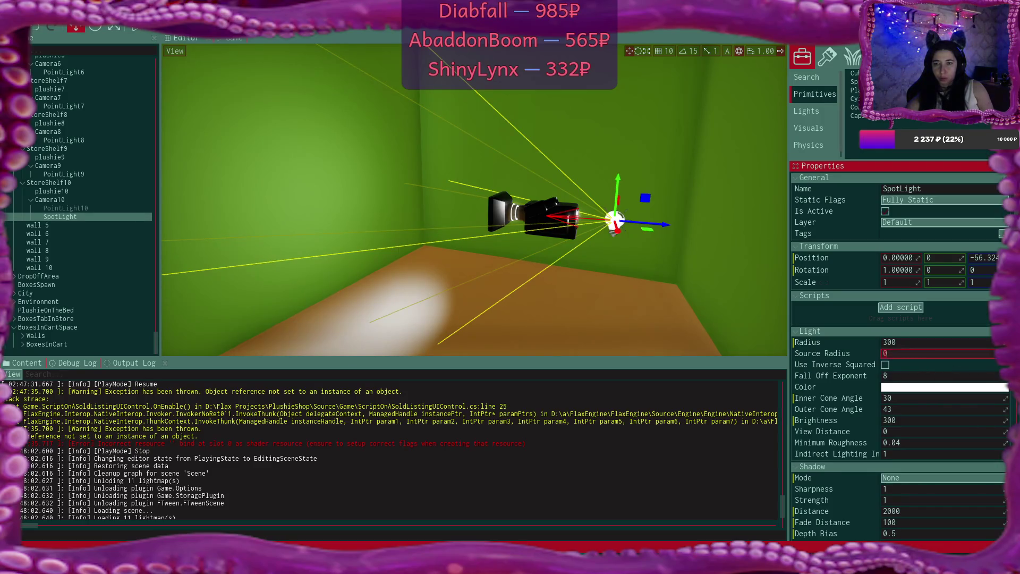
{"action": "type", "text": "7.89"}
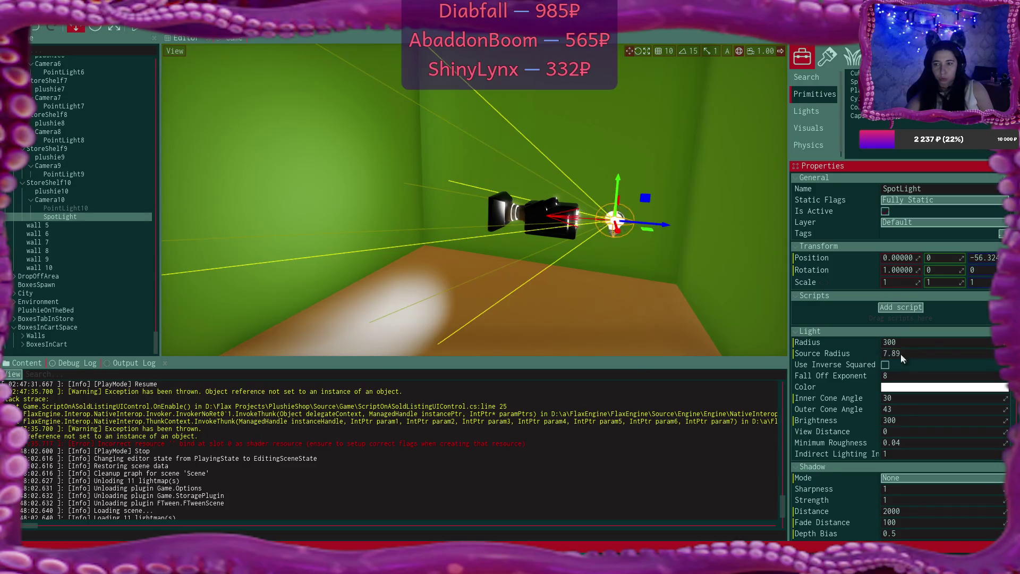
{"action": "type", "text": "10"}
{"action": "key", "text": "Return"}
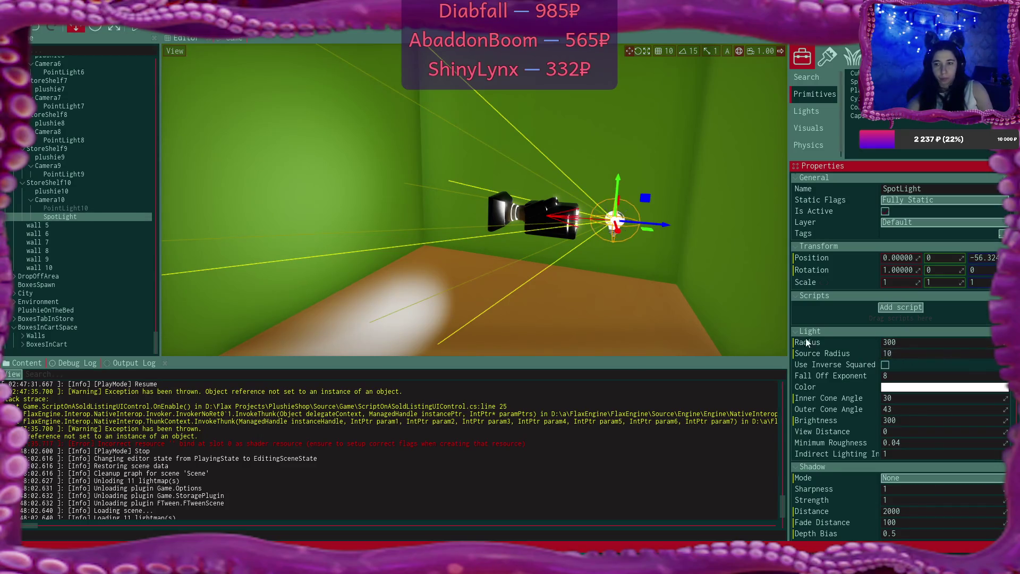
{"action": "left_click", "coordinate": [528, 206]}
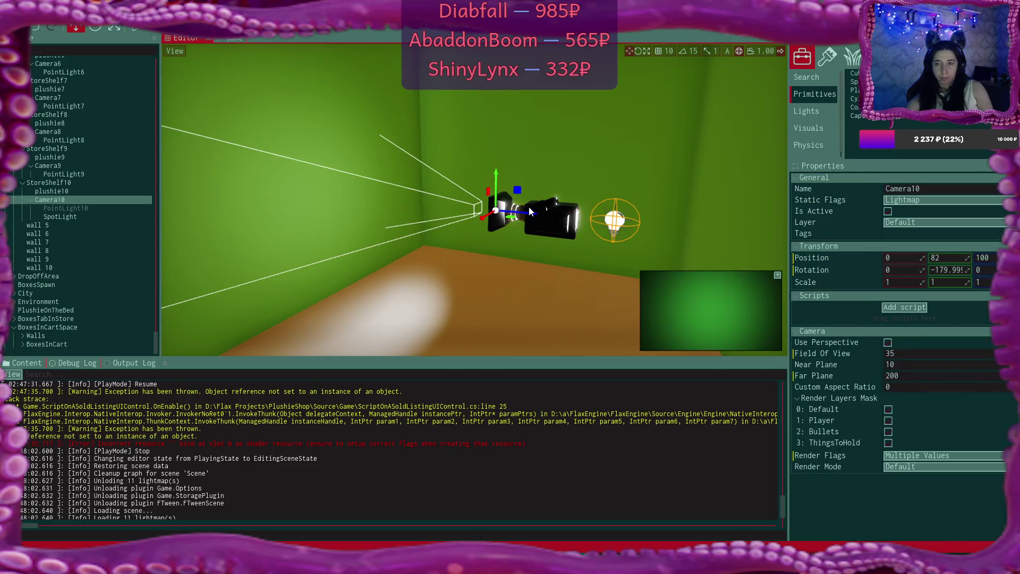
{"action": "left_click", "coordinate": [624, 218]}
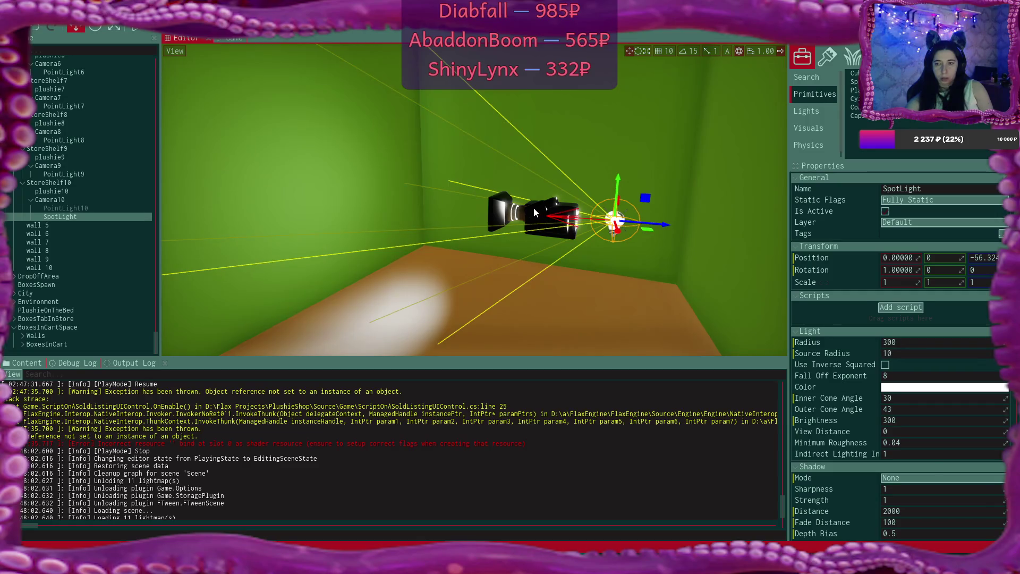
{"action": "left_click", "coordinate": [533, 208]}
{"action": "left_click", "coordinate": [623, 219]}
Settle the spotlight's source radius at 30, check the preview, and show the debug log
{"action": "left_click", "coordinate": [921, 354]}
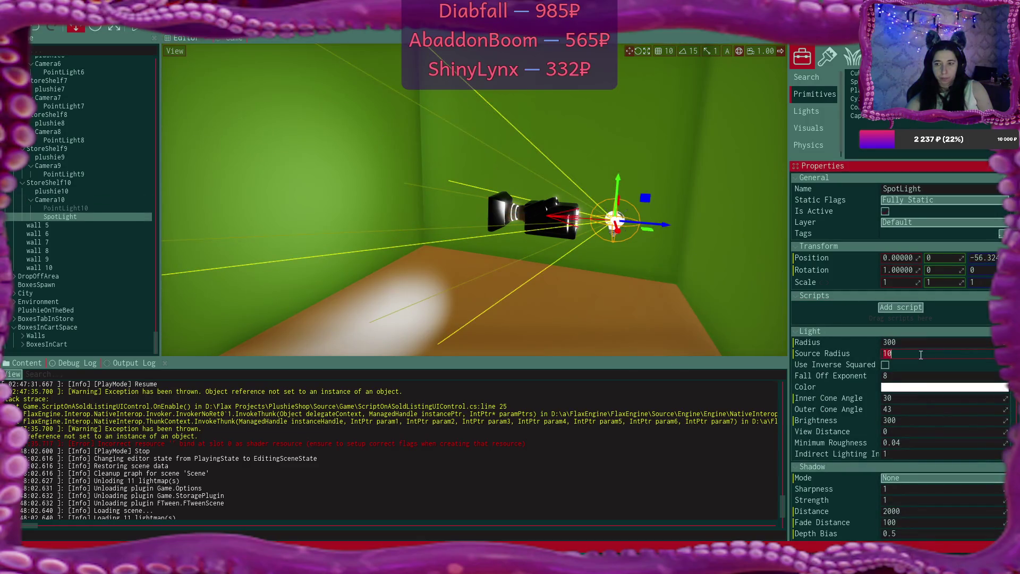
{"action": "type", "text": "50"}
{"action": "left_click", "coordinate": [542, 214]}
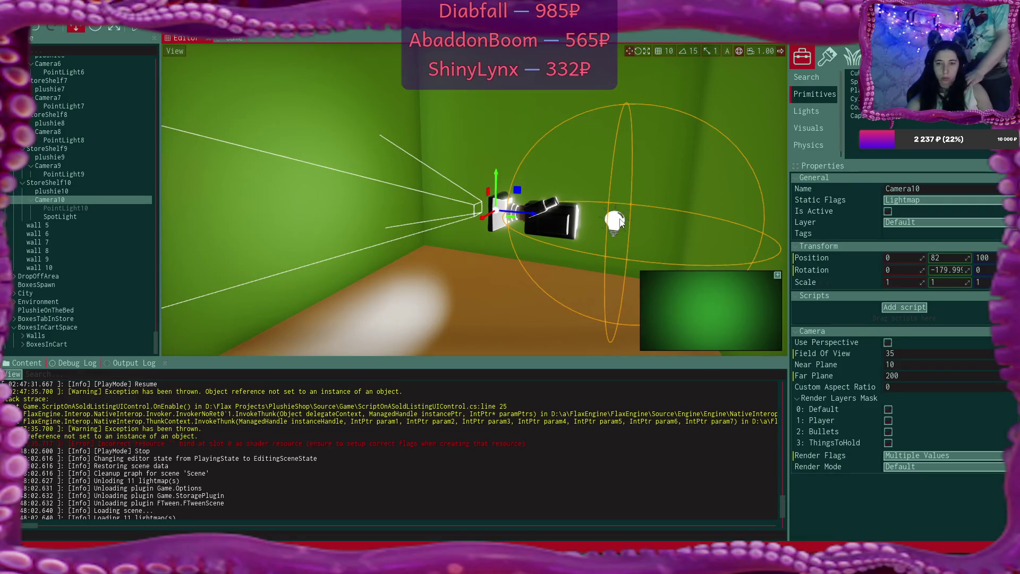
{"action": "left_click", "coordinate": [621, 223]}
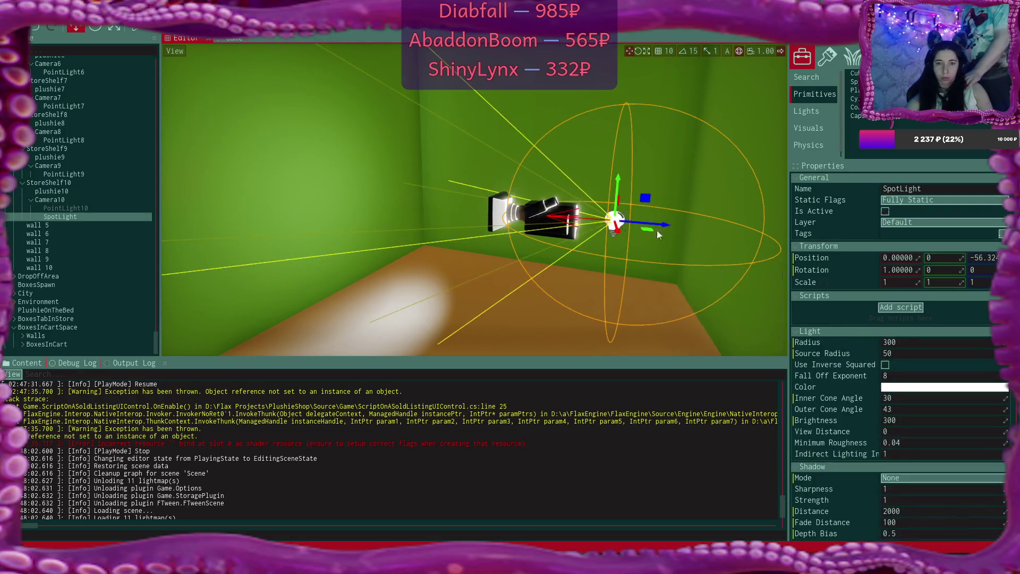
{"action": "left_click", "coordinate": [917, 349]}
{"action": "type", "text": "30"}
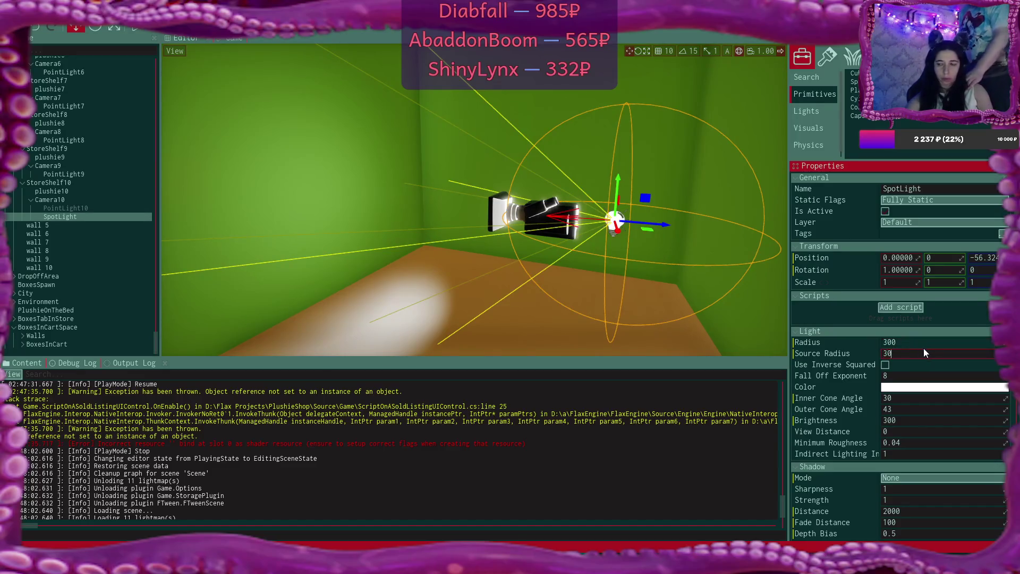
{"action": "key", "text": "Return"}
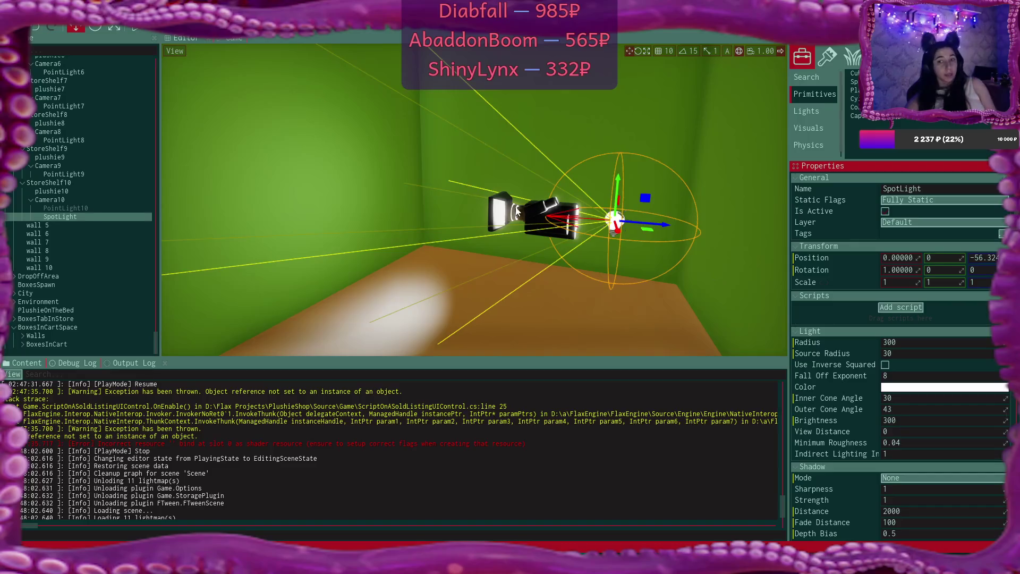
{"action": "left_click", "coordinate": [506, 209]}
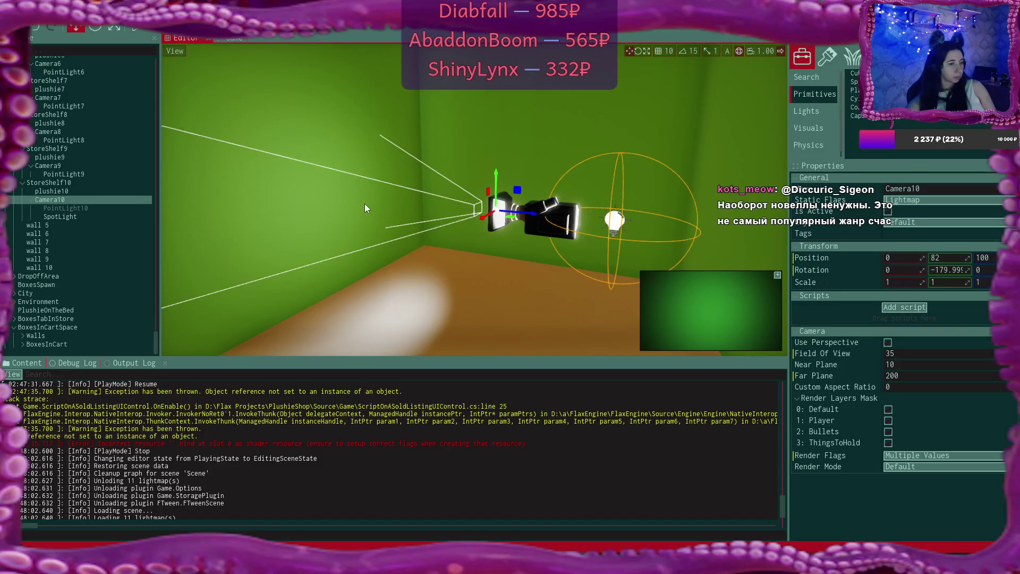
{"action": "left_click", "coordinate": [77, 363]}
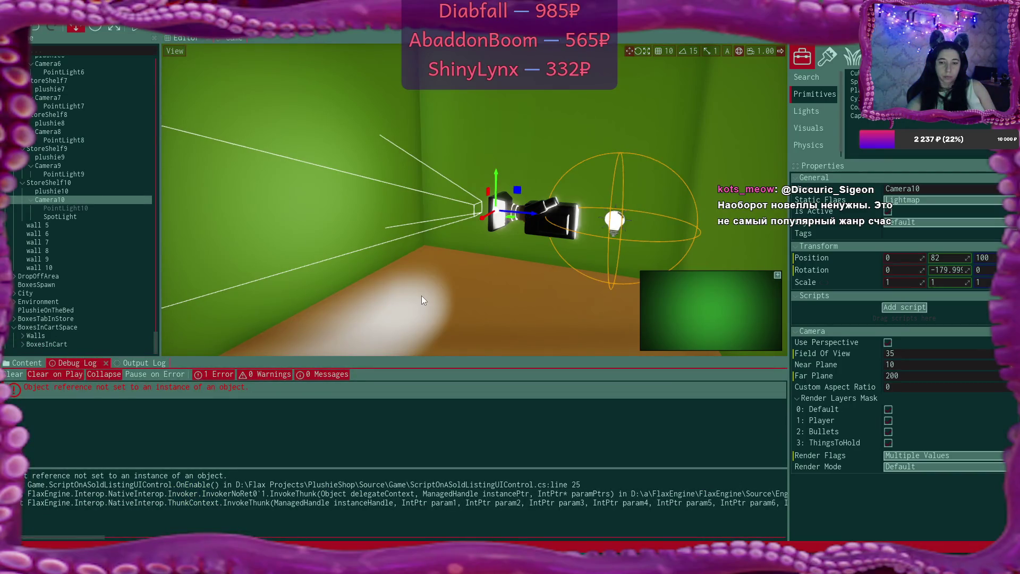
Frame Camera10 and its spotlight in the viewport, start Play mode, then return to the code editor
{"action": "left_click_drag", "start_coordinate": [530, 291], "coordinate": [521, 284]}
{"action": "key", "text": "f"}
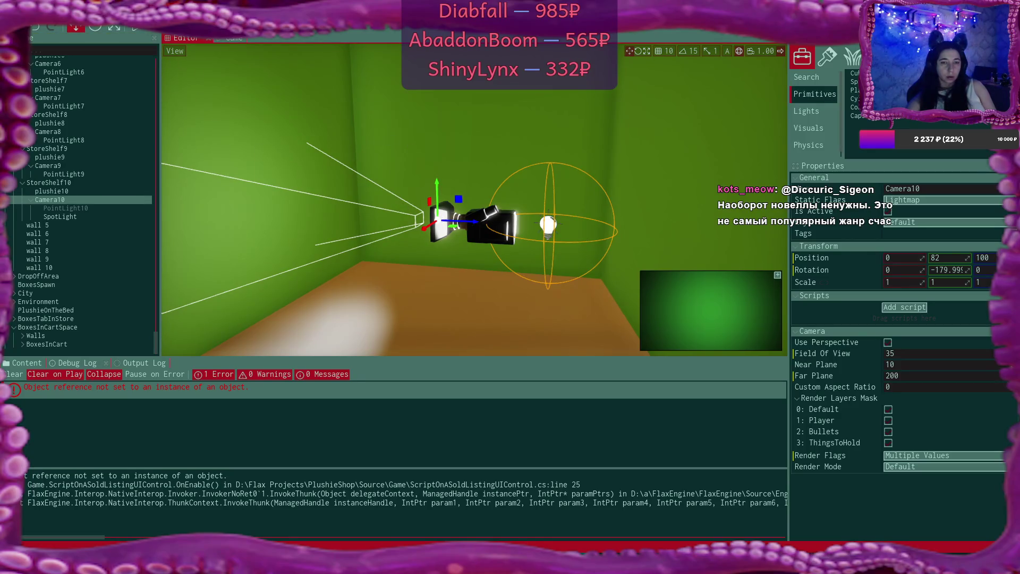
{"action": "left_click_drag", "start_coordinate": [225, 73], "coordinate": [170, 74]}
{"action": "left_click", "coordinate": [136, 26]}
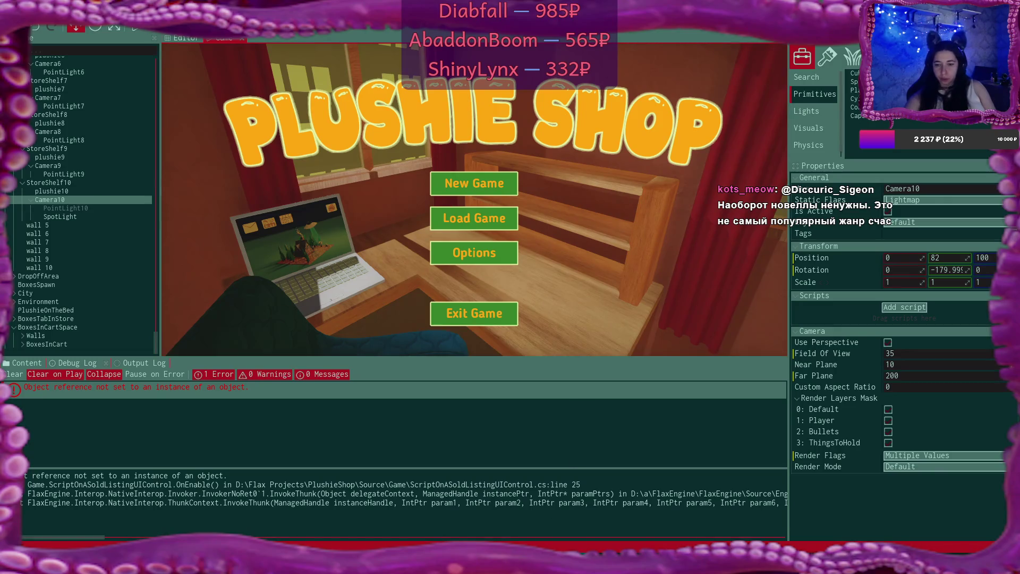
{"action": "mouse_move", "coordinate": [532, 563]}
{"action": "left_click", "coordinate": [532, 515]}
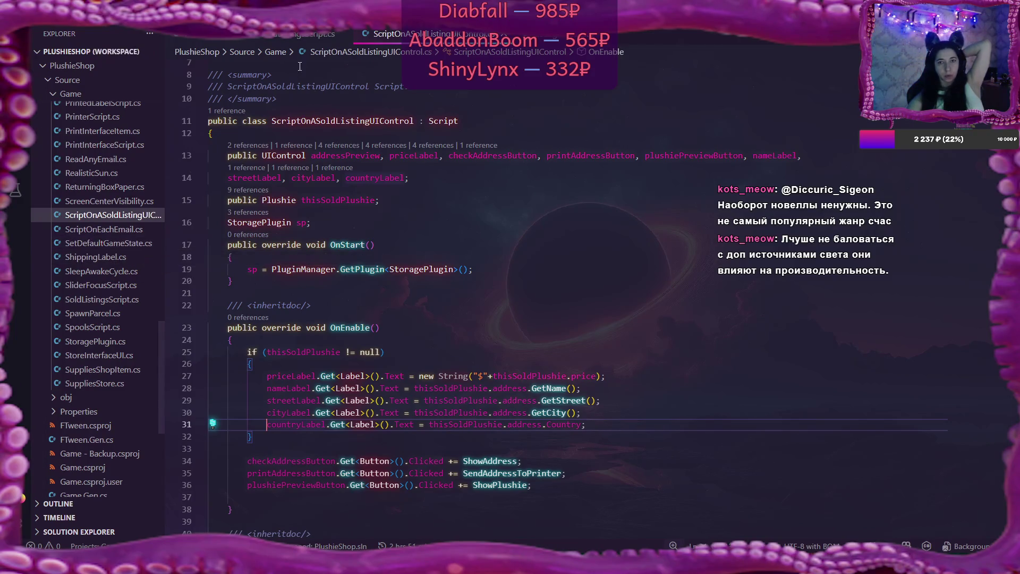
Look through SoldListingsScript.cs, then open StoreInterfaceUI.cs from the Explorer
{"action": "left_click", "coordinate": [305, 36]}
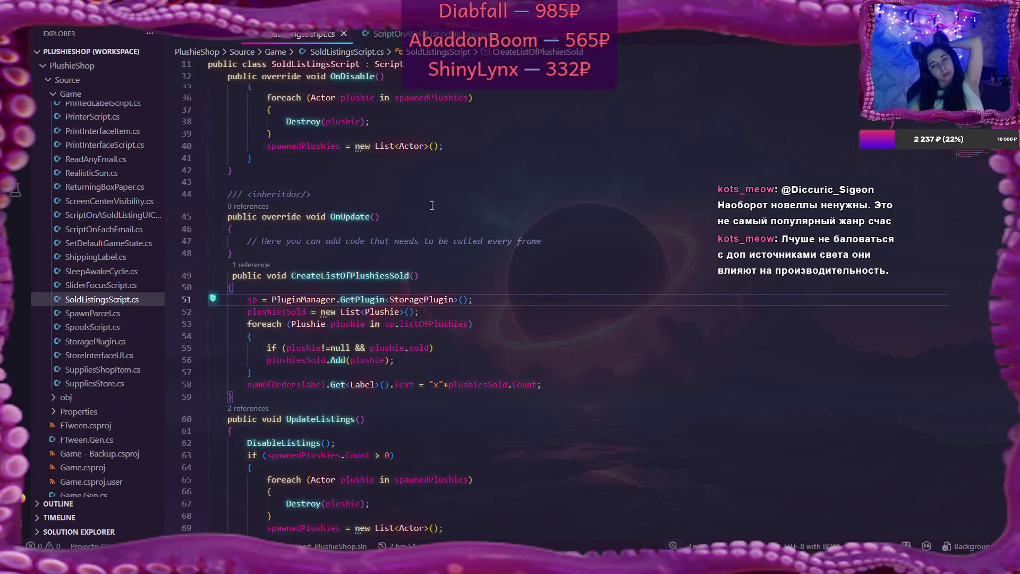
{"action": "scroll", "coordinate": [536, 145], "scroll_direction": "down", "scroll_amount": 6}
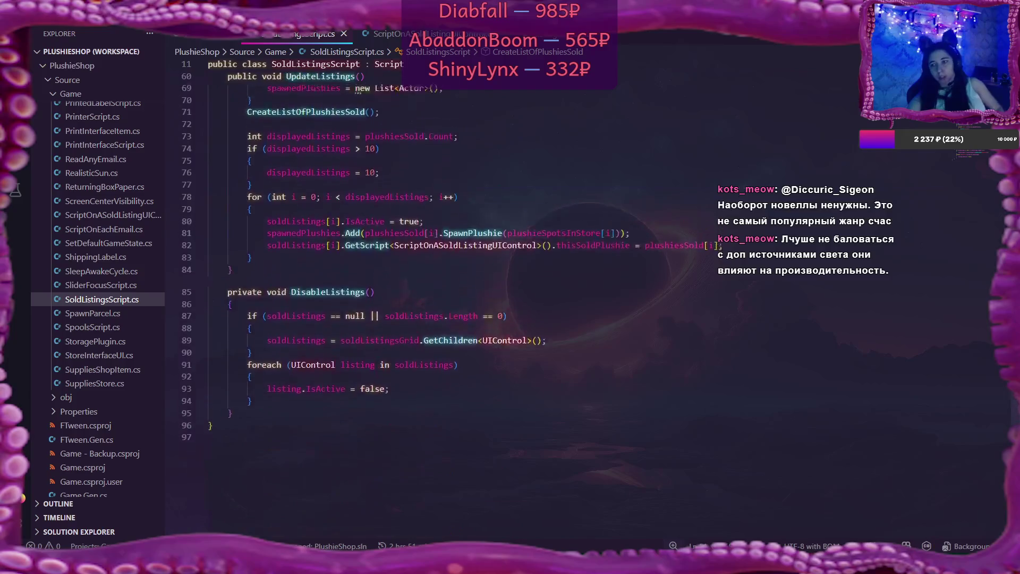
{"action": "left_click", "coordinate": [99, 355]}
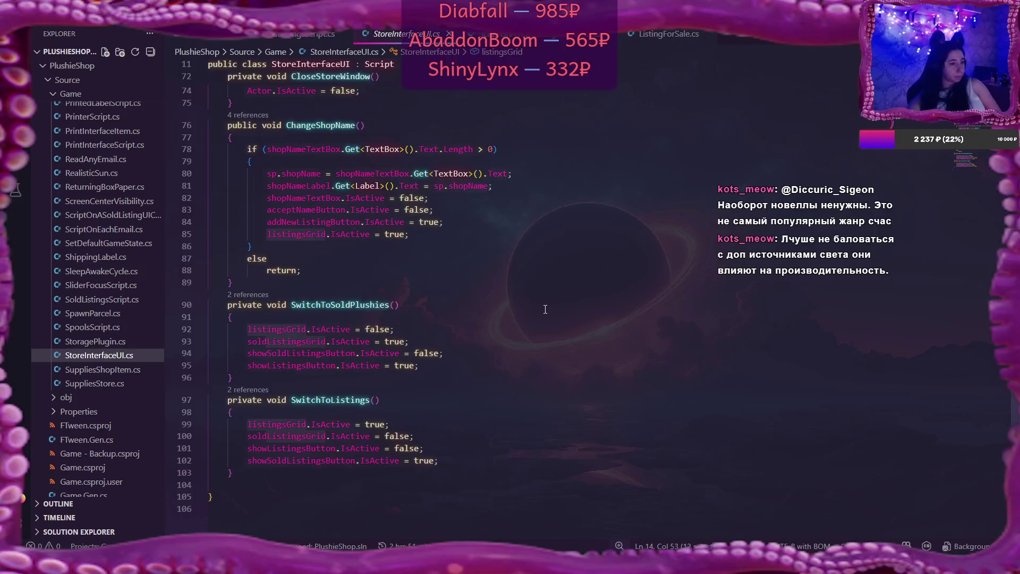
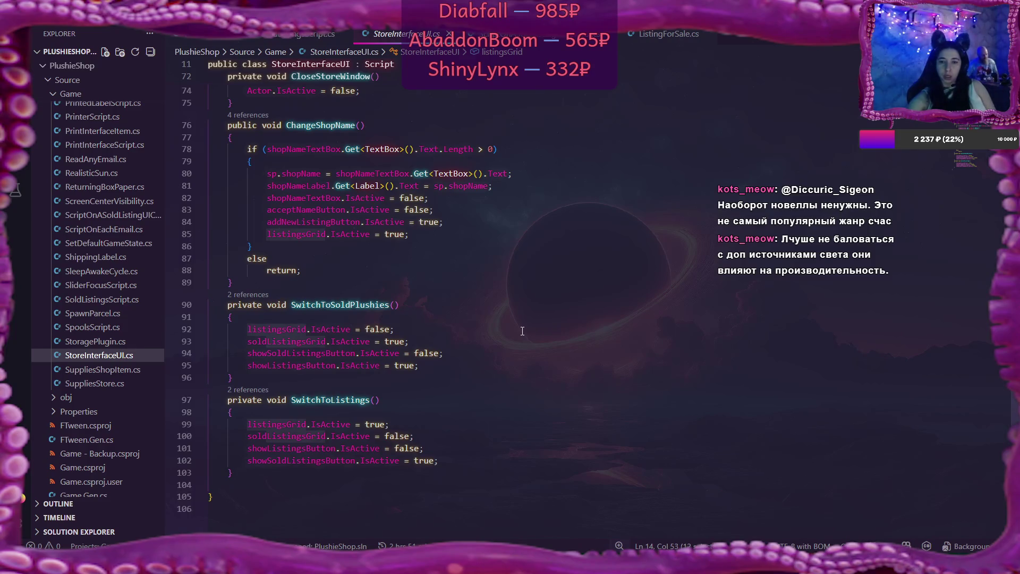
In SwitchToListings, move listingsGrid.IsActive = true below the hide lines with Alt+Down
{"action": "scroll", "coordinate": [495, 430], "scroll_direction": "down", "scroll_amount": 2}
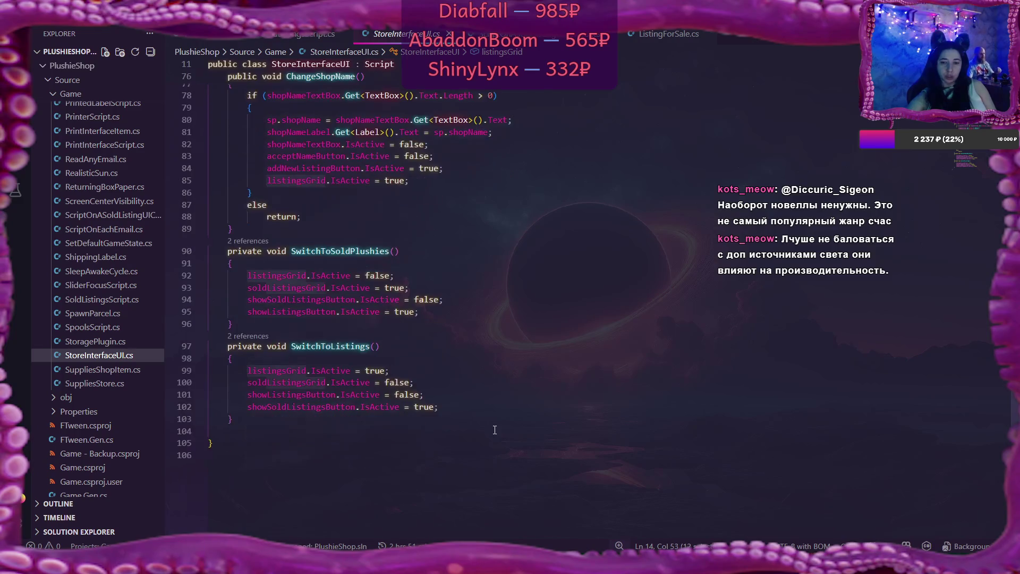
{"action": "left_click", "coordinate": [411, 382]}
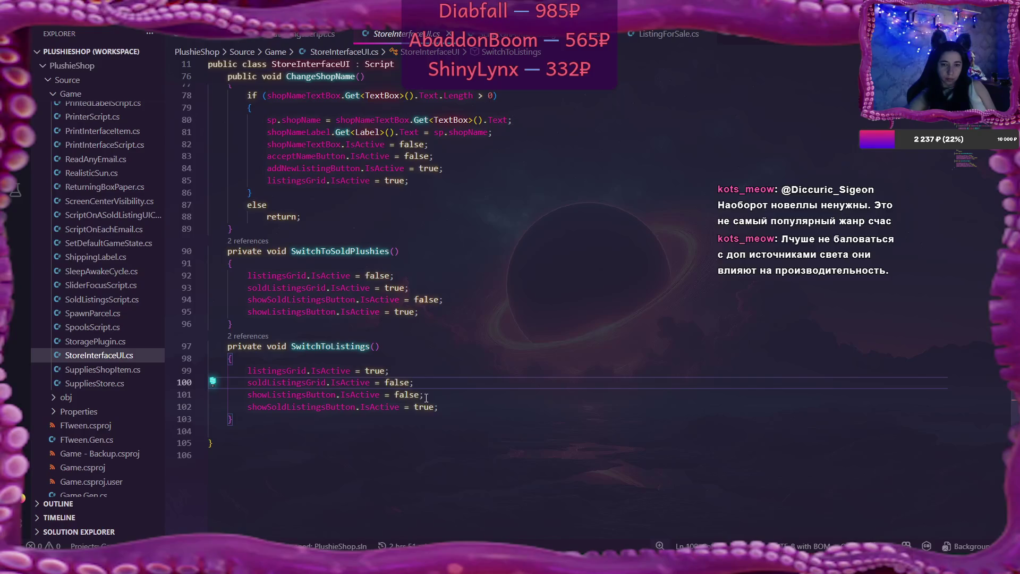
{"action": "left_click", "coordinate": [425, 396]}
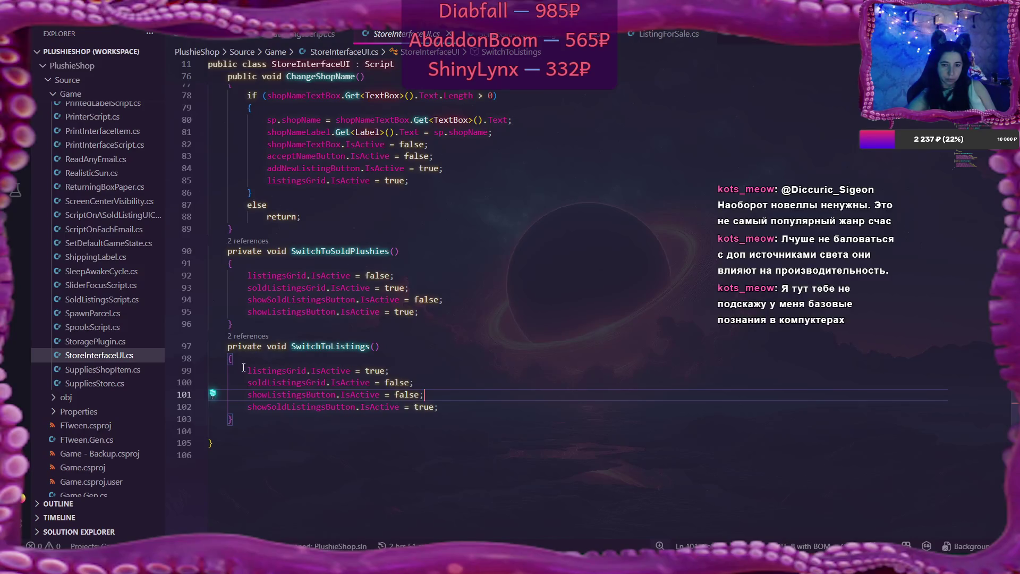
{"action": "left_click_drag", "start_coordinate": [248, 371], "coordinate": [391, 370]}
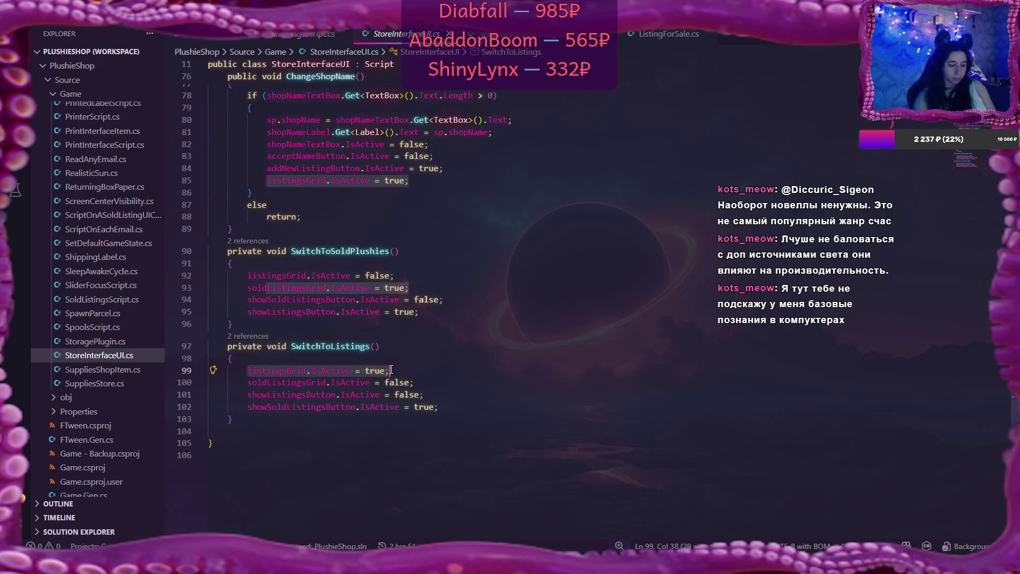
{"action": "key", "text": "alt+Down"}
{"action": "key", "text": "alt+Down"}
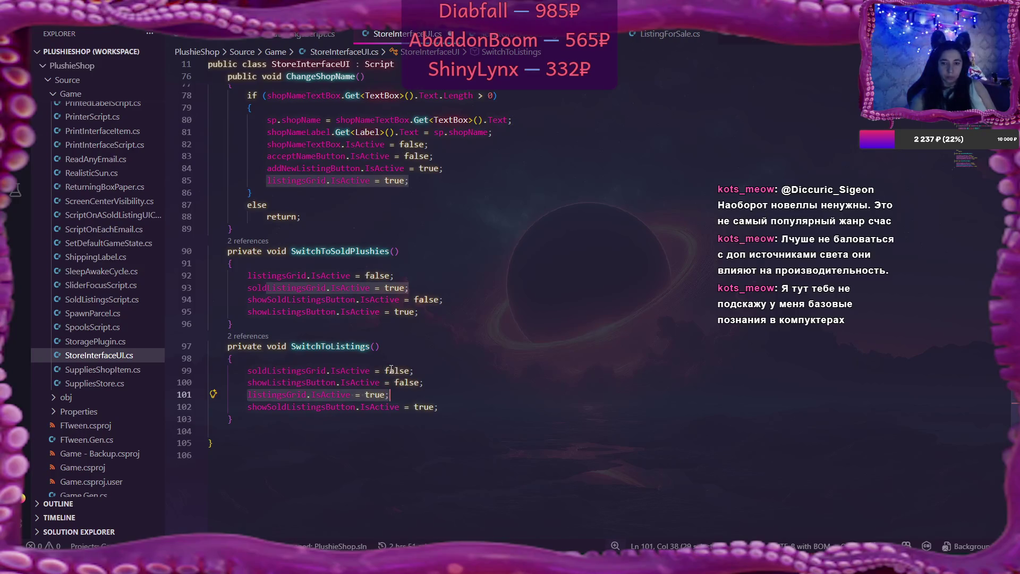
In SwitchToSoldPlushies, move showSoldListingsButton.IsActive = false above the soldListingsGrid line
{"action": "left_click", "coordinate": [342, 275]}
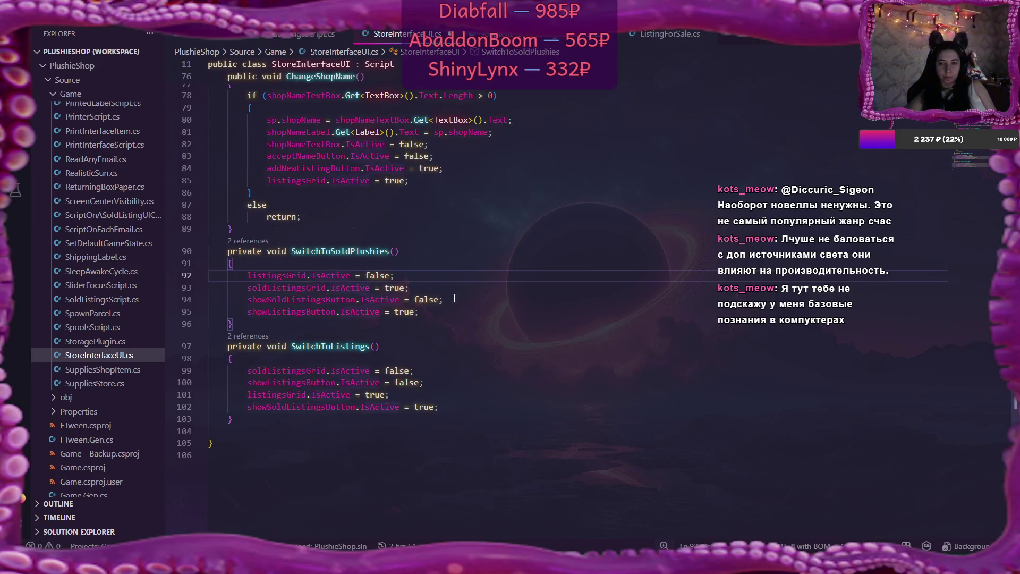
{"action": "left_click_drag", "start_coordinate": [446, 299], "coordinate": [247, 298]}
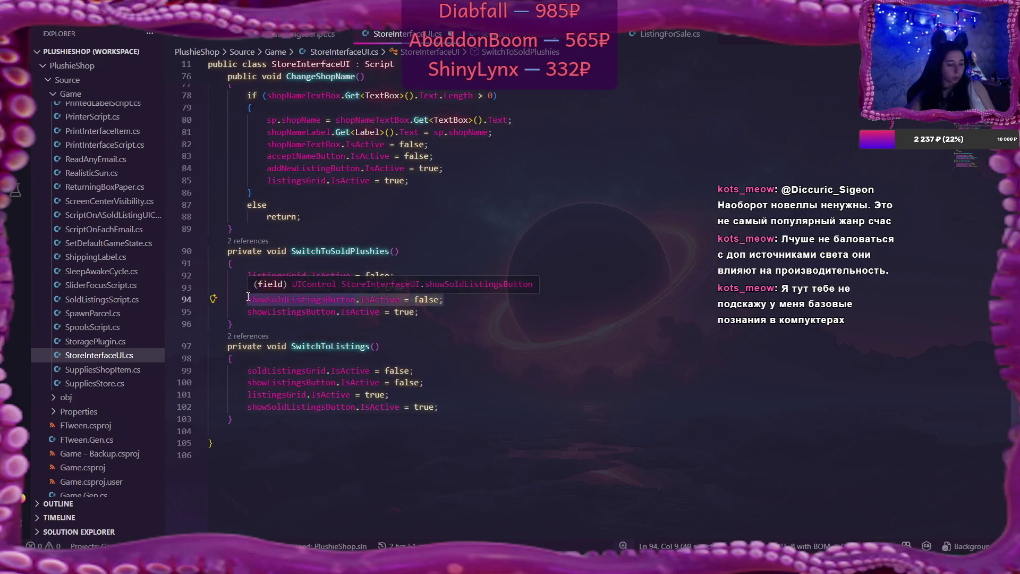
{"action": "key", "text": "alt+Up"}
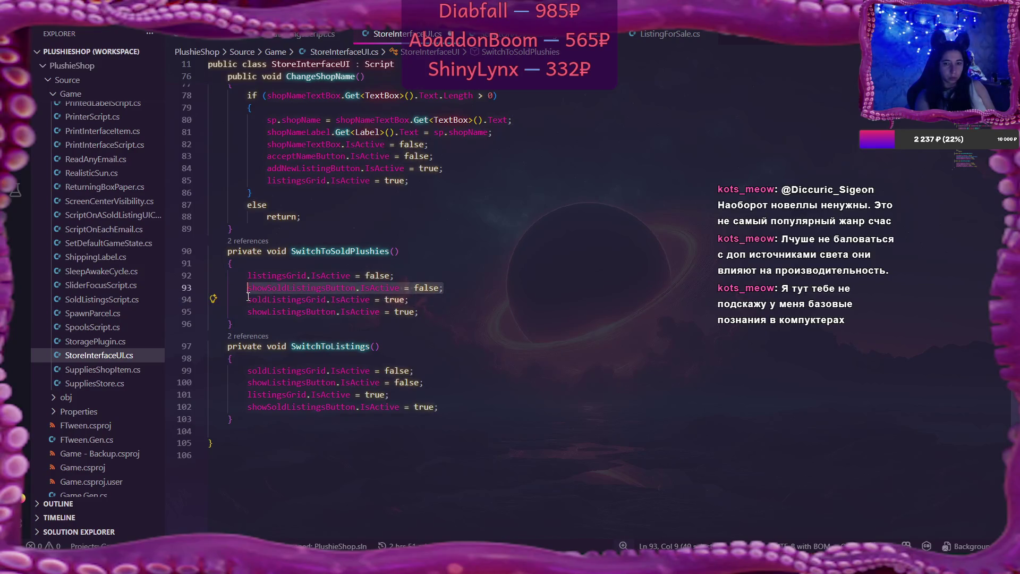
{"action": "left_click", "coordinate": [461, 326]}
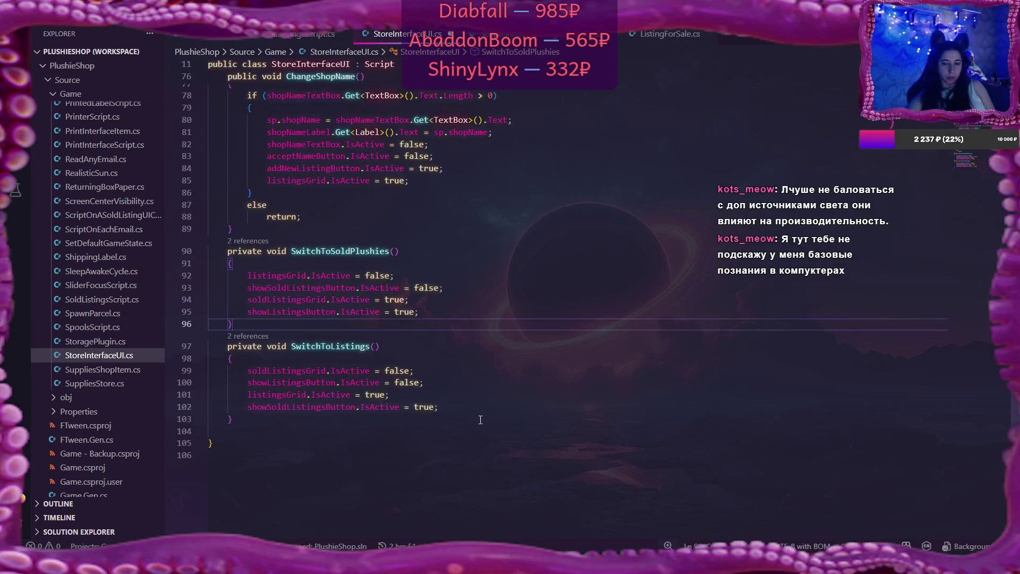
{"action": "left_click", "coordinate": [510, 419]}
{"action": "left_click", "coordinate": [468, 402]}
{"action": "scroll", "coordinate": [468, 402], "scroll_direction": "up", "scroll_amount": 3}
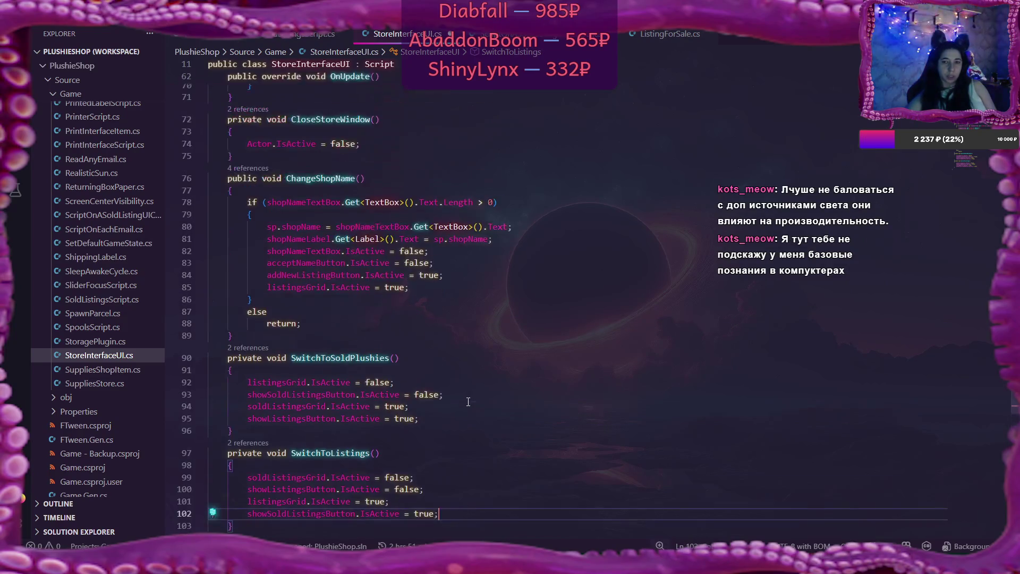
{"action": "scroll", "coordinate": [468, 402], "scroll_direction": "up", "scroll_amount": 18}
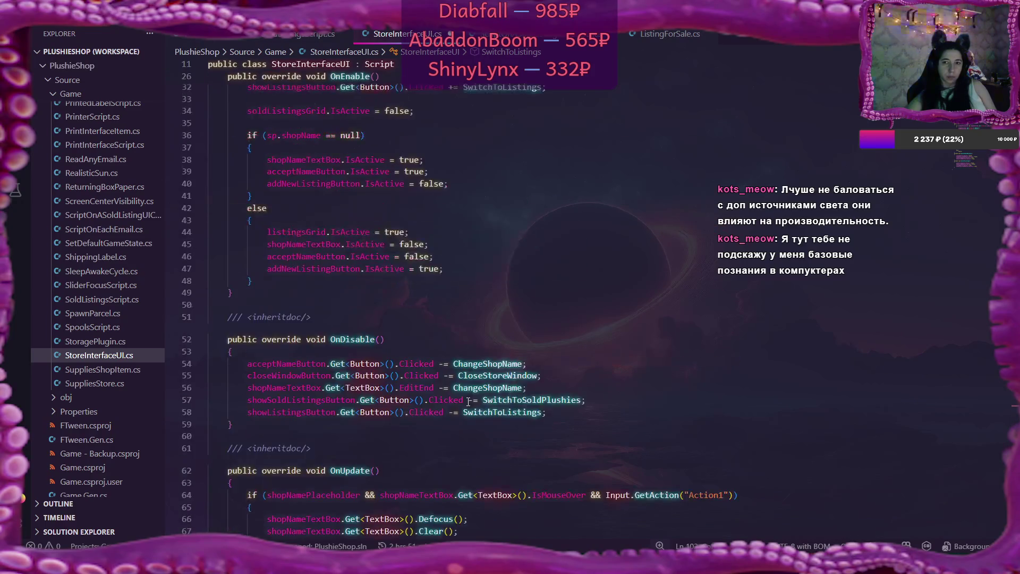
{"action": "scroll", "coordinate": [470, 403], "scroll_direction": "up", "scroll_amount": 5}
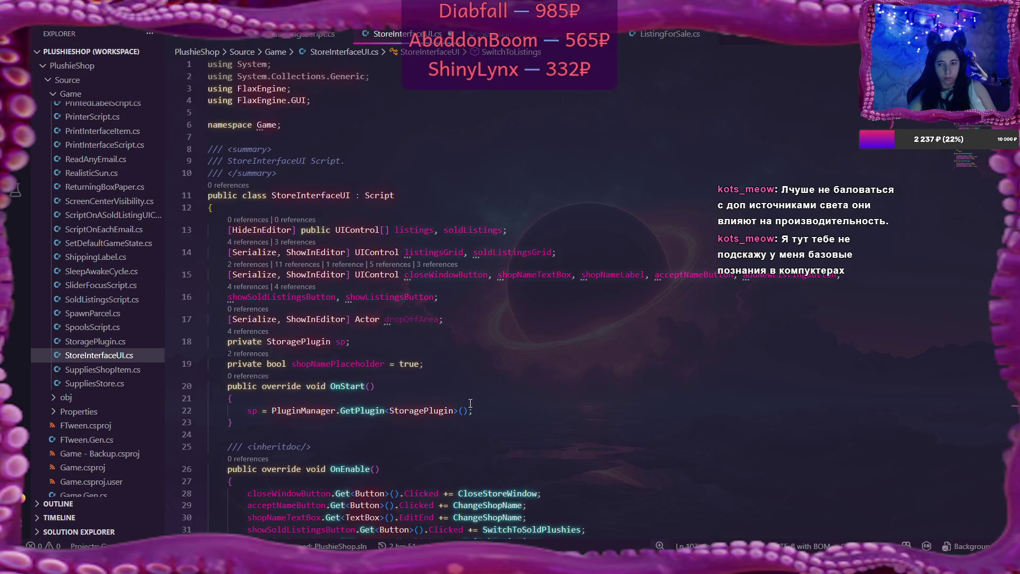
{"action": "scroll", "coordinate": [470, 403], "scroll_direction": "down", "scroll_amount": 3}
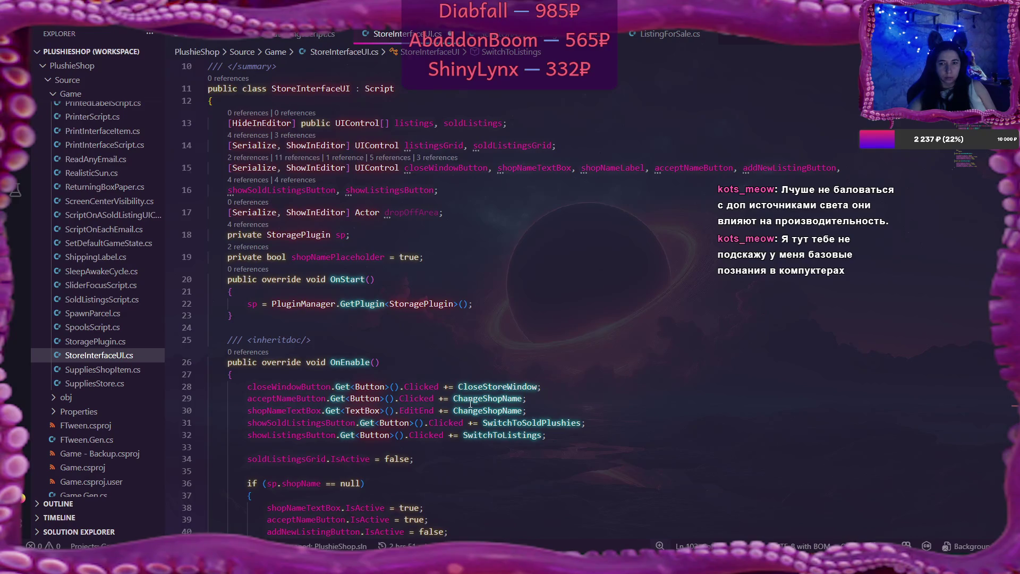
{"action": "double_click", "coordinate": [808, 167]}
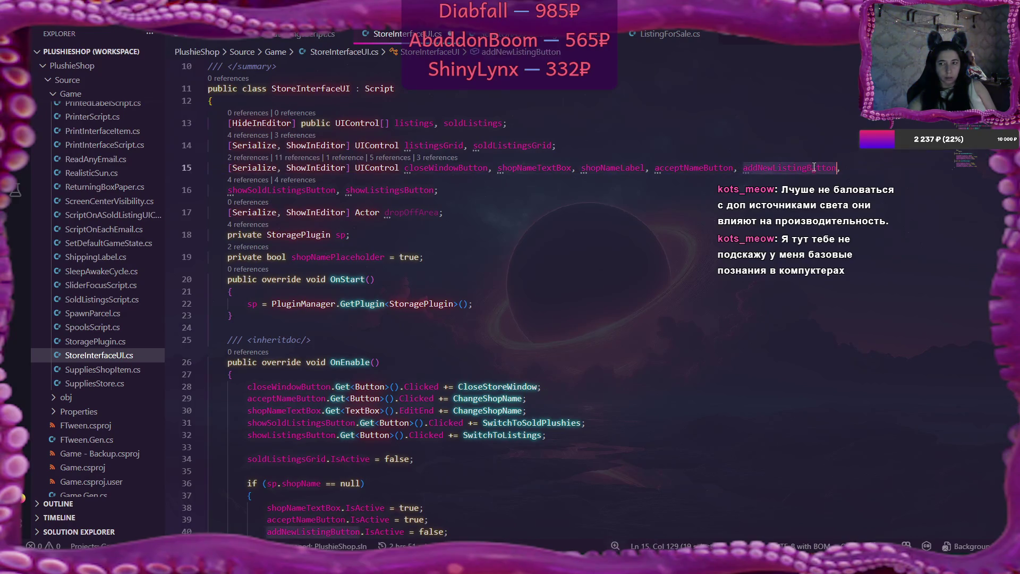
{"action": "scroll", "coordinate": [671, 339], "scroll_direction": "down", "scroll_amount": 3}
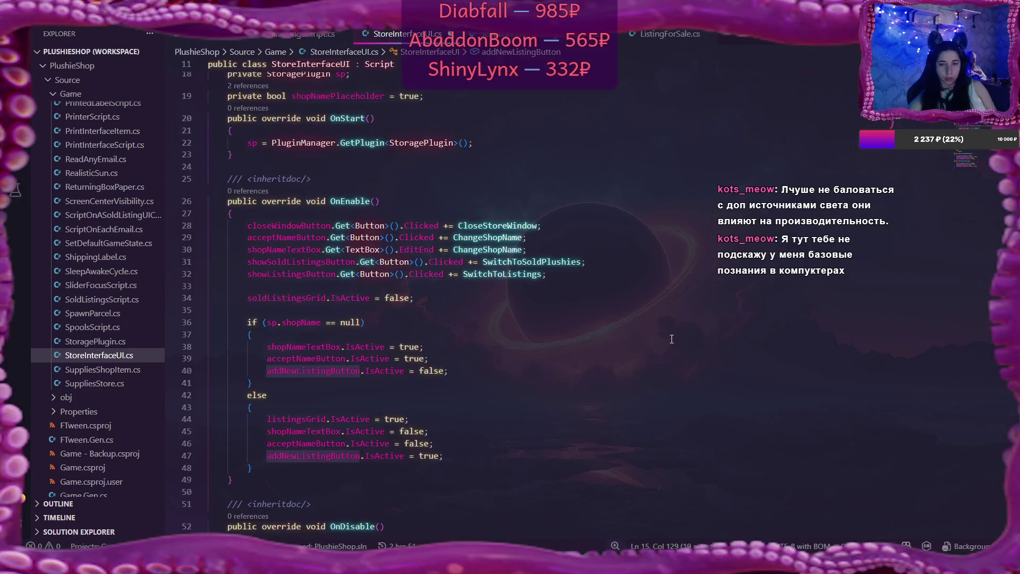
{"action": "scroll", "coordinate": [671, 338], "scroll_direction": "down", "scroll_amount": 5}
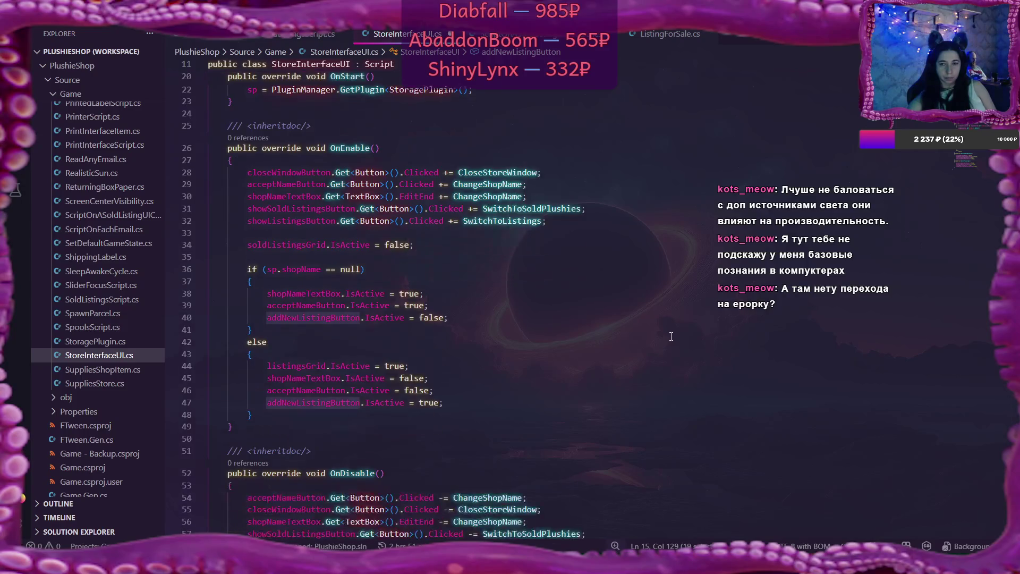
{"action": "scroll", "coordinate": [671, 337], "scroll_direction": "down", "scroll_amount": 9}
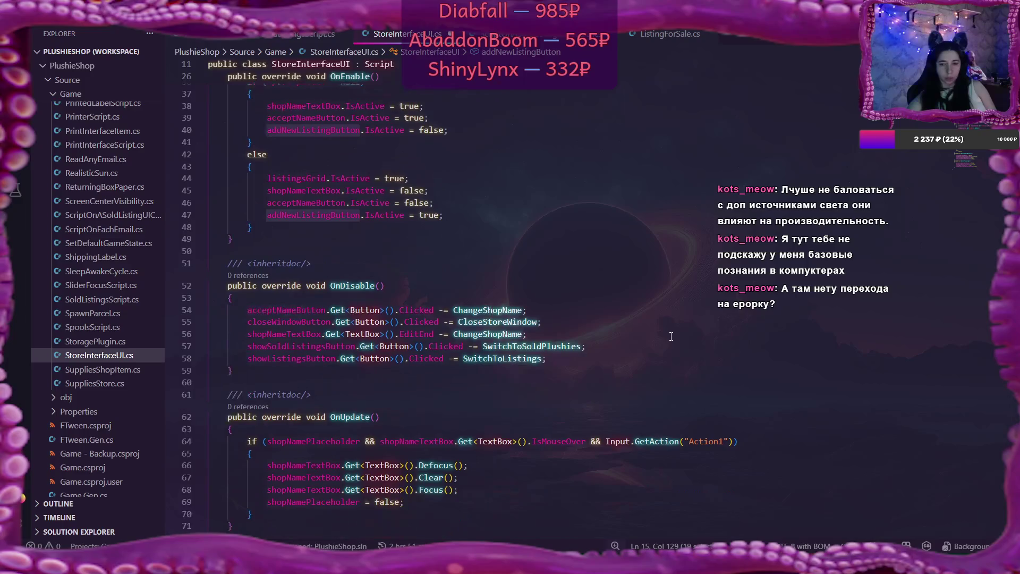
{"action": "scroll", "coordinate": [672, 336], "scroll_direction": "down", "scroll_amount": 1}
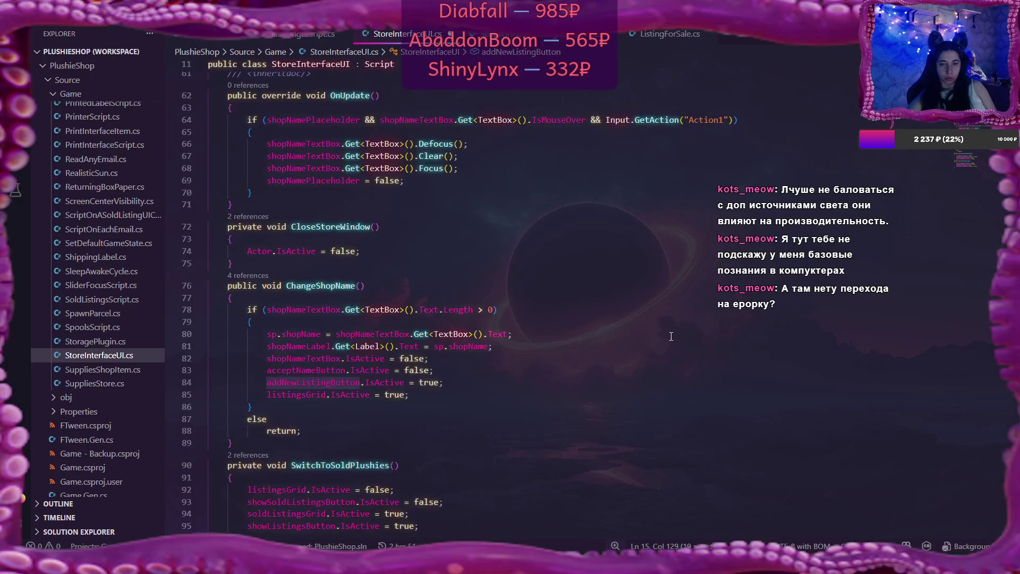
{"action": "scroll", "coordinate": [671, 336], "scroll_direction": "down", "scroll_amount": 5}
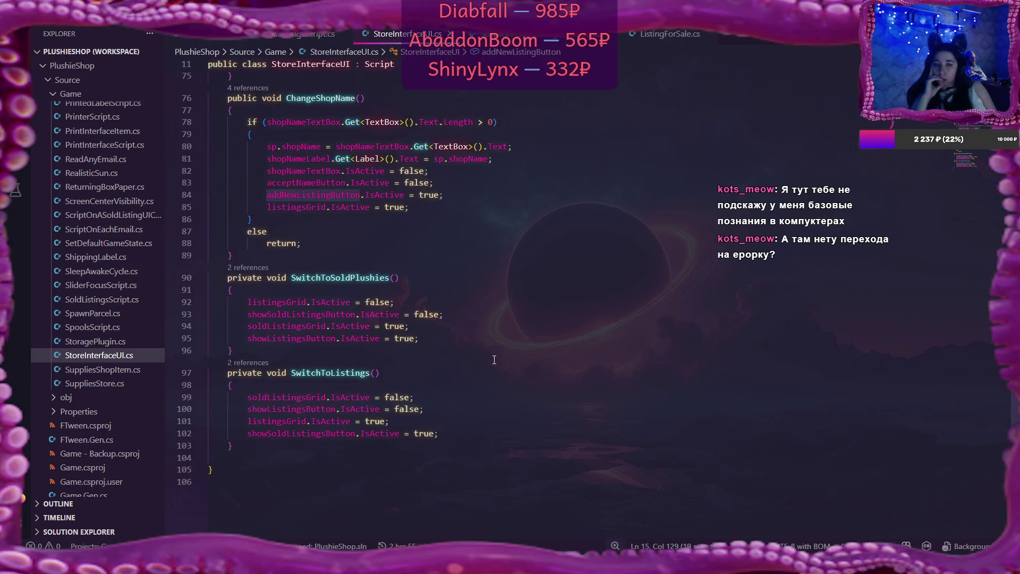
{"action": "key", "text": "alt+Tab"}
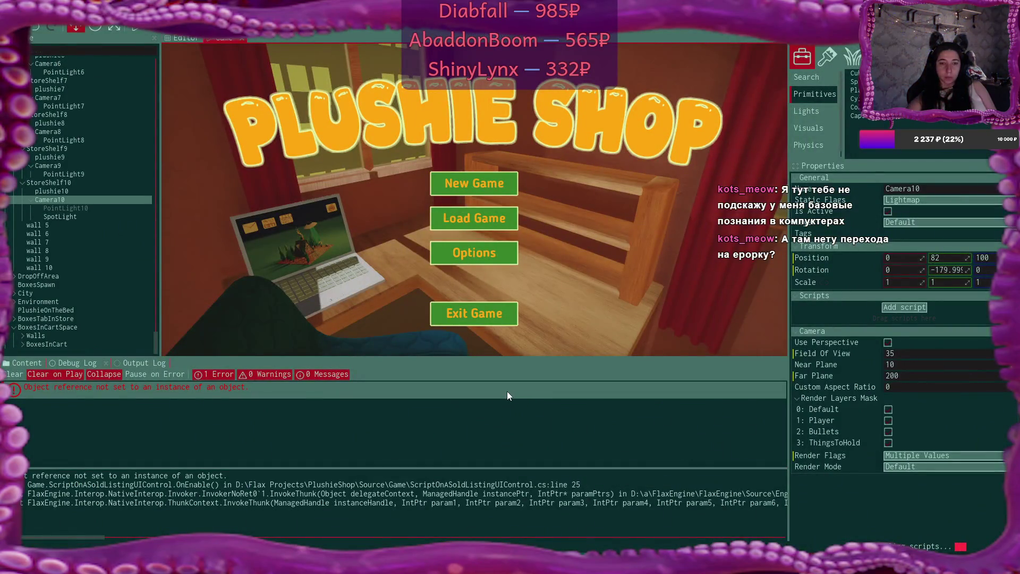
Clear the stale error in Flax's Debug Log, then return to VS Code and jump to Plushie
{"action": "left_click", "coordinate": [15, 374]}
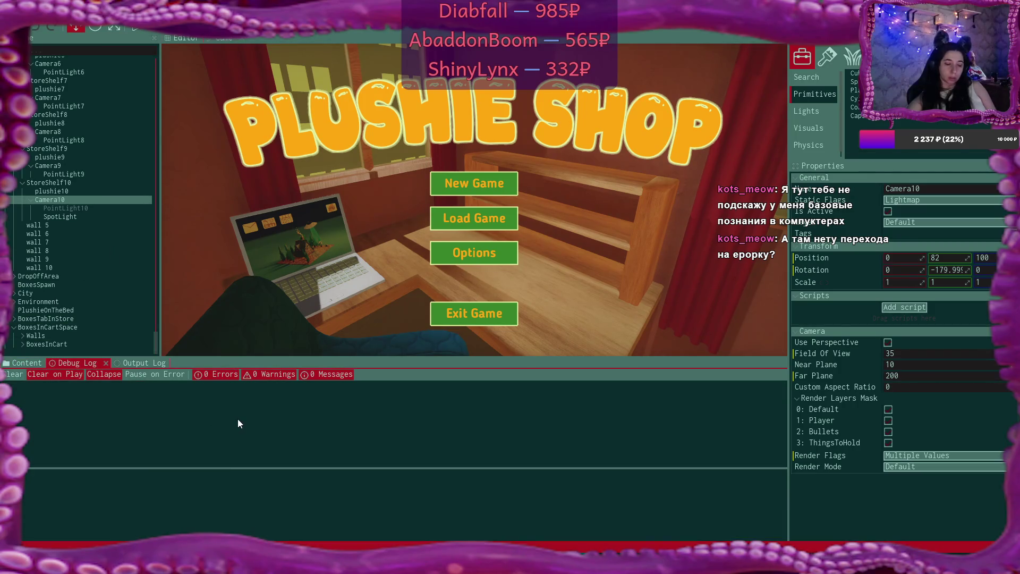
{"action": "key", "text": "alt+Tab"}
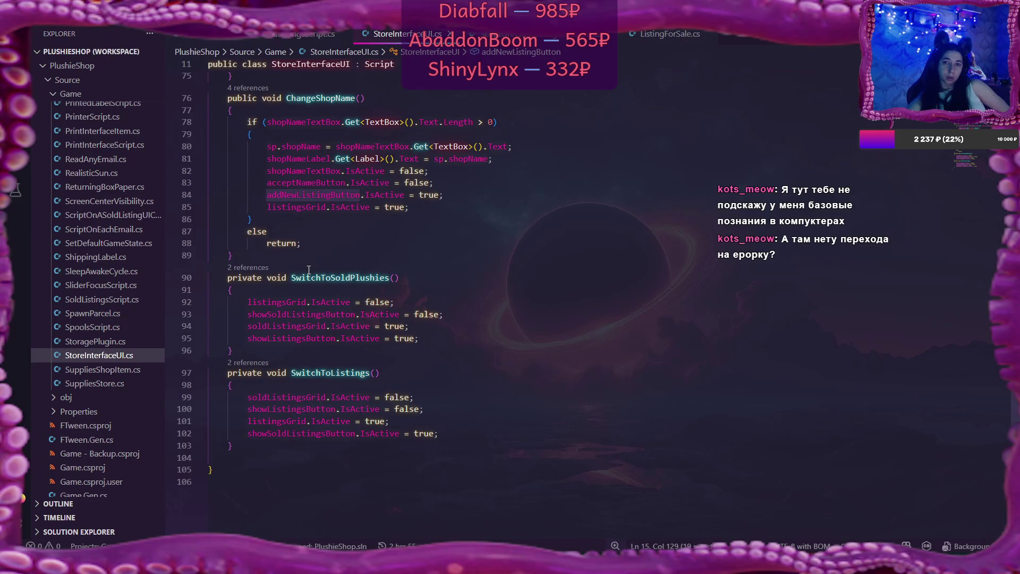
{"action": "key", "text": "F12"}
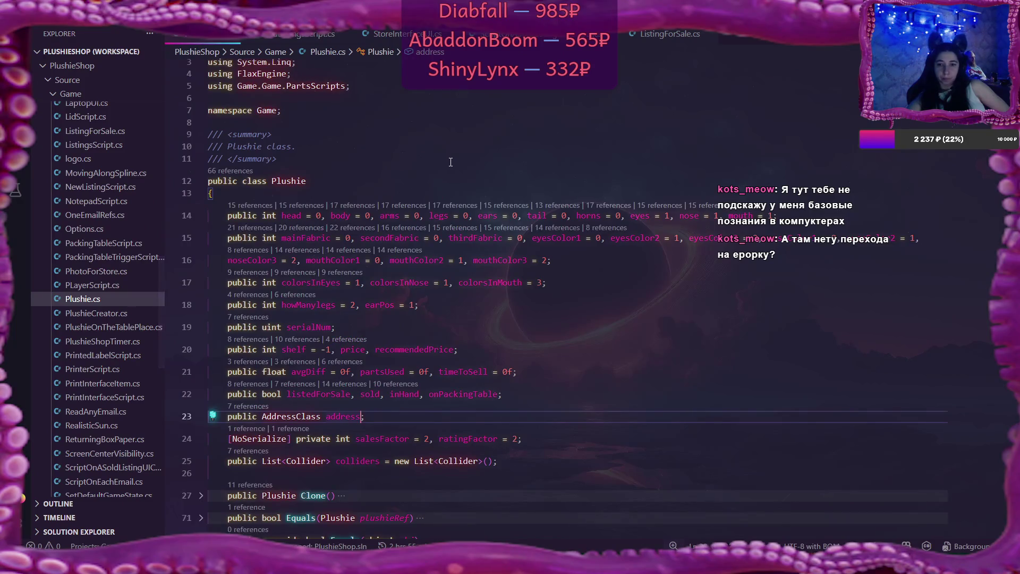
Scroll Plushie.cs to CalculateTimeToSell and place the caret after the (float) cast on line 340
{"action": "scroll", "coordinate": [451, 162], "scroll_direction": "down", "scroll_amount": 15}
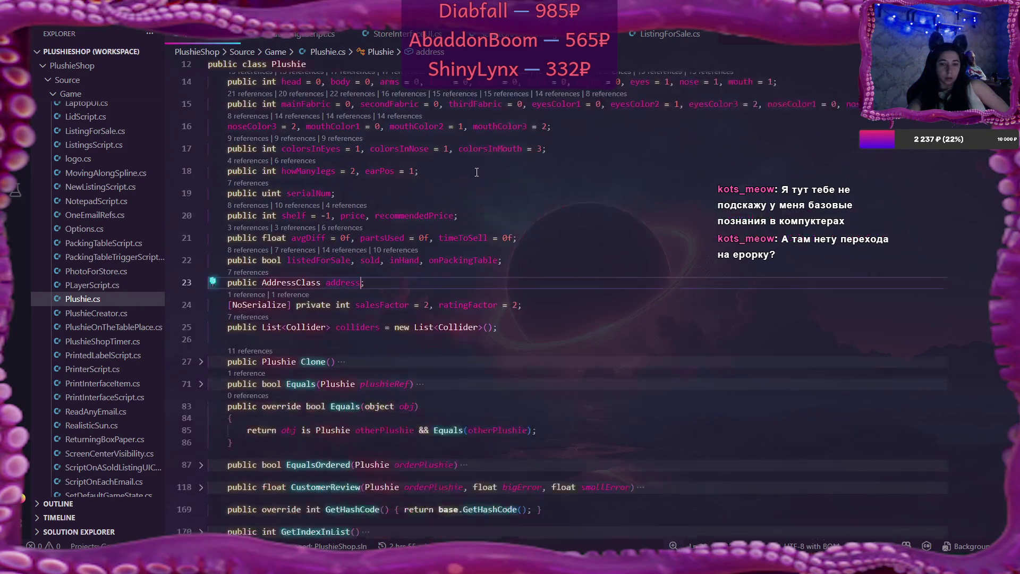
{"action": "scroll", "coordinate": [476, 171], "scroll_direction": "up", "scroll_amount": 3}
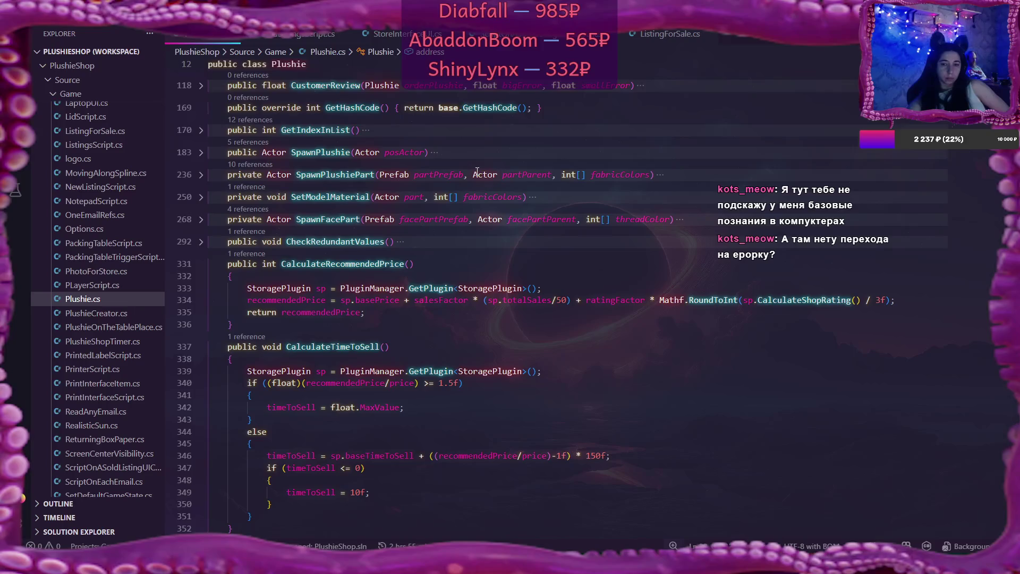
{"action": "scroll", "coordinate": [477, 171], "scroll_direction": "down", "scroll_amount": 2}
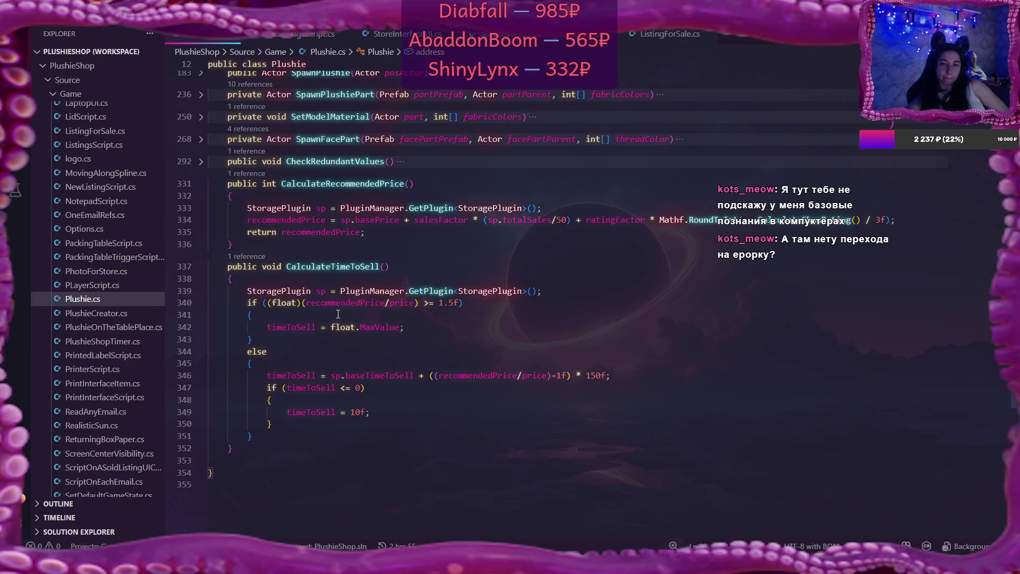
{"action": "mouse_move", "coordinate": [362, 302]}
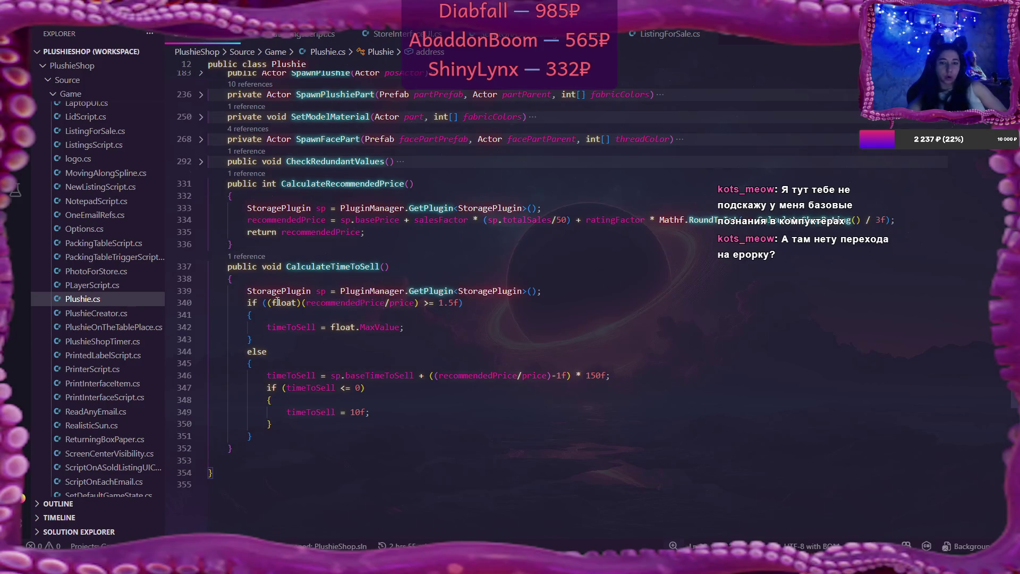
{"action": "mouse_move", "coordinate": [274, 302]}
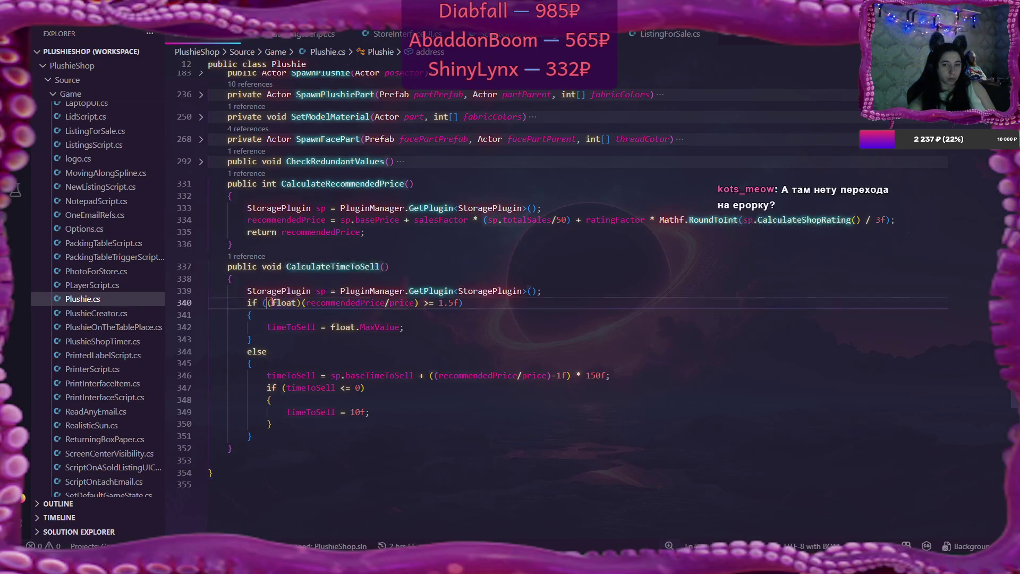
{"action": "left_click", "coordinate": [302, 303]}
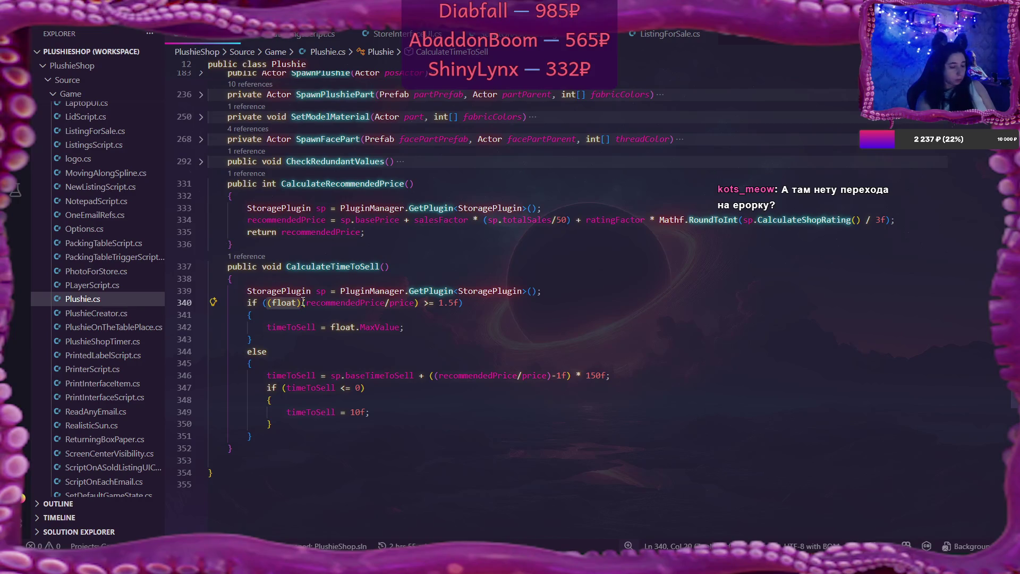
Remove the float cast and add Debug.Log("won't sell"); inside CalculateTimeToSell's if block
{"action": "key", "text": "BackSpace"}
{"action": "key", "text": "BackSpace"}
{"action": "key", "text": "BackSpace"}
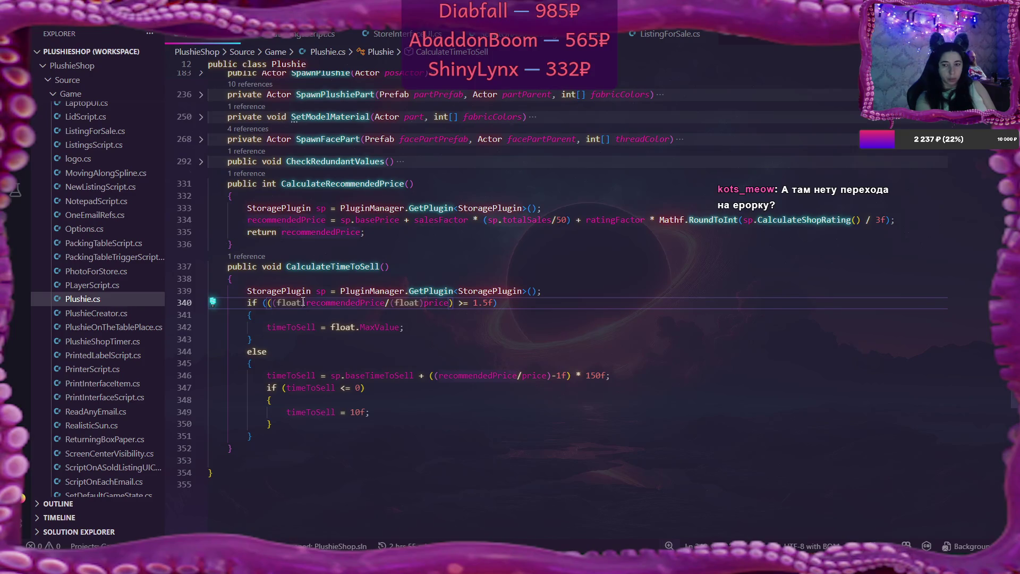
{"action": "left_click", "coordinate": [407, 316]}
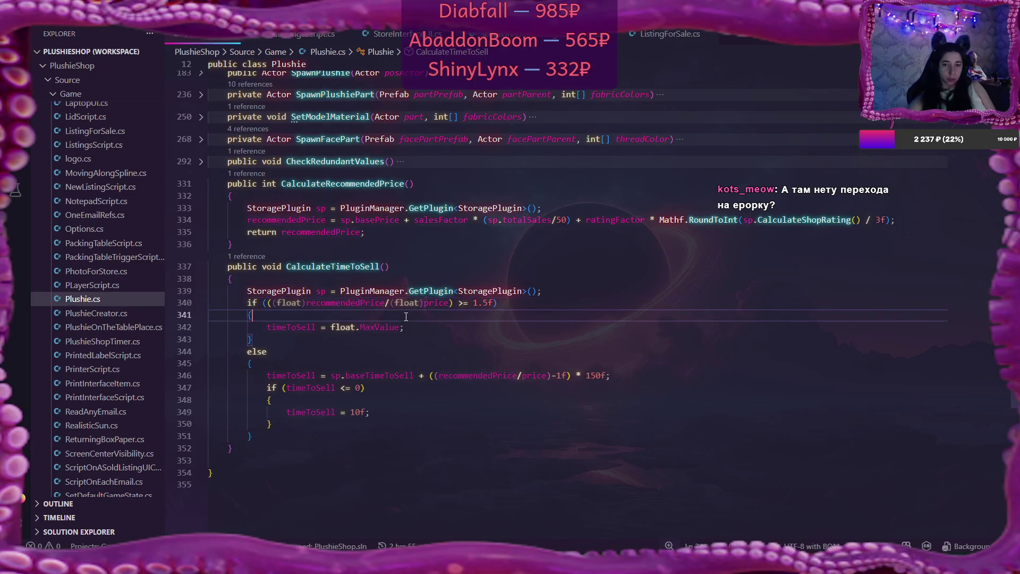
{"action": "key", "text": "Return"}
{"action": "type", "text": "Debug"}
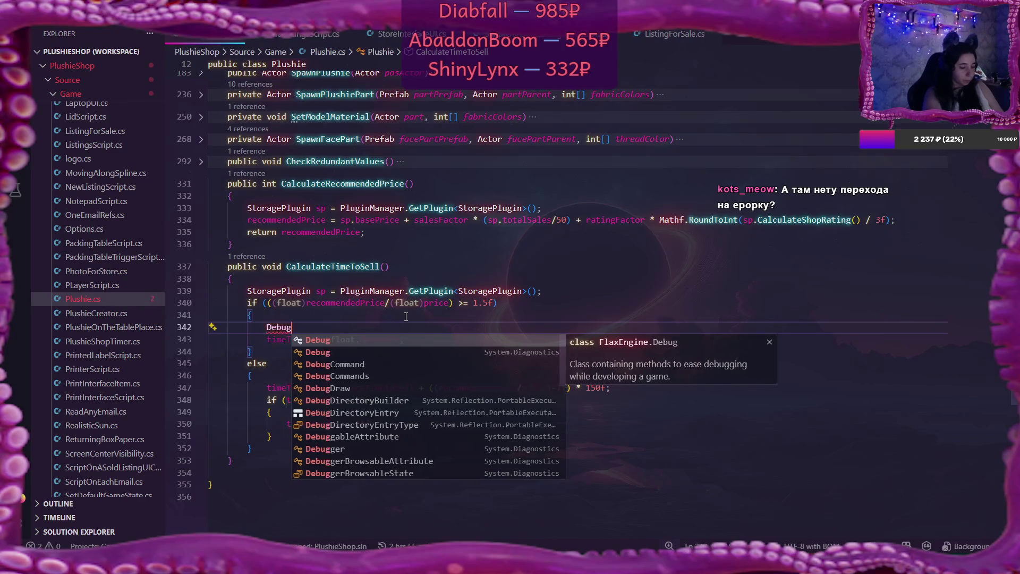
{"action": "type", "text": "."}
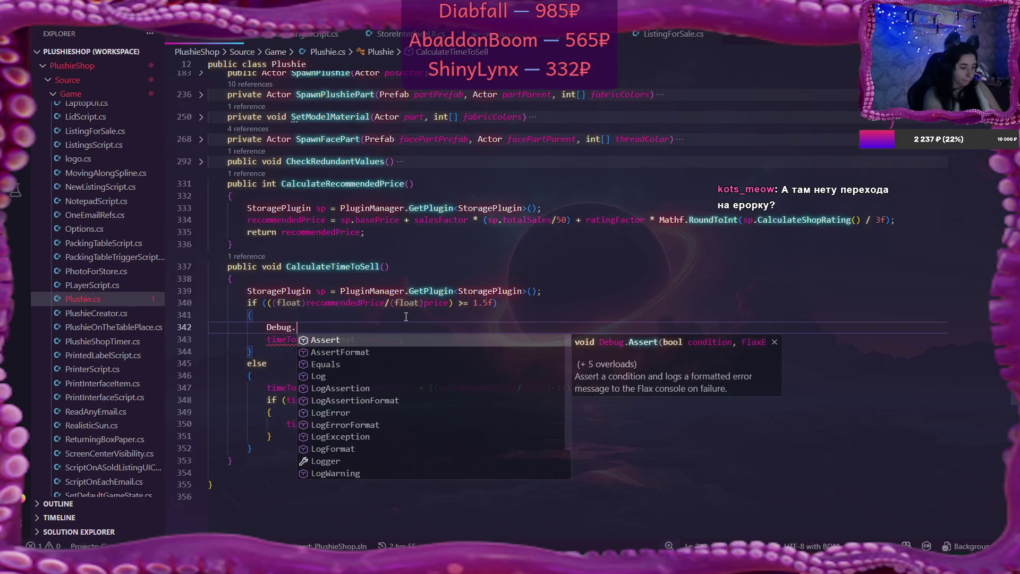
{"action": "type", "text": "Log("}
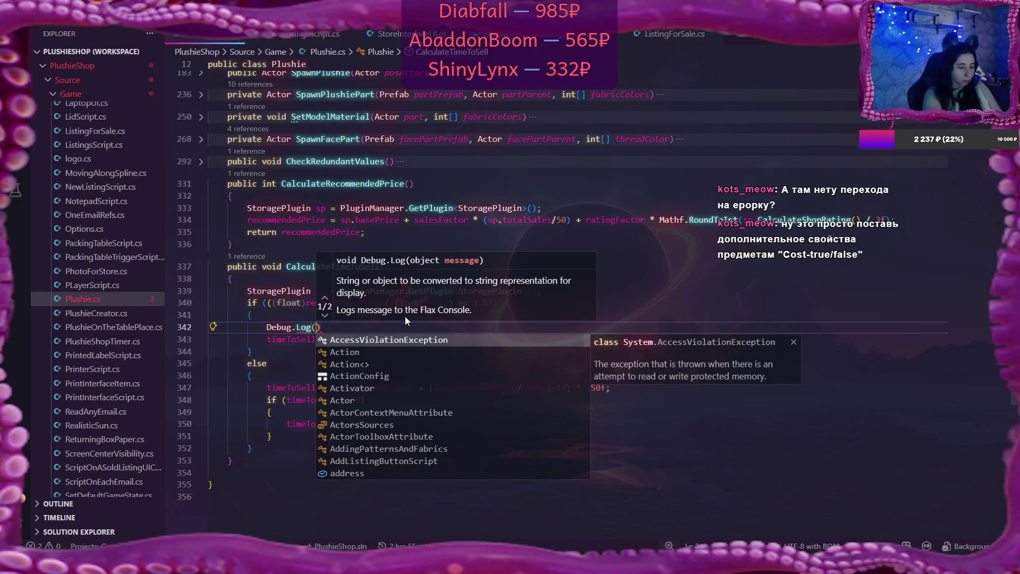
{"action": "type", "text": "\"won't s"}
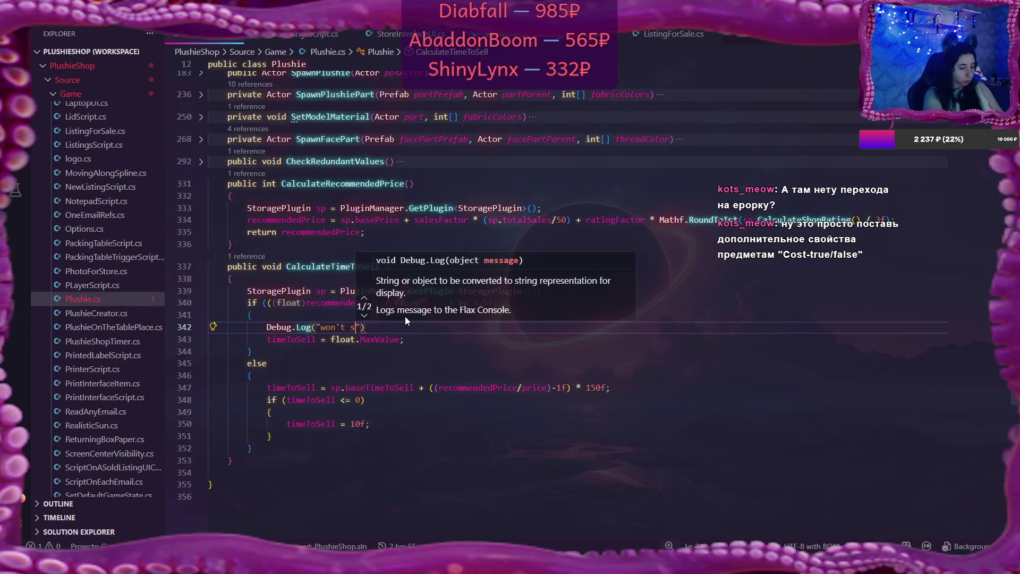
{"action": "type", "text": "ell\");"}
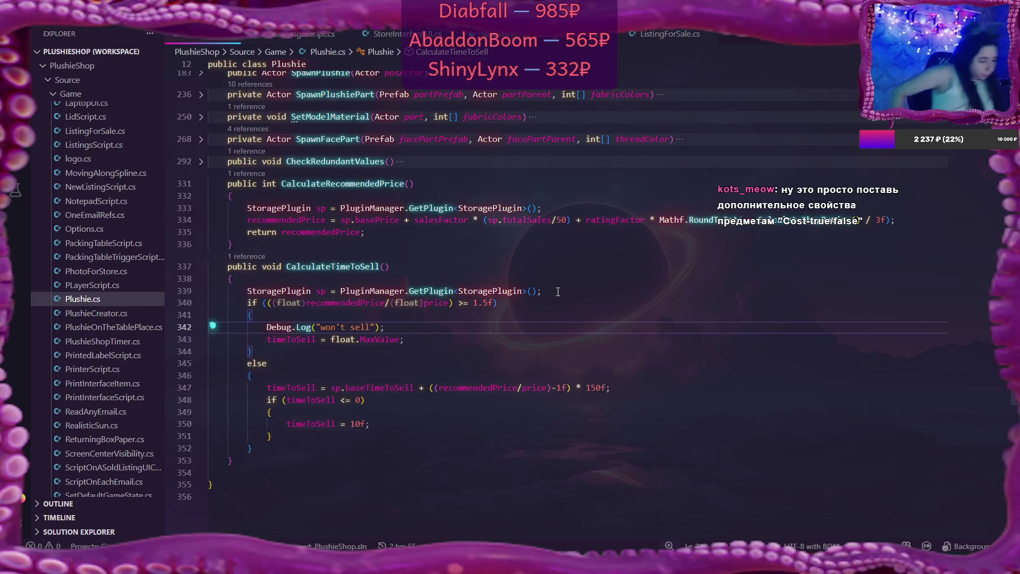
{"action": "key", "text": "alt+Tab"}
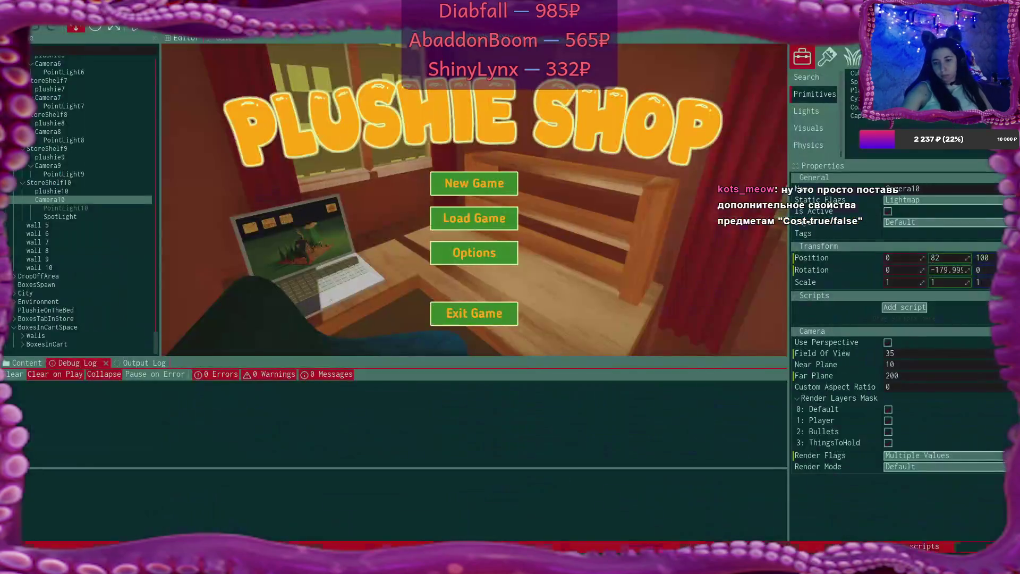
Play the game and start a New Game, overwriting save slot 1
{"action": "left_click", "coordinate": [141, 28]}
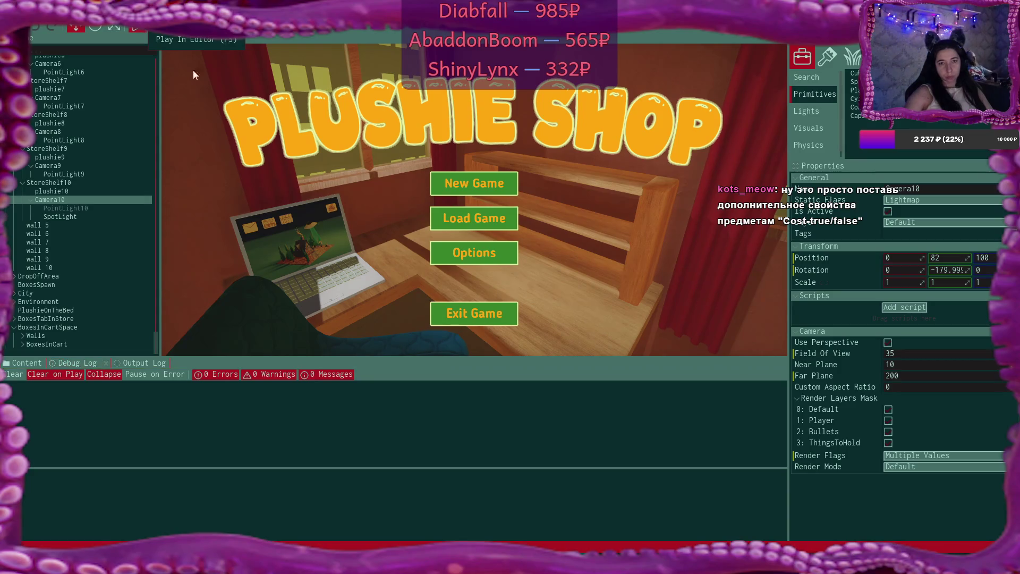
{"action": "left_click", "coordinate": [485, 181]}
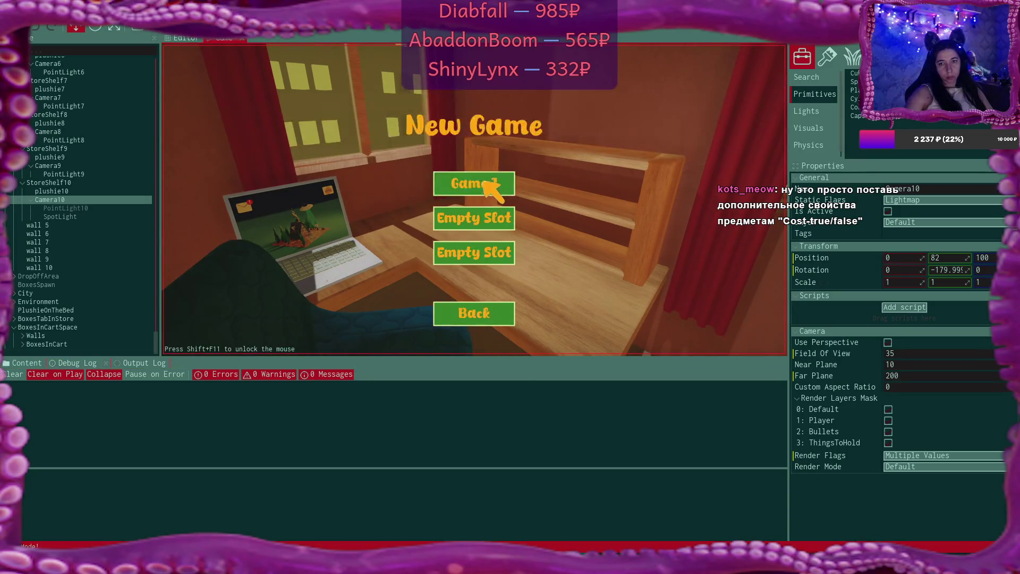
{"action": "left_click", "coordinate": [480, 182]}
{"action": "left_click", "coordinate": [417, 255]}
At the laptop, read the first-day email and download the attached plushie pattern
{"action": "key", "text": "w"}
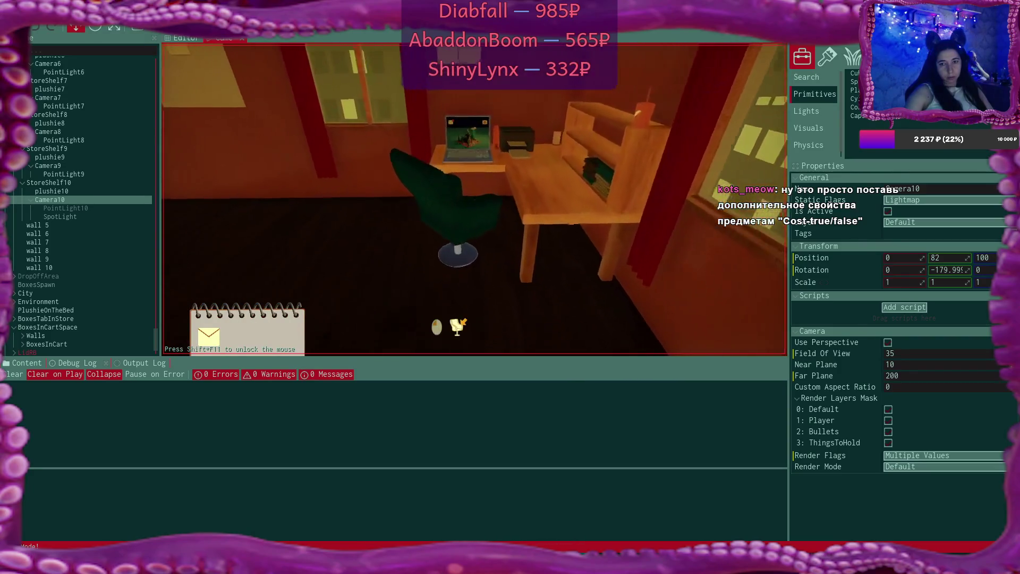
{"action": "key", "text": "e"}
{"action": "left_click", "coordinate": [263, 90]}
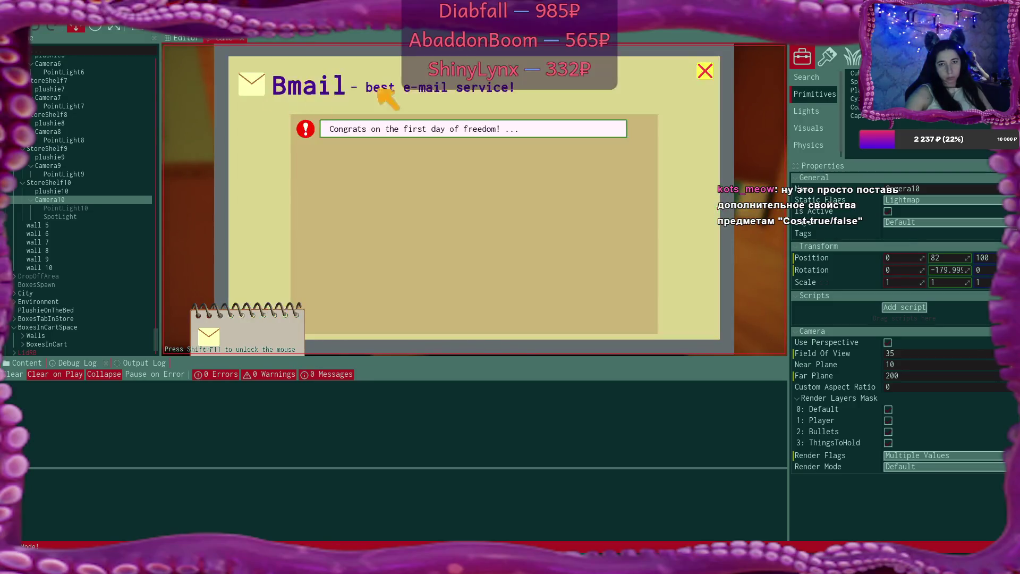
{"action": "left_click", "coordinate": [468, 129]}
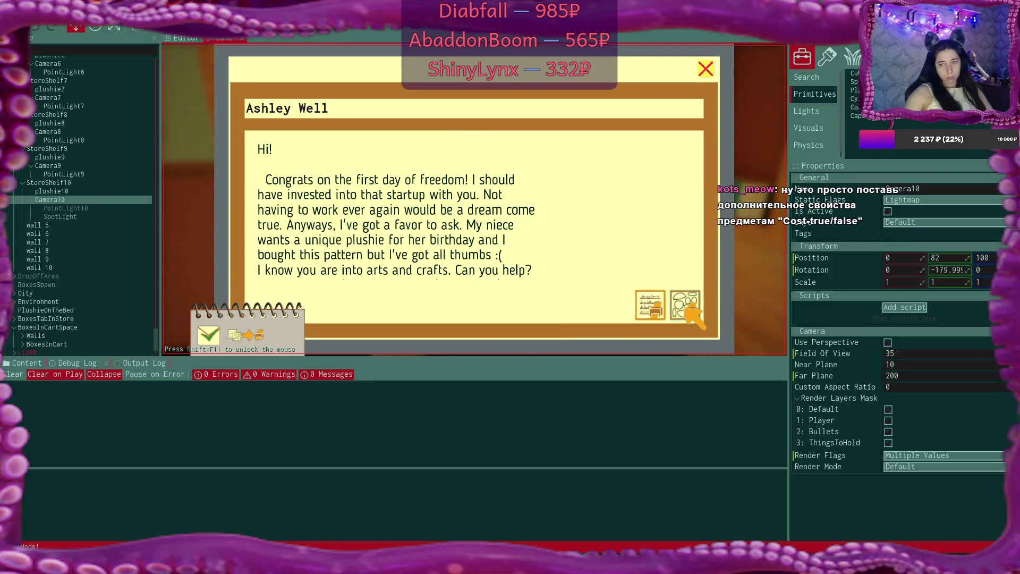
{"action": "left_click", "coordinate": [685, 308]}
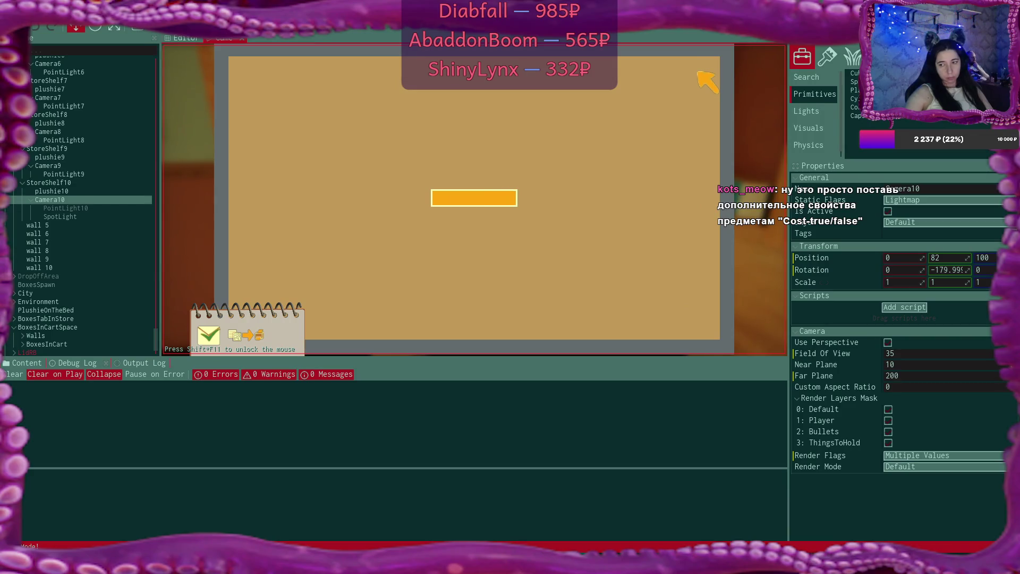
{"action": "left_click", "coordinate": [700, 71]}
{"action": "left_click", "coordinate": [701, 72]}
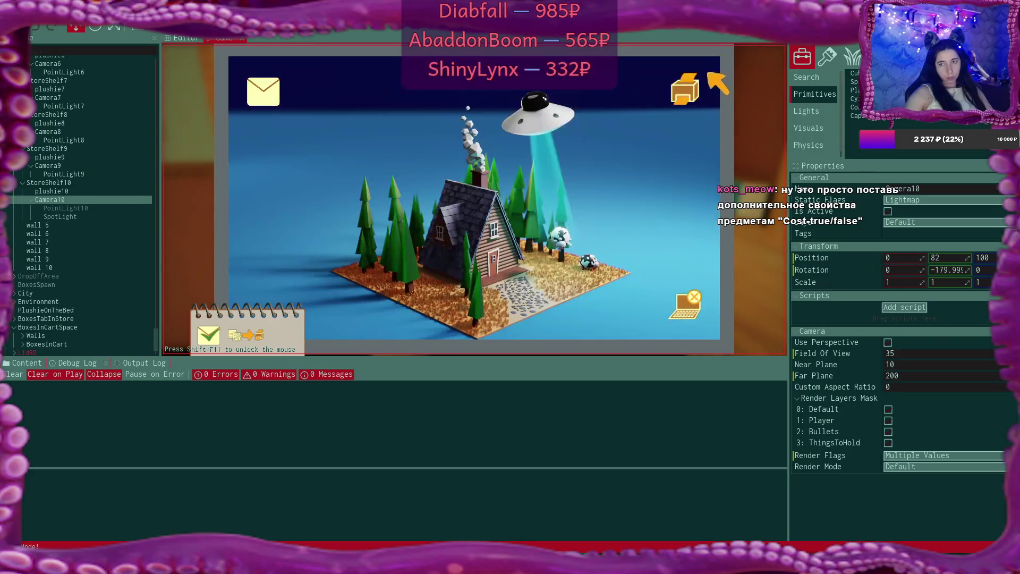
Buy all the cards in the in-game store panel and step back from the laptop
{"action": "left_click", "coordinate": [686, 90]}
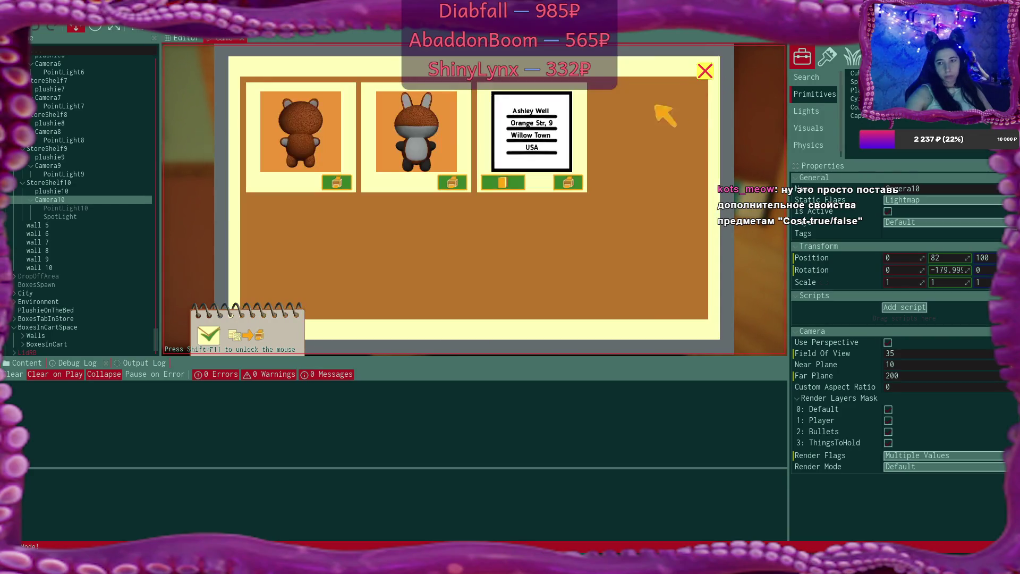
{"action": "left_click", "coordinate": [337, 183]}
{"action": "left_click", "coordinate": [337, 182]}
{"action": "left_click", "coordinate": [337, 182]}
{"action": "left_click", "coordinate": [705, 70]}
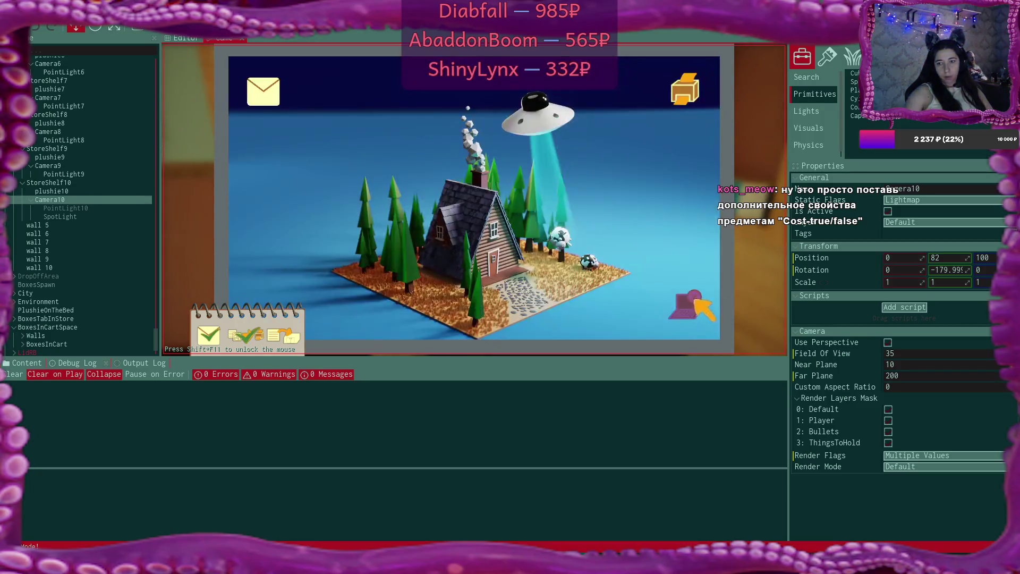
{"action": "key", "text": "Escape"}
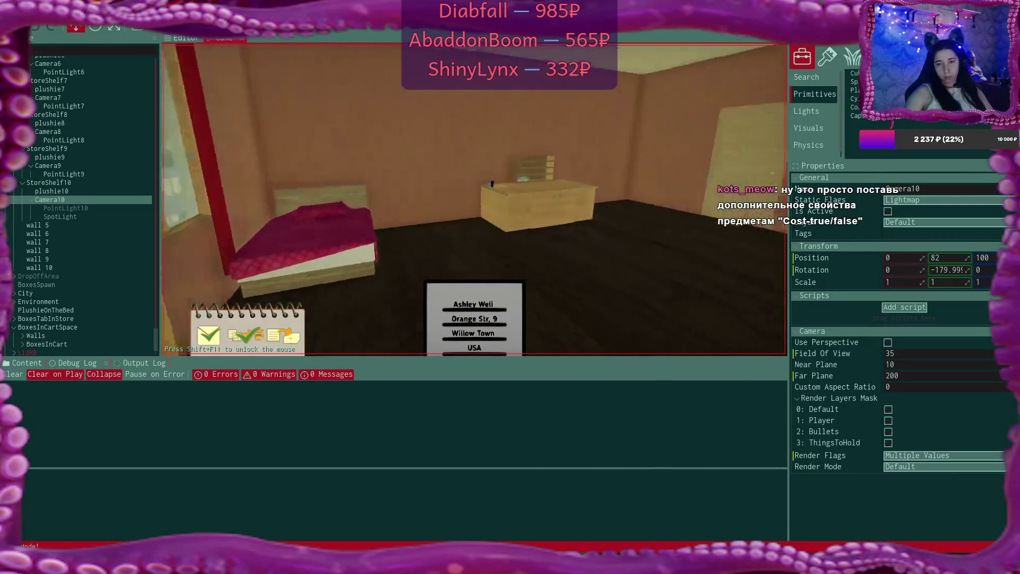
Place the address label on the desk and put the plushie into the packing box
{"action": "key", "text": "w"}
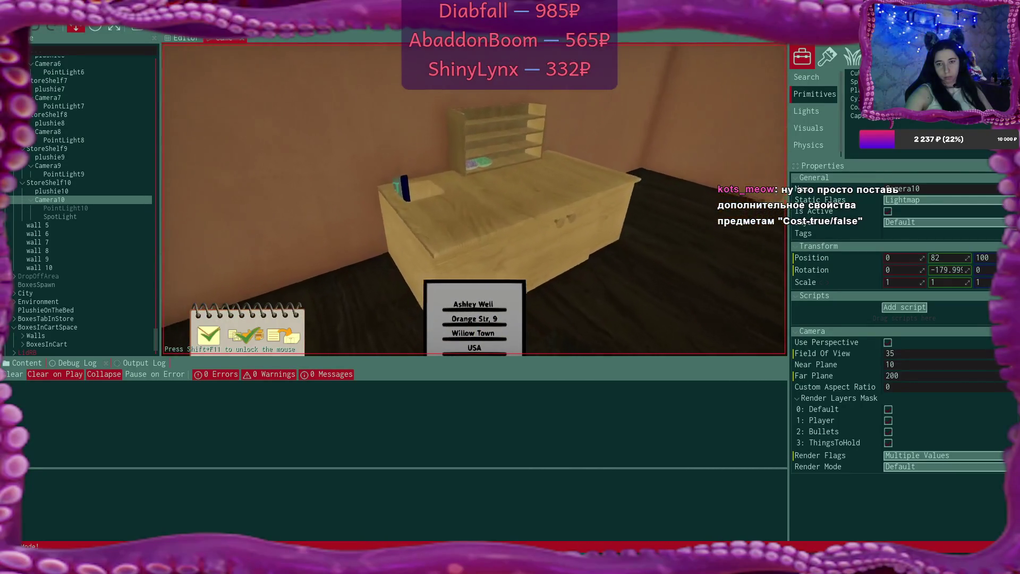
{"action": "left_click", "coordinate": [473, 199]}
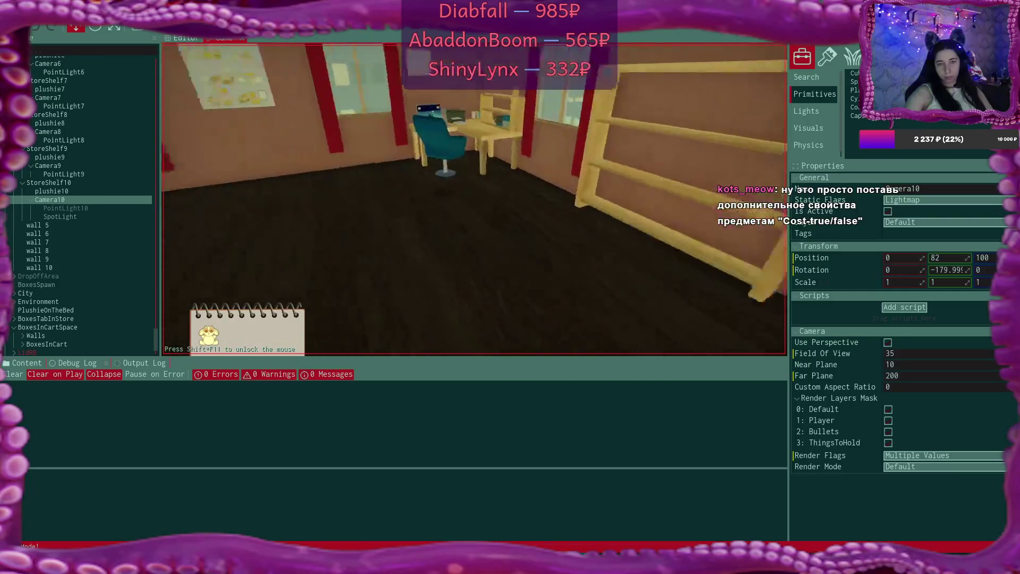
{"action": "key", "text": "w"}
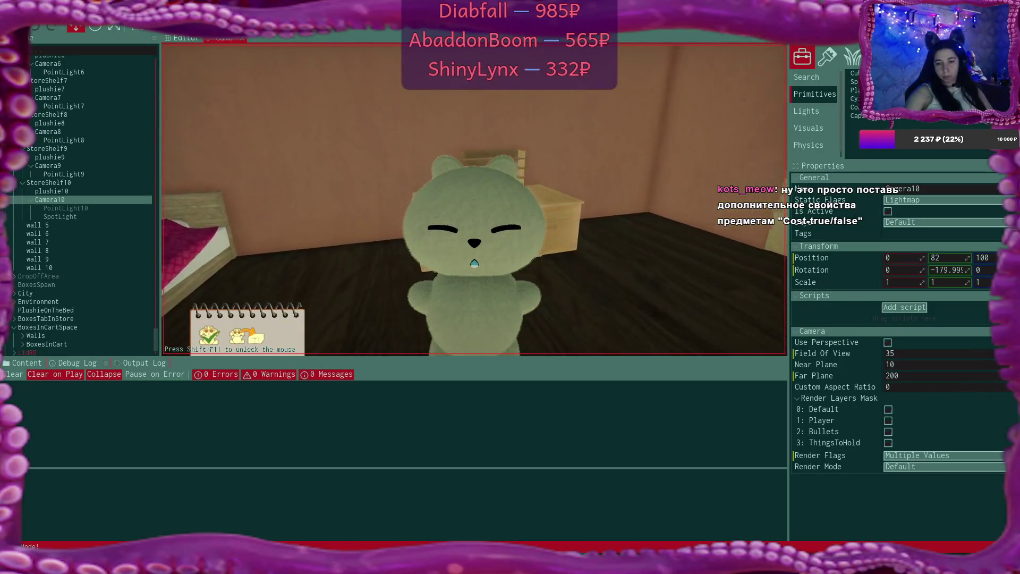
{"action": "key", "text": "e"}
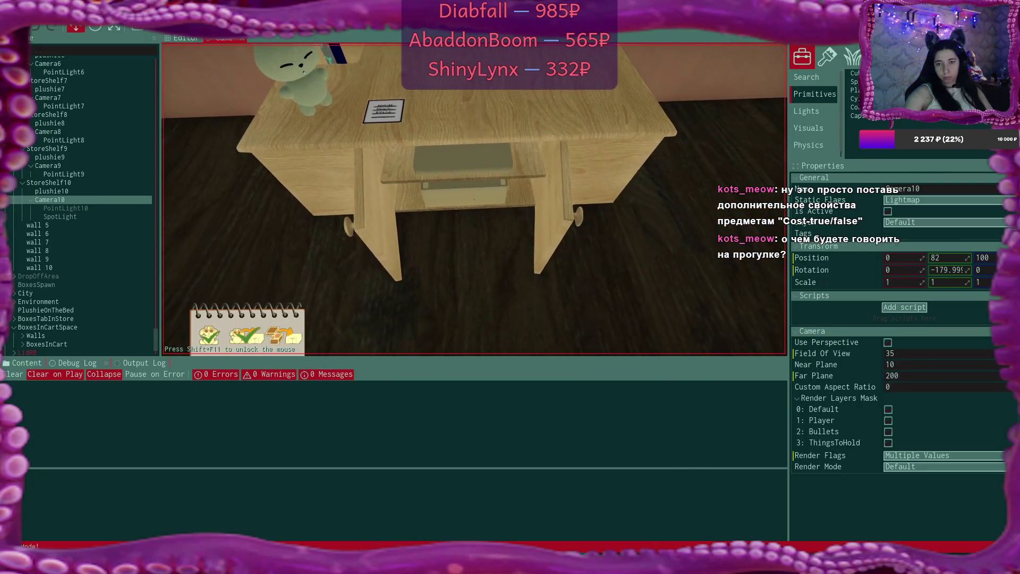
{"action": "key", "text": "e"}
{"action": "key", "text": "e"}
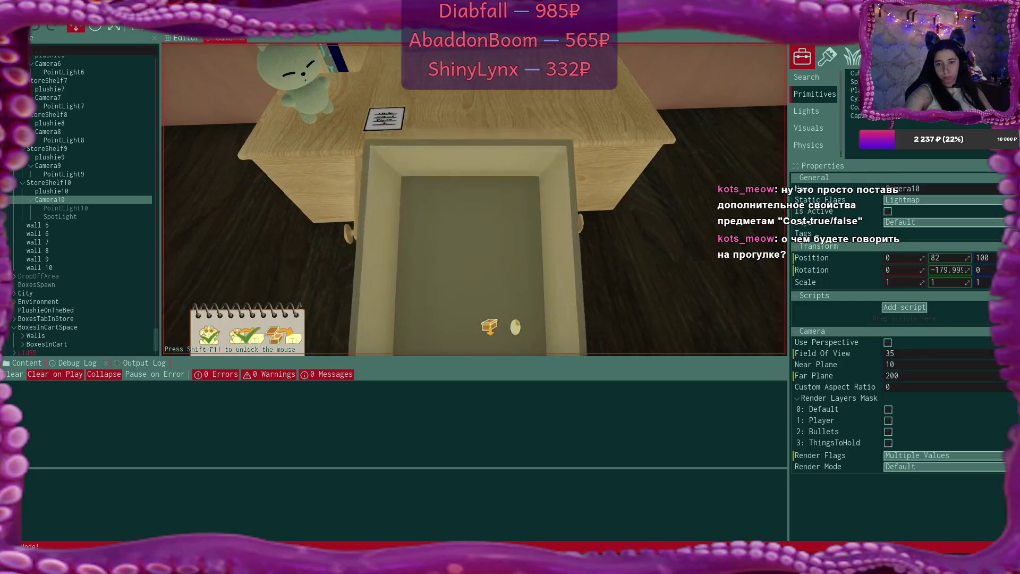
{"action": "key", "text": "e"}
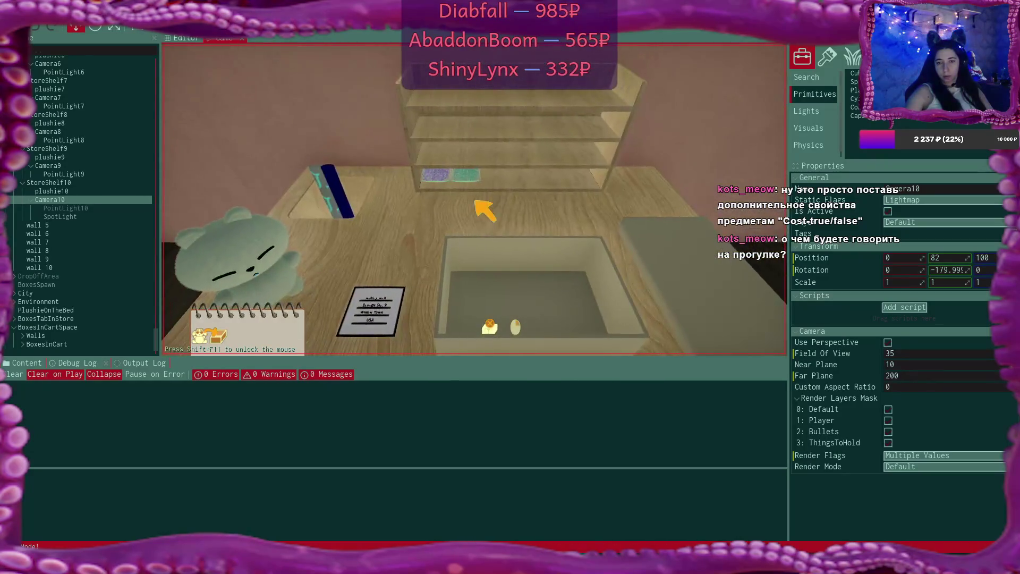
{"action": "left_click_drag", "start_coordinate": [246, 252], "coordinate": [288, 243]}
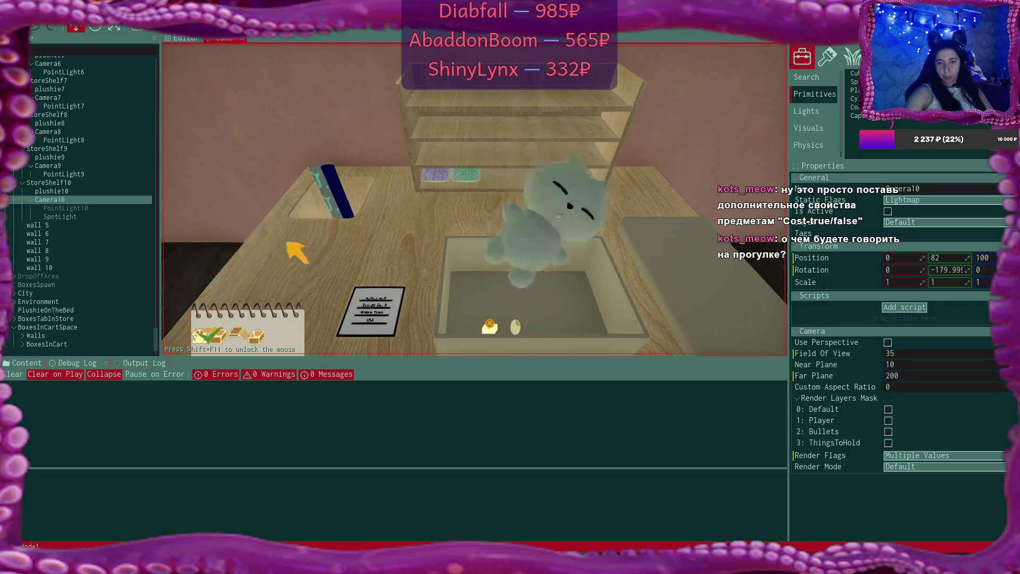
Close and label the box, drop it off for delivery, and go to bed
{"action": "left_click", "coordinate": [440, 296]}
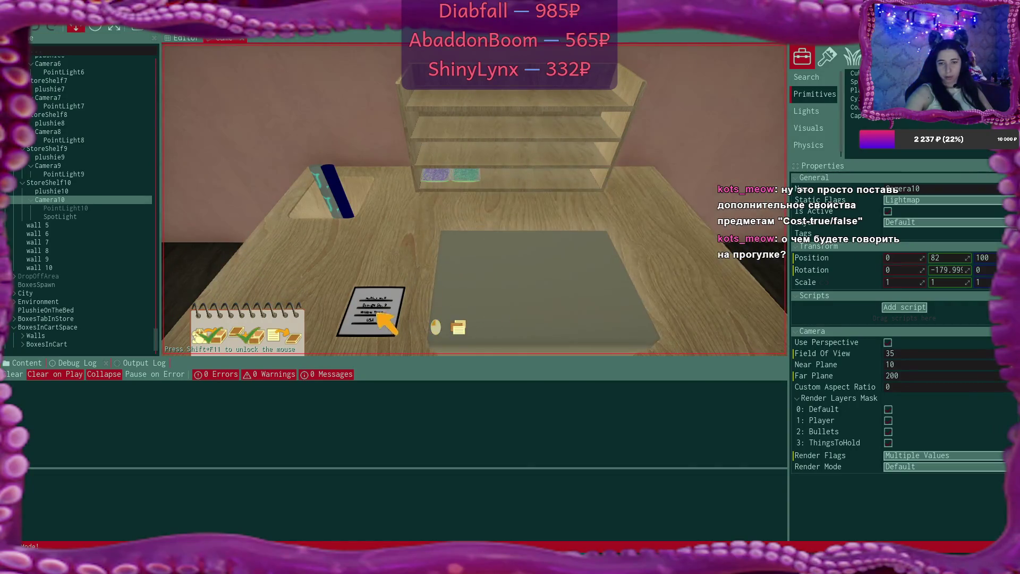
{"action": "left_click", "coordinate": [367, 309]}
{"action": "left_click", "coordinate": [566, 269]}
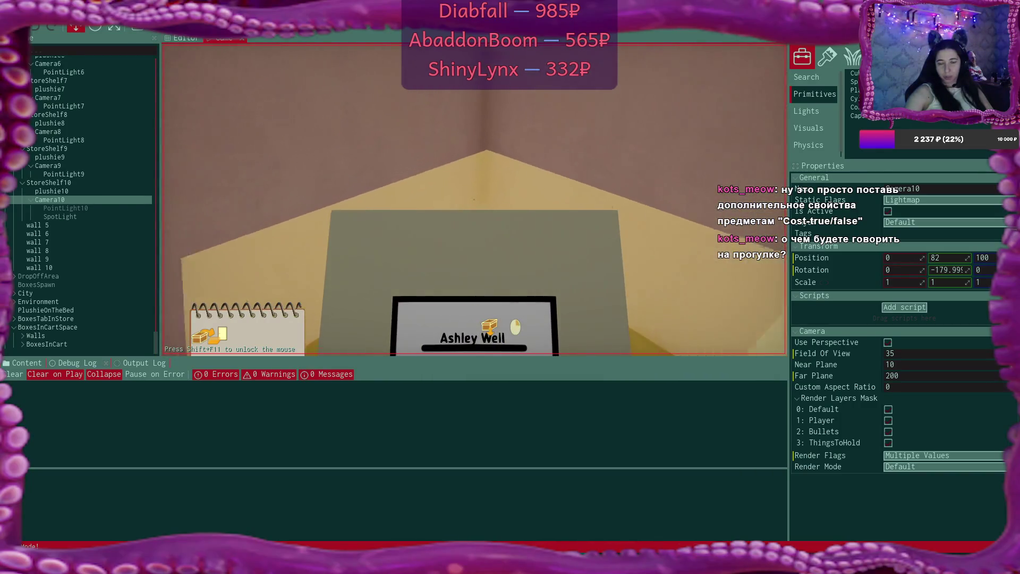
{"action": "left_click", "coordinate": [544, 111]}
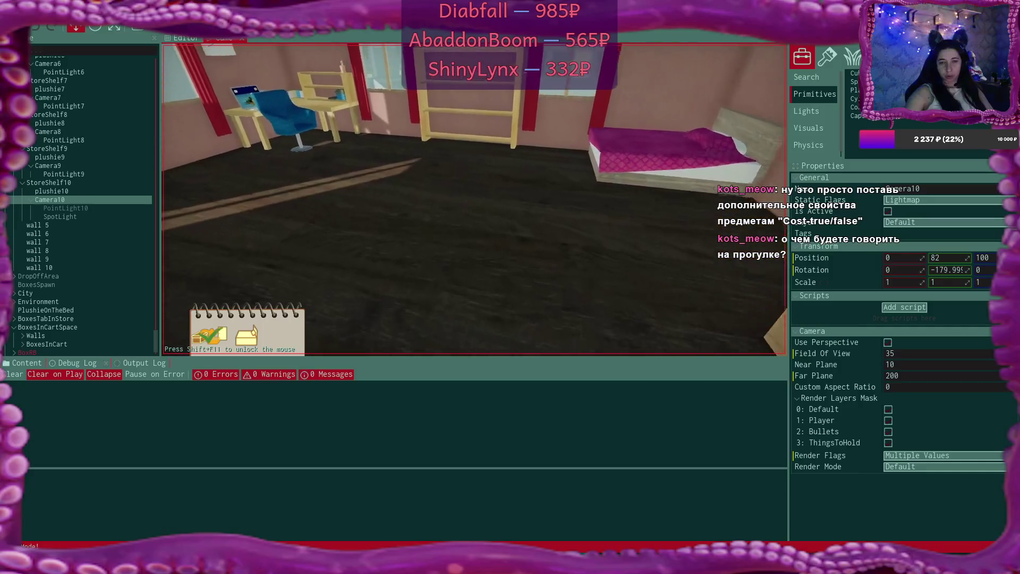
{"action": "left_click", "coordinate": [477, 200]}
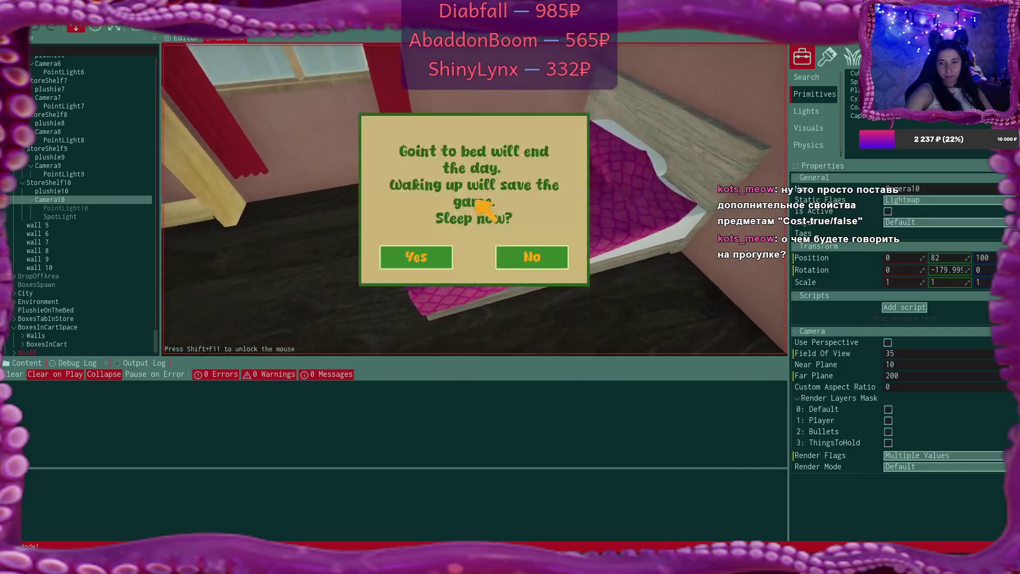
Sleep, wake up to the next day, and walk back to the desk laptop
{"action": "left_click", "coordinate": [432, 245]}
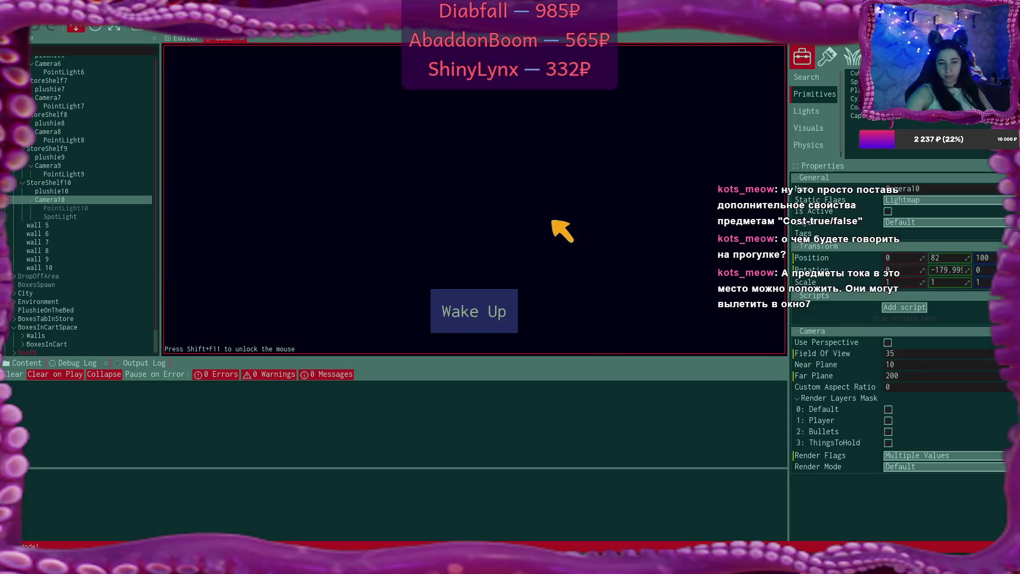
{"action": "left_click", "coordinate": [483, 296]}
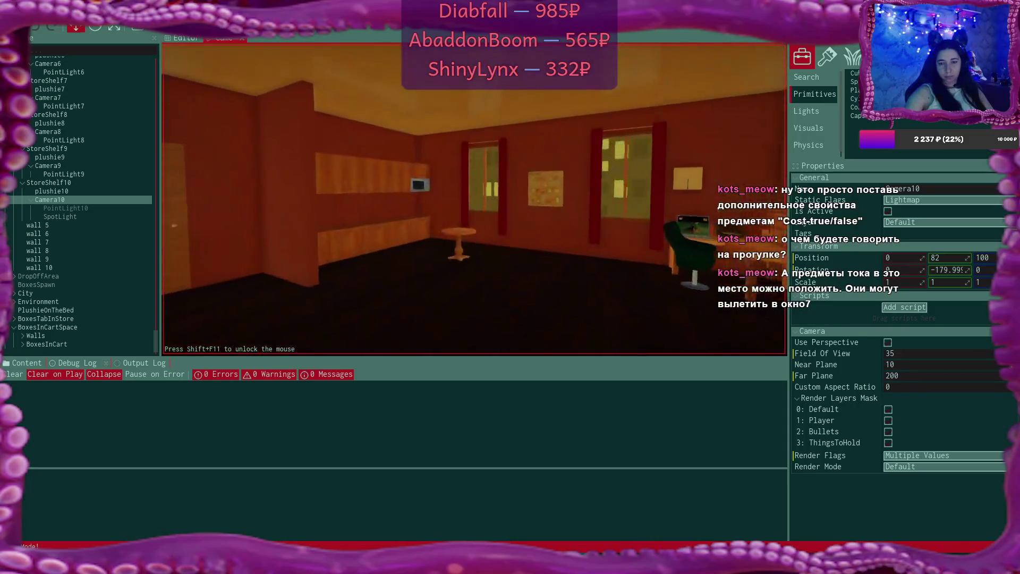
{"action": "key", "text": "w"}
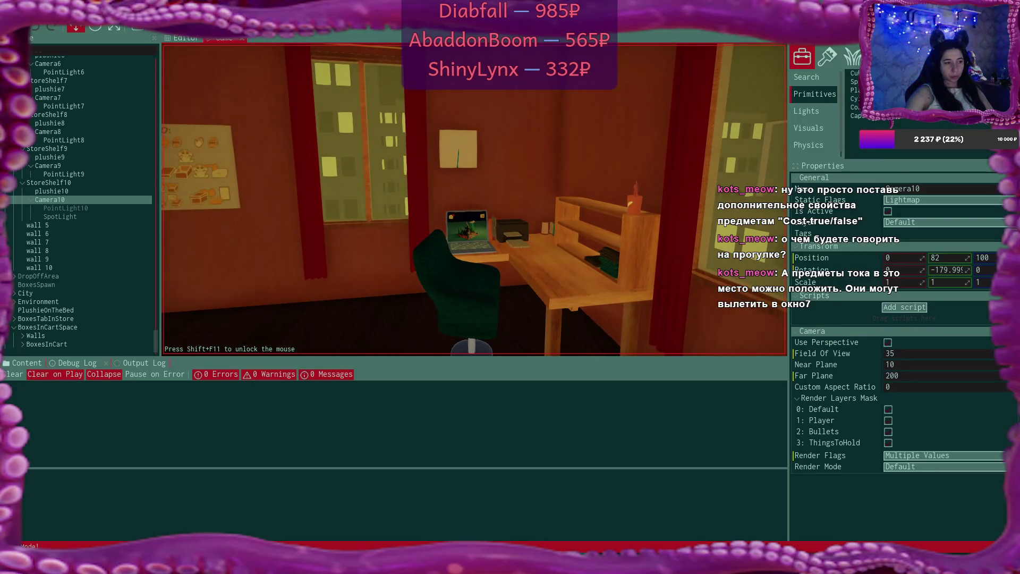
{"action": "key", "text": "w"}
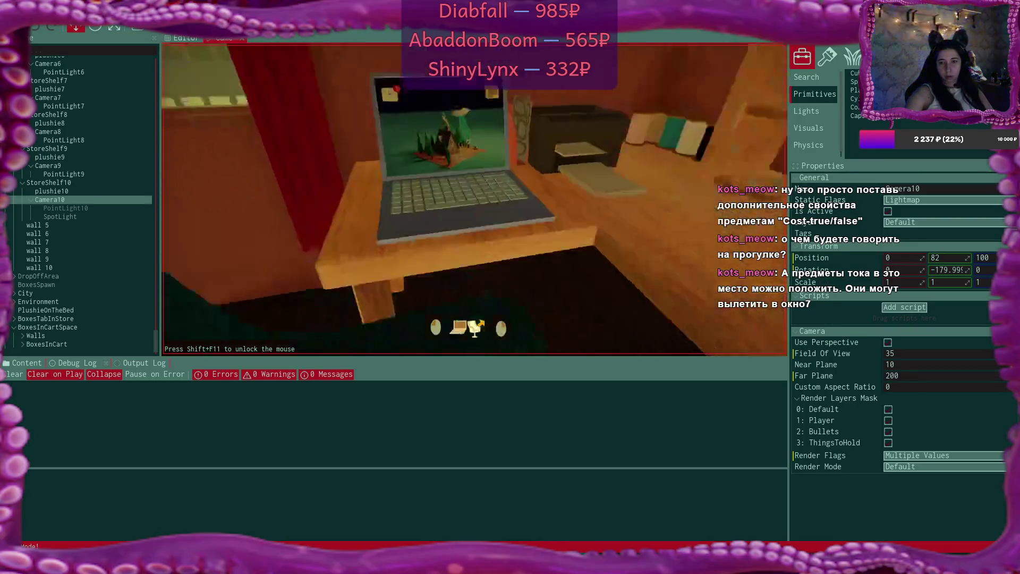
{"action": "left_click", "coordinate": [475, 201]}
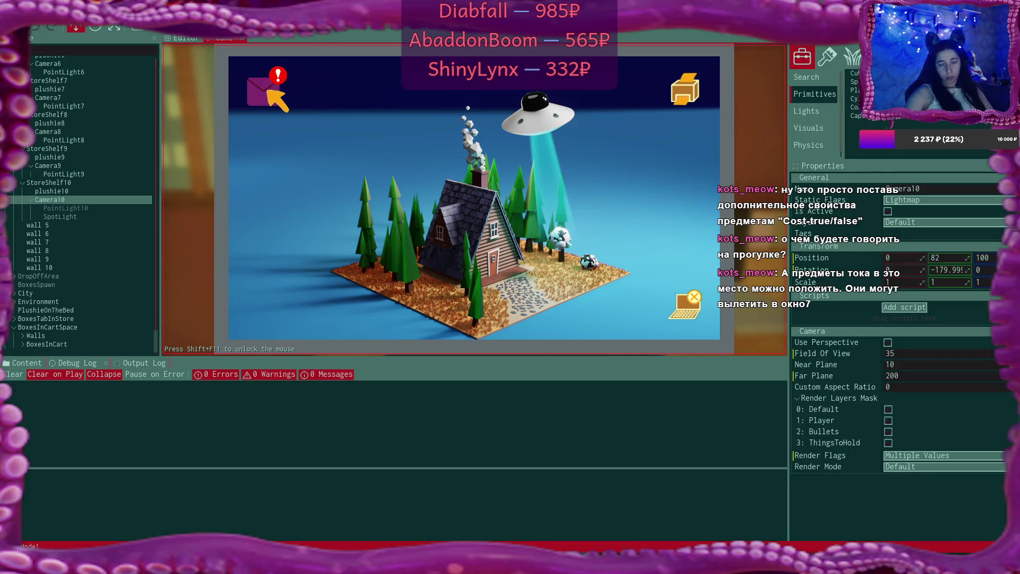
Create the supplies store shortcut from the new email and close the mail
{"action": "left_click", "coordinate": [270, 92]}
{"action": "left_click", "coordinate": [403, 150]}
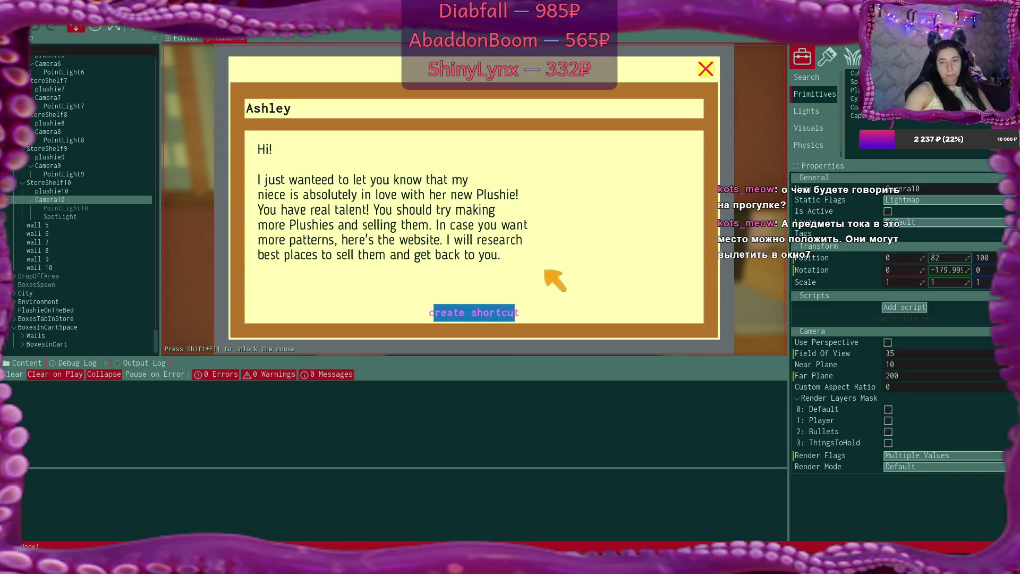
{"action": "left_click", "coordinate": [504, 311]}
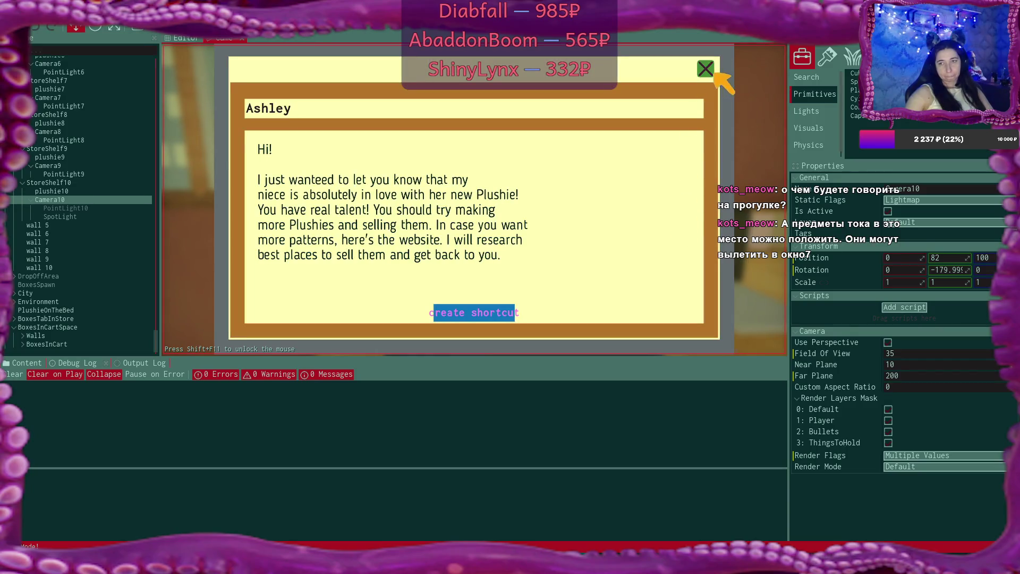
{"action": "left_click", "coordinate": [706, 69]}
{"action": "left_click", "coordinate": [705, 71]}
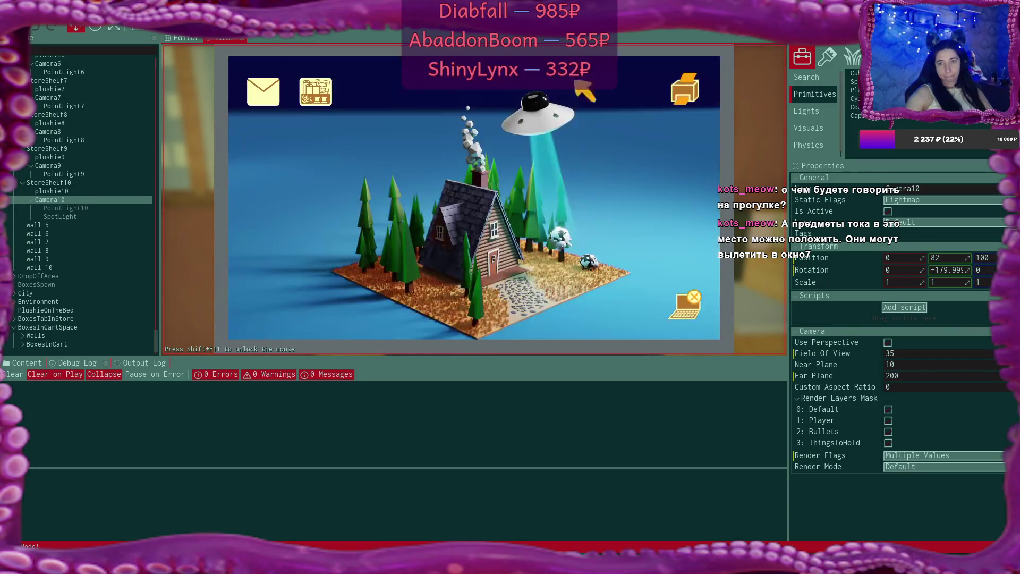
Add four $15 fabric roll packs to the supplies store cart
{"action": "left_click", "coordinate": [296, 88]}
{"action": "left_click", "coordinate": [350, 82]}
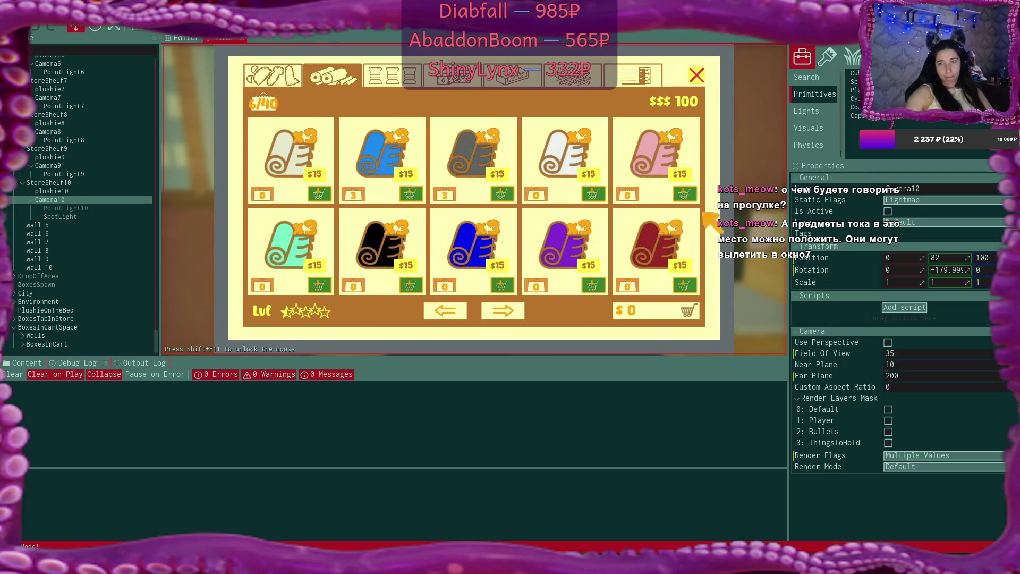
{"action": "left_click", "coordinate": [685, 193]}
{"action": "left_click", "coordinate": [593, 285]}
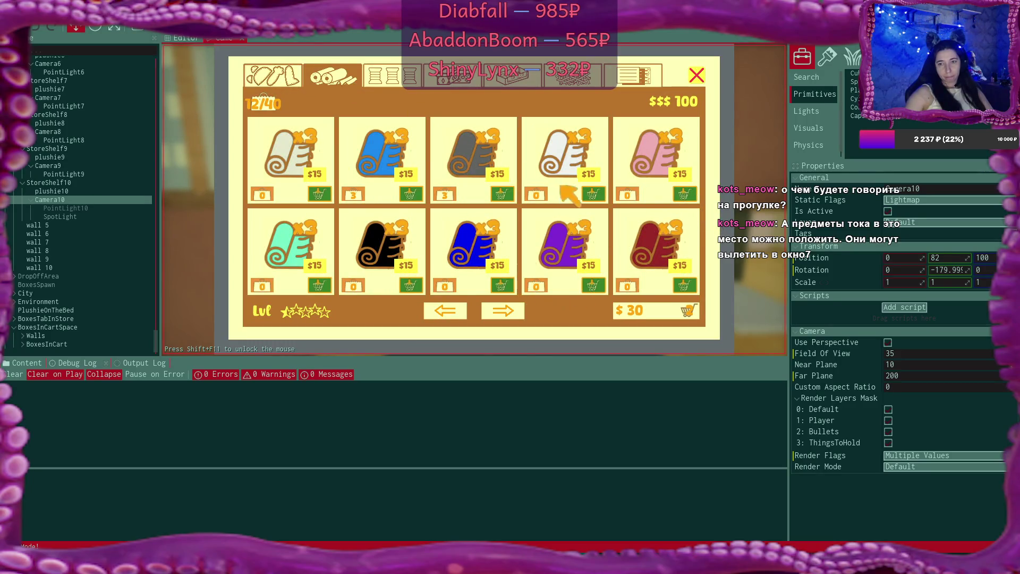
{"action": "left_click", "coordinate": [321, 286]}
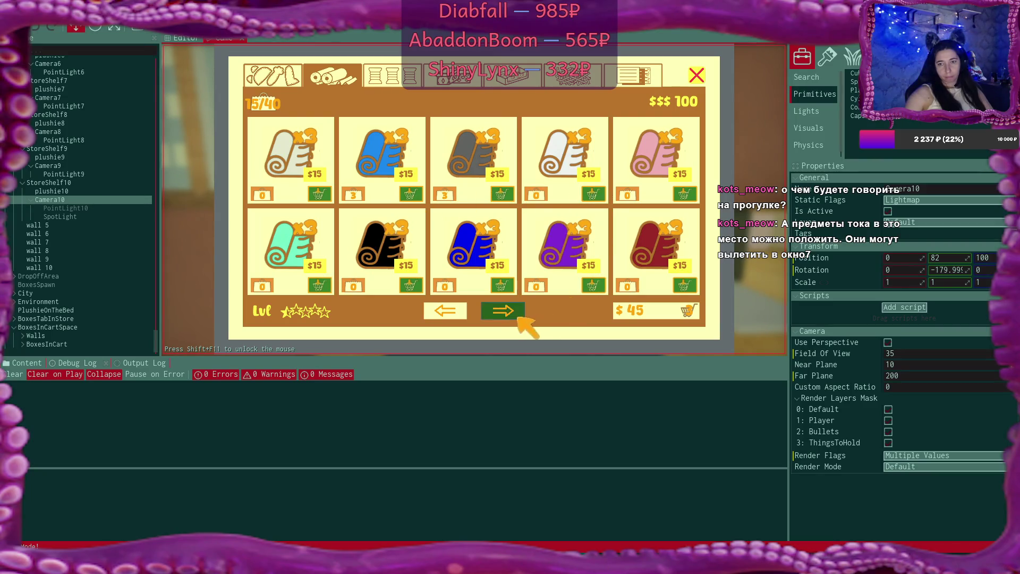
{"action": "left_click", "coordinate": [502, 311]}
{"action": "left_click", "coordinate": [412, 286]}
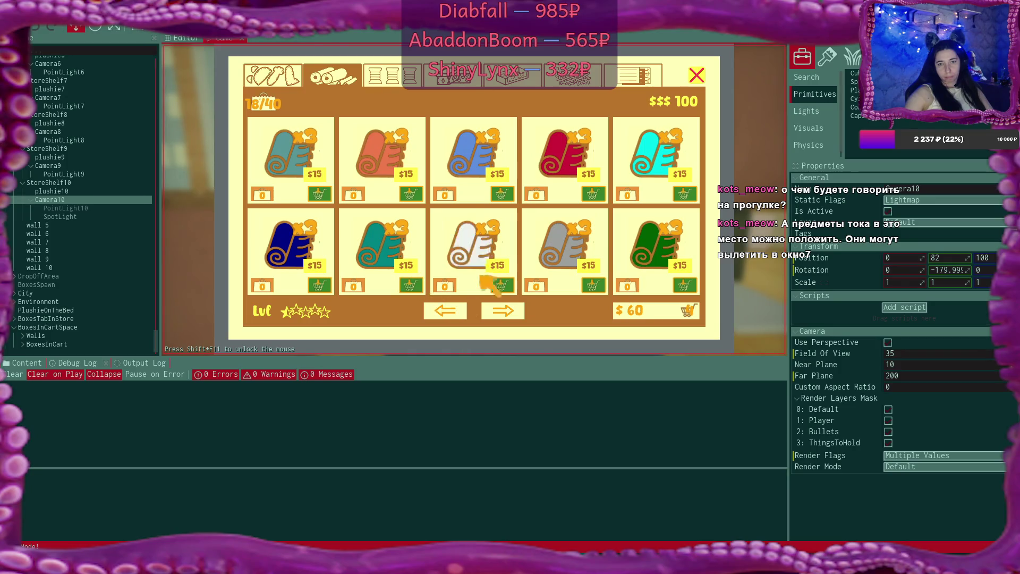
Add two $10 boxes, two green tickets and one blue ticket to the cart
{"action": "left_click", "coordinate": [463, 79]}
{"action": "left_click", "coordinate": [412, 194]}
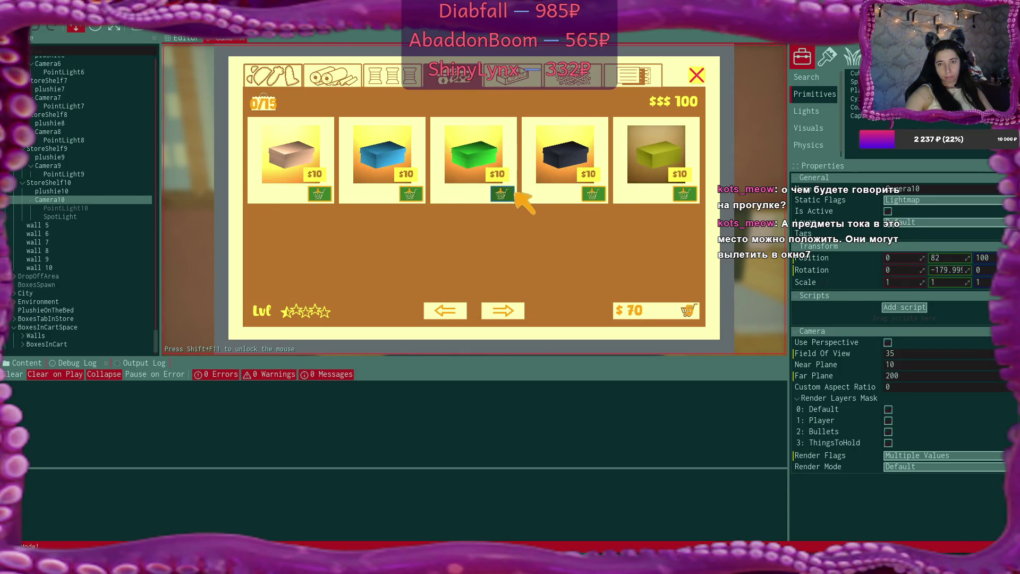
{"action": "left_click", "coordinate": [508, 195]}
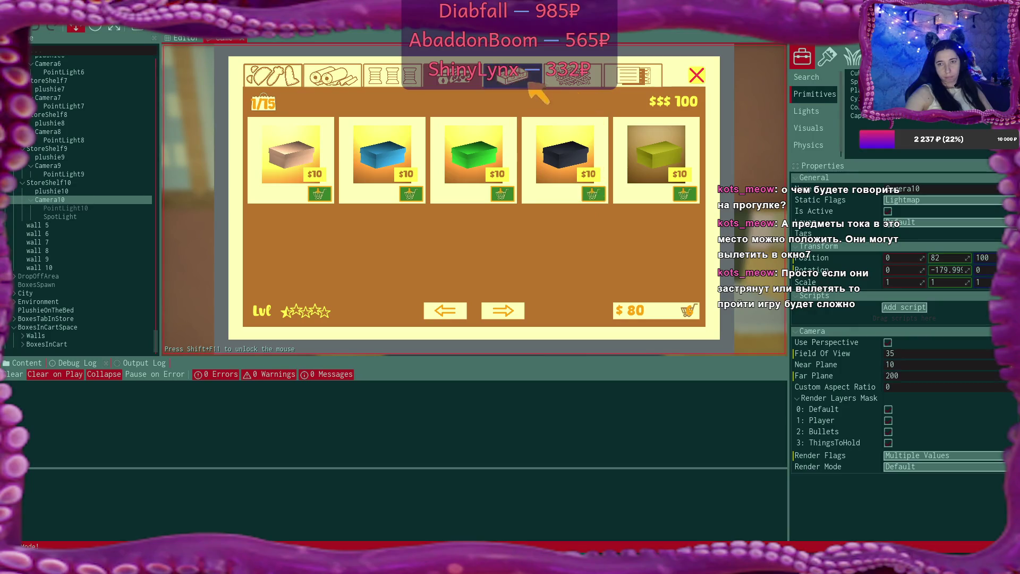
{"action": "left_click", "coordinate": [584, 85]}
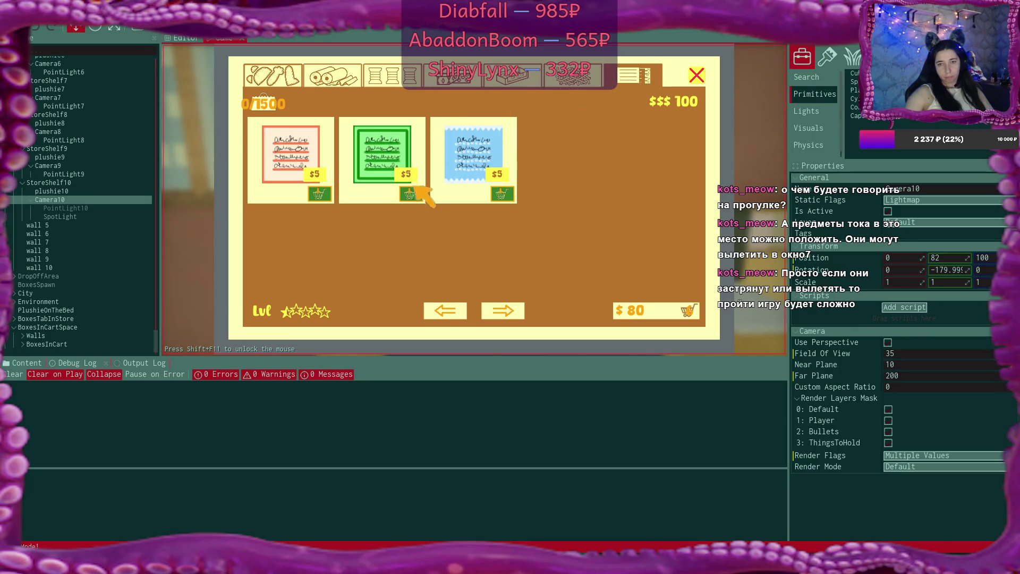
{"action": "double_click", "coordinate": [411, 194]}
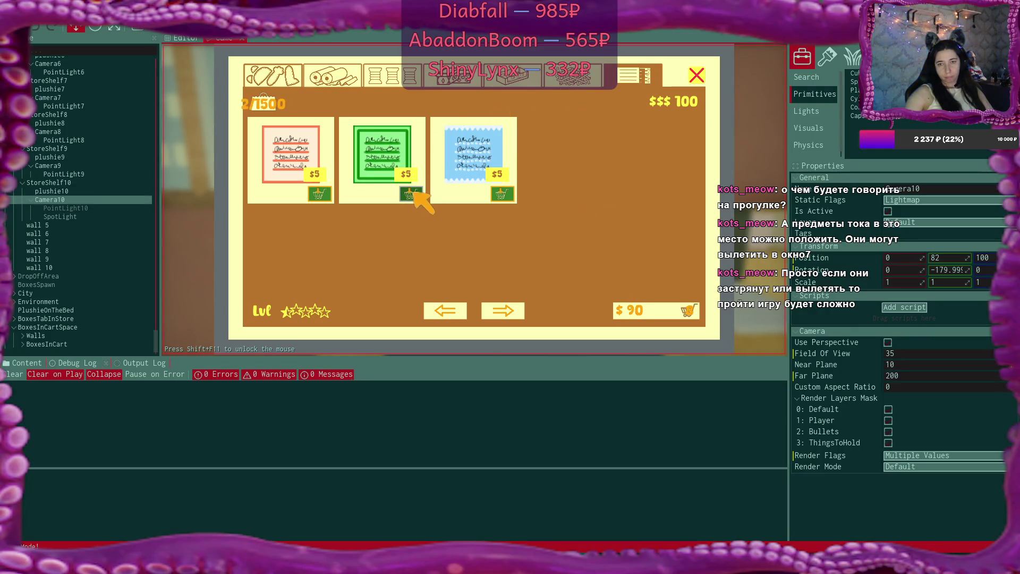
{"action": "left_click", "coordinate": [501, 194]}
Pay for the cart and leave the laptop back to the room
{"action": "left_click", "coordinate": [659, 313]}
{"action": "left_click", "coordinate": [662, 314]}
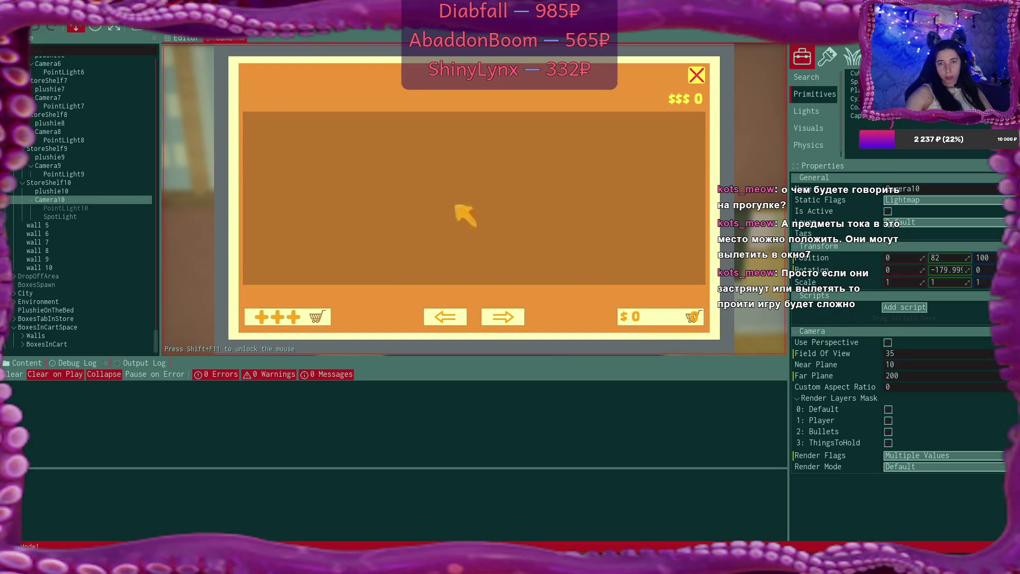
{"action": "left_click", "coordinate": [696, 75]}
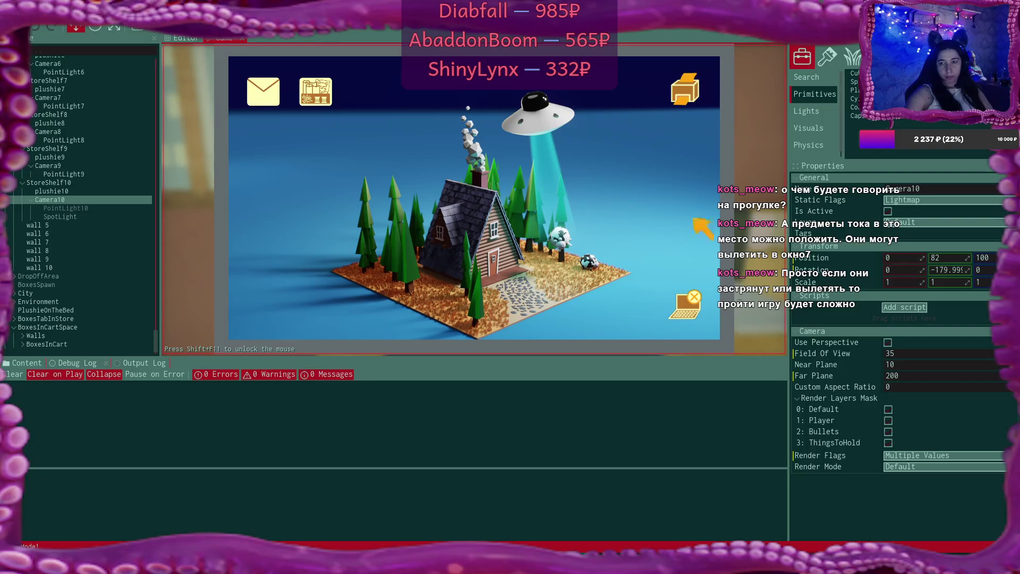
{"action": "left_click", "coordinate": [689, 304]}
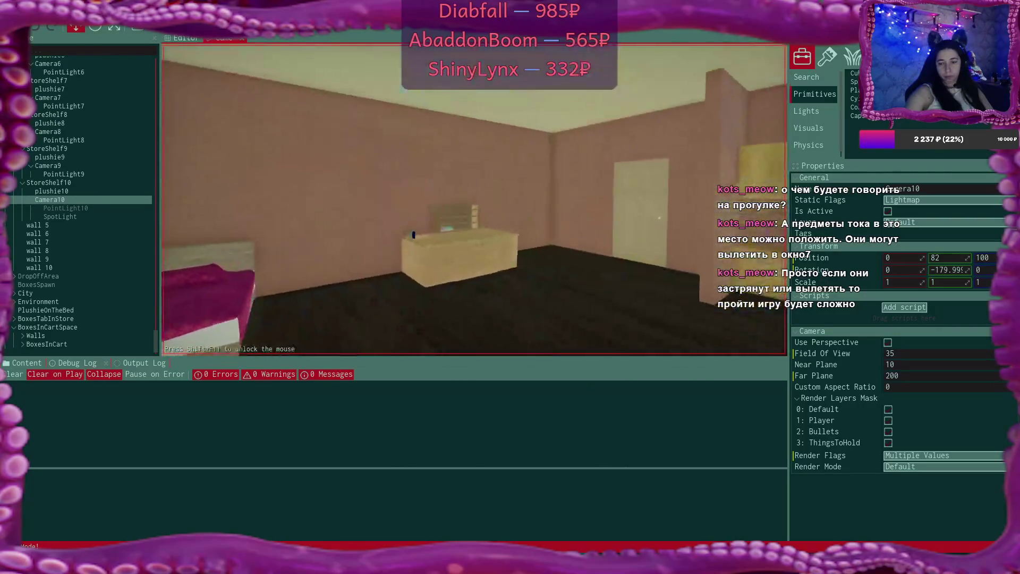
Walk to the laptop and activate the online shop from the selling-plushies email
{"action": "key", "text": "w"}
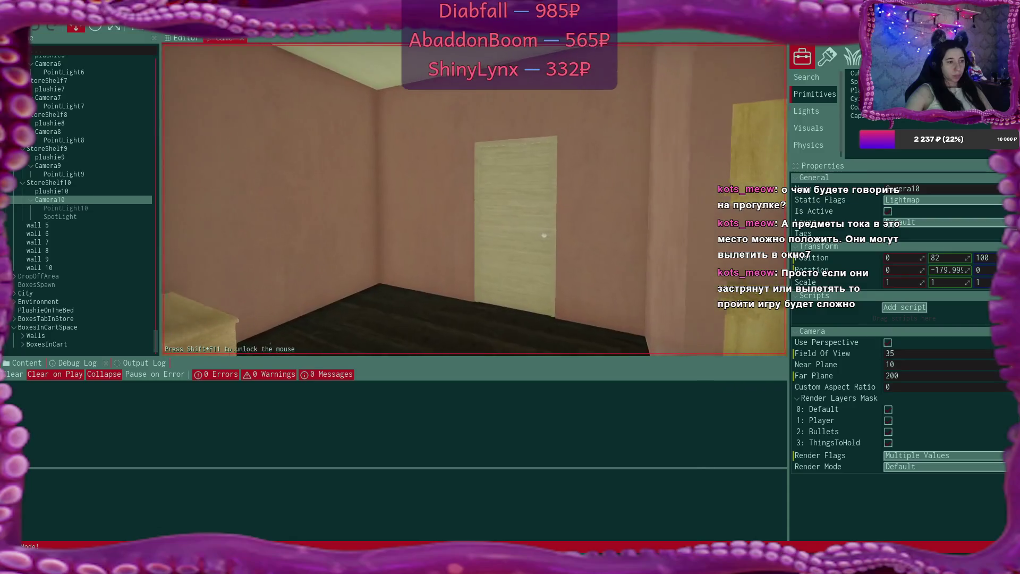
{"action": "key", "text": "w"}
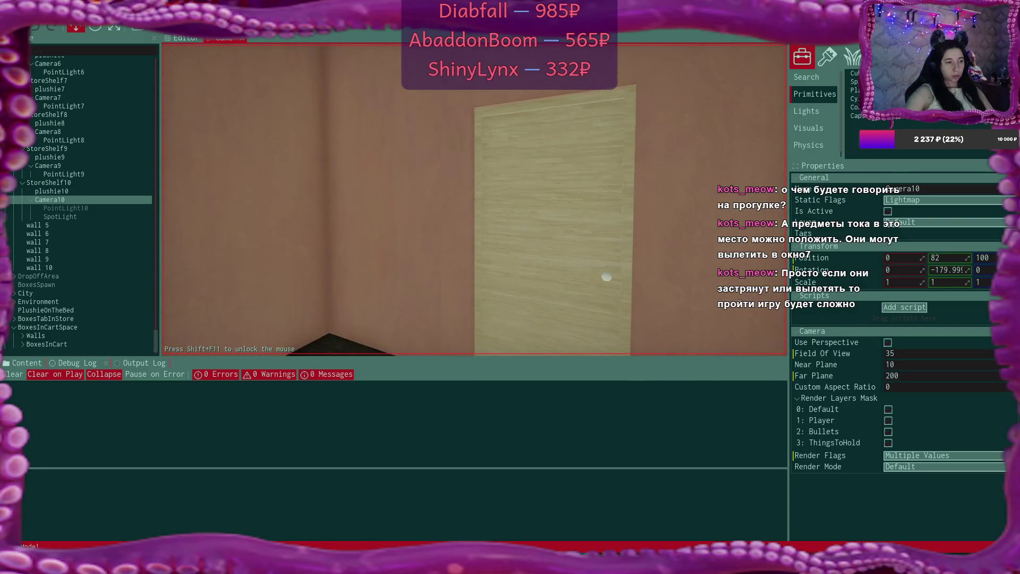
{"action": "mouse_move", "coordinate": [475, 200]}
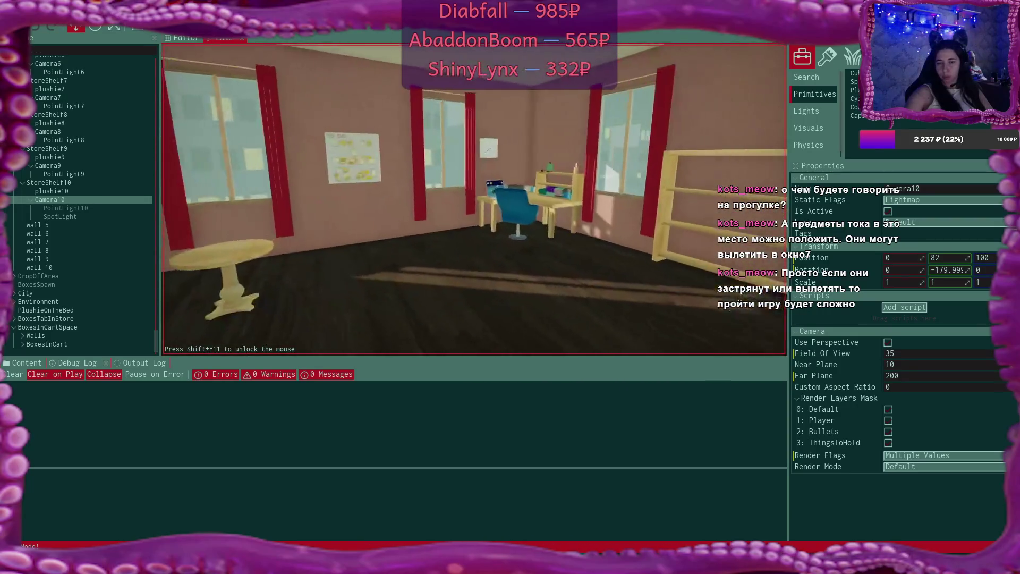
{"action": "key", "text": "w"}
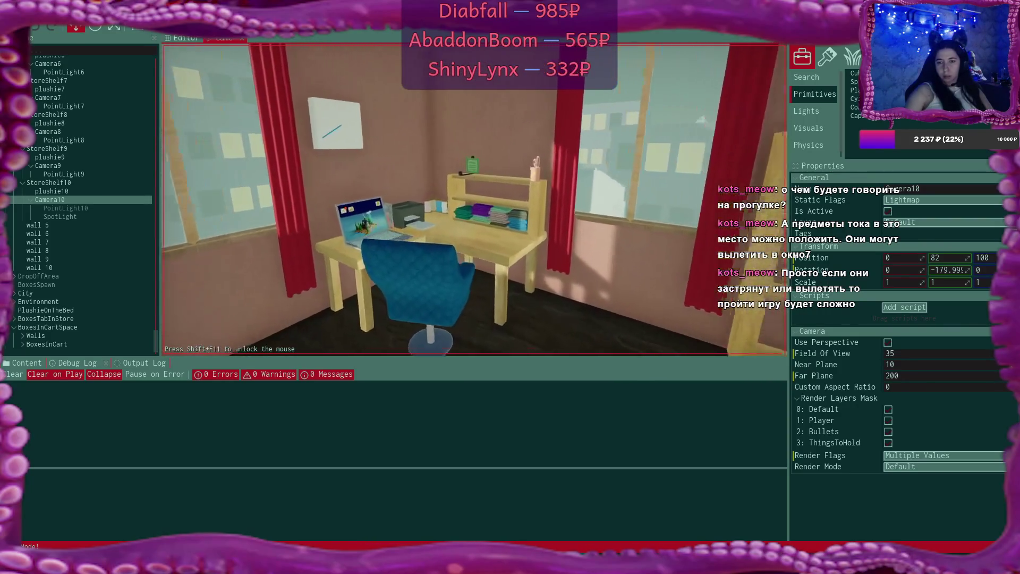
{"action": "key", "text": "w"}
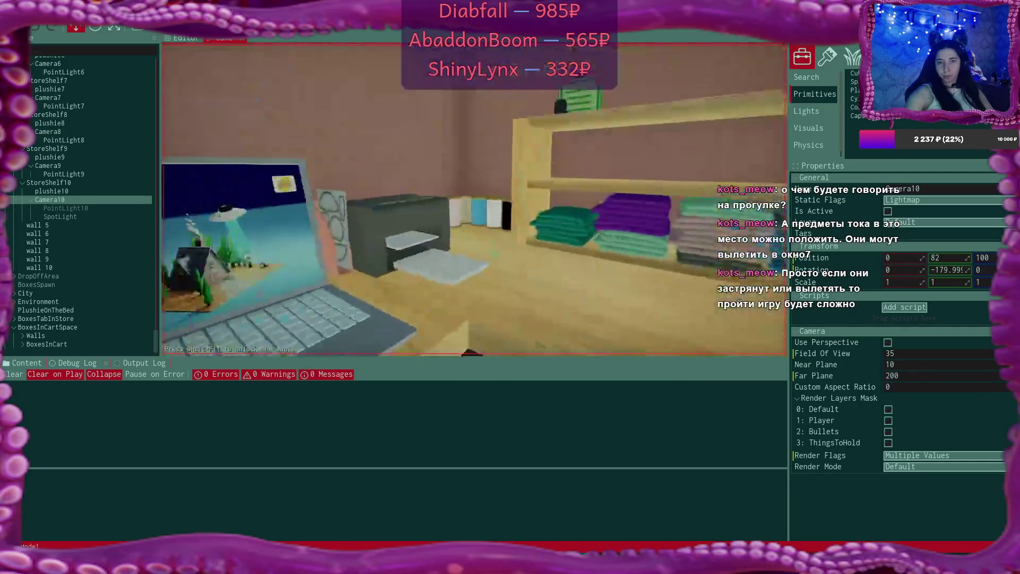
{"action": "key", "text": "e"}
{"action": "left_click", "coordinate": [255, 89]}
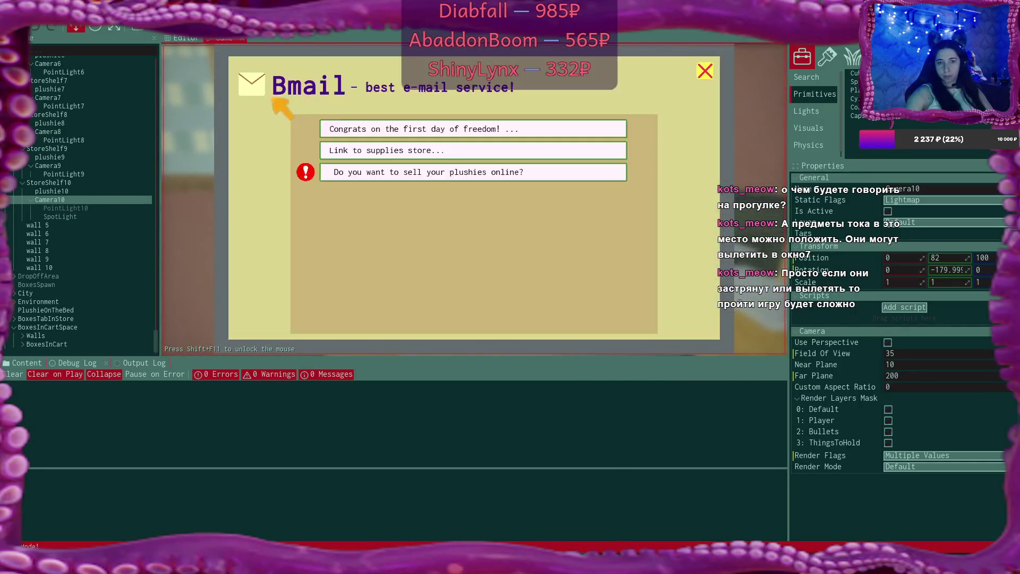
{"action": "left_click", "coordinate": [441, 175]}
{"action": "left_click", "coordinate": [486, 302]}
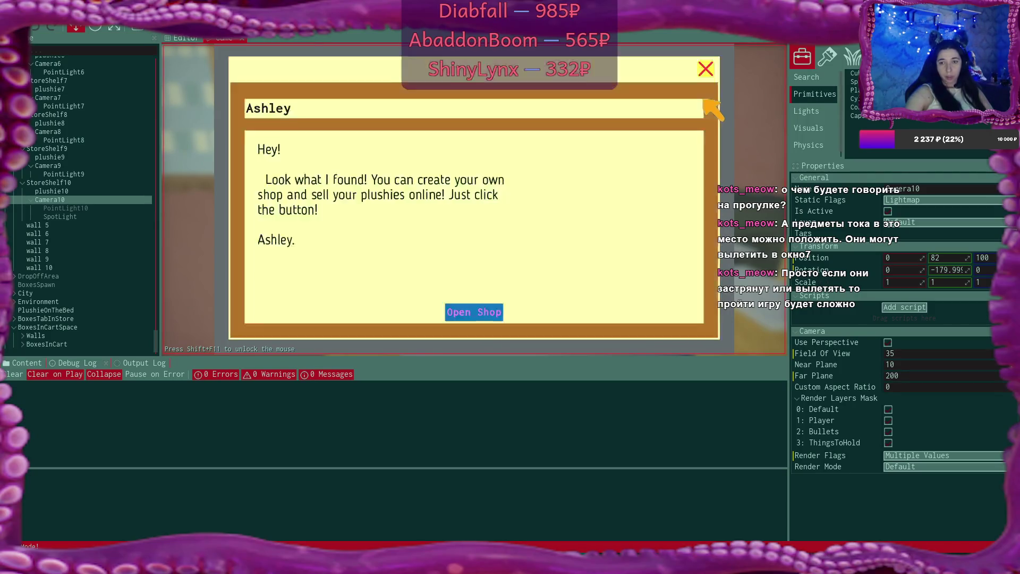
{"action": "left_click", "coordinate": [707, 68]}
{"action": "left_click", "coordinate": [708, 69]}
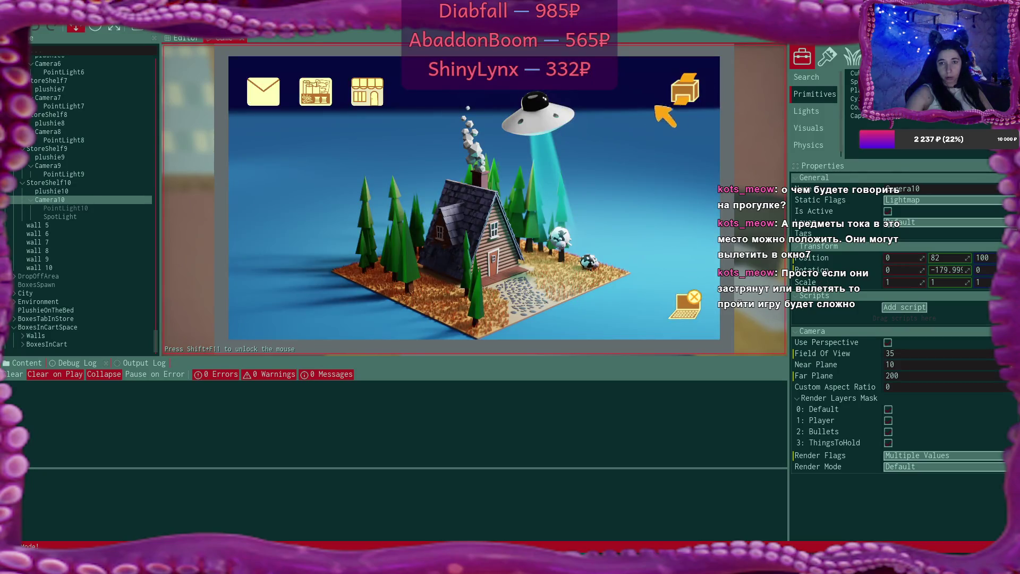
Name the new online shop "My Shop" and leave the laptop
{"action": "left_click", "coordinate": [366, 93]}
{"action": "left_click", "coordinate": [470, 197]}
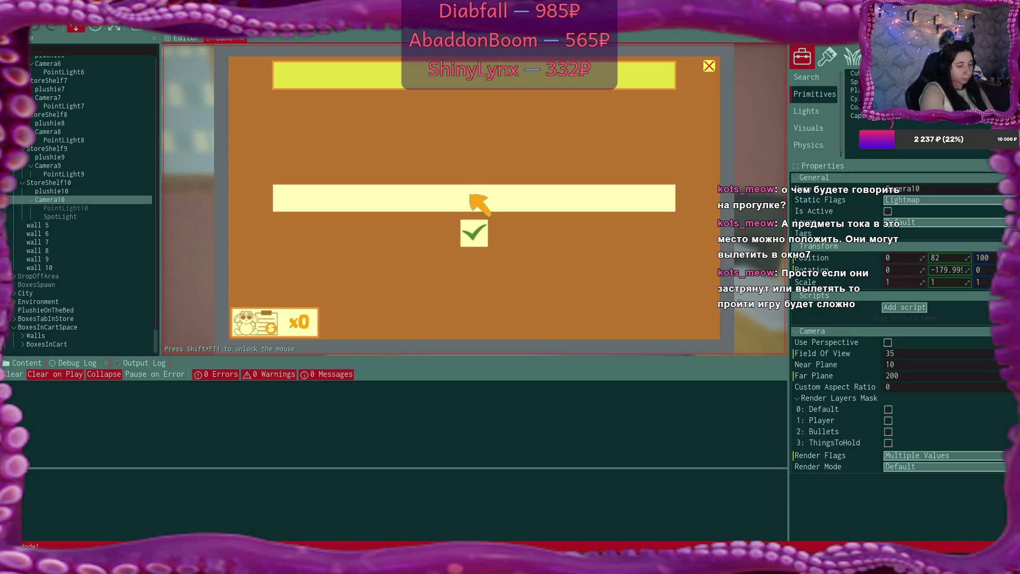
{"action": "left_click", "coordinate": [478, 202]}
{"action": "type", "text": "MySh"}
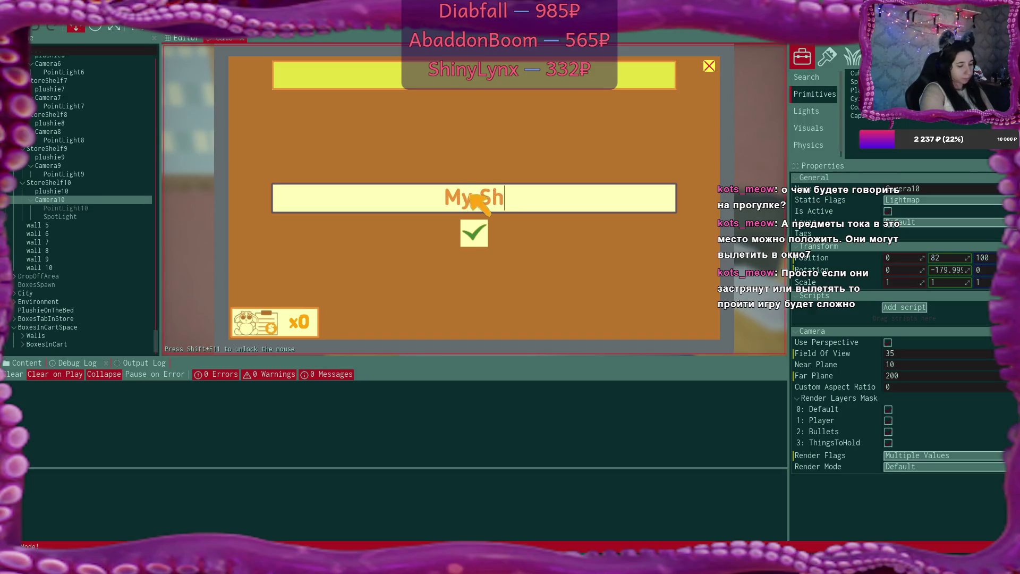
{"action": "type", "text": "op"}
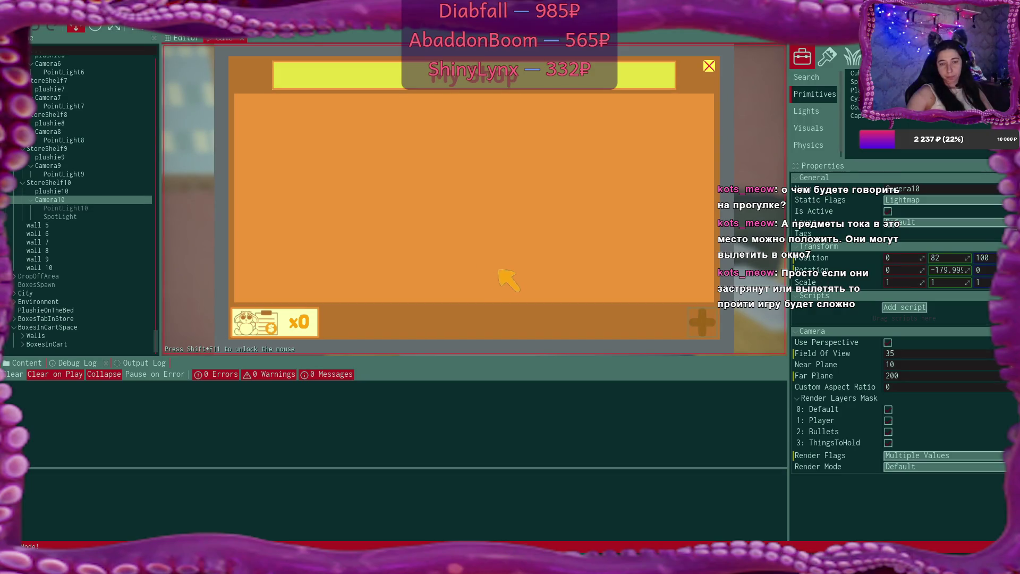
{"action": "left_click", "coordinate": [710, 68]}
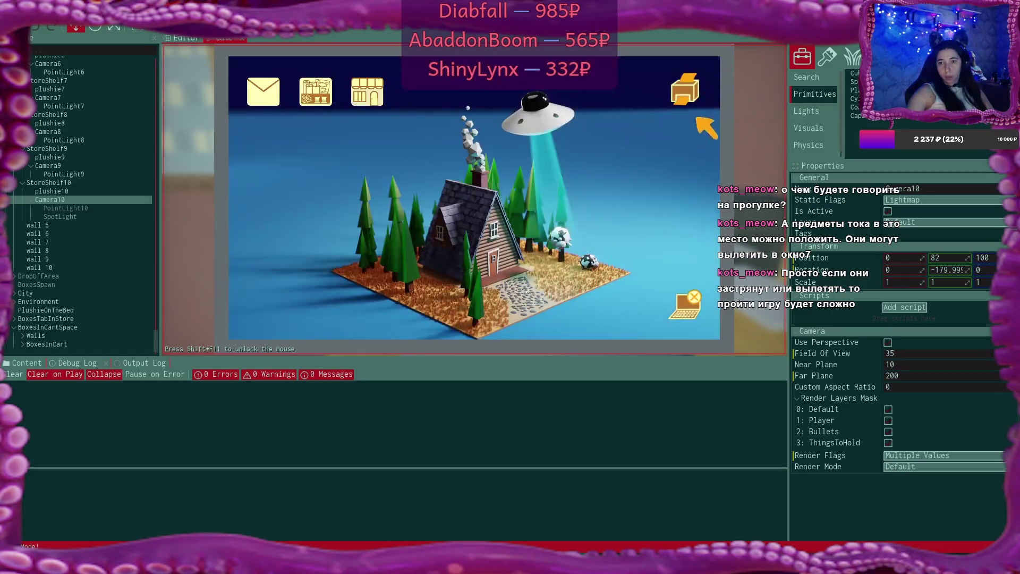
{"action": "left_click", "coordinate": [682, 304]}
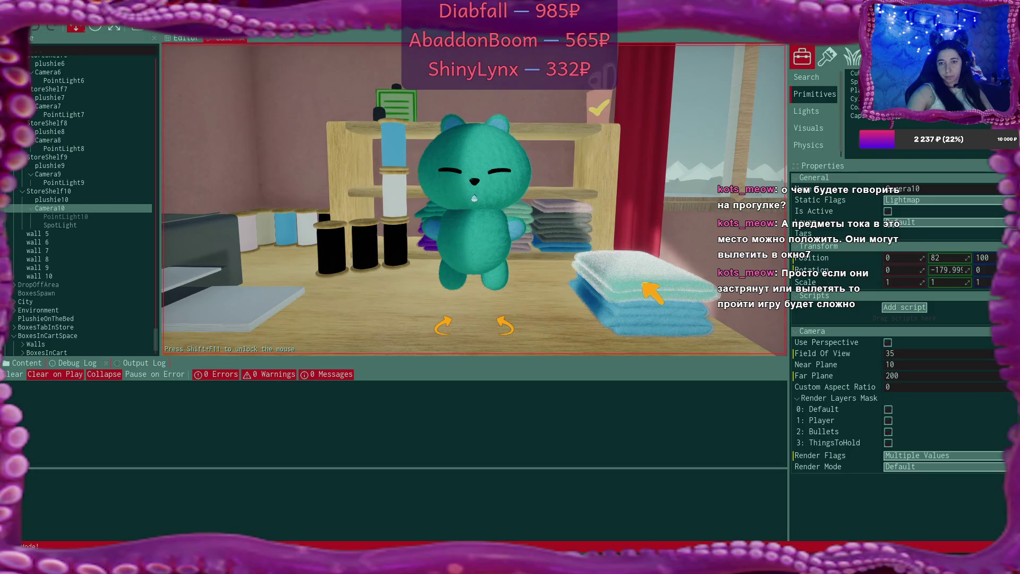
Customize a plushie at the desk with teal, purple and the bottom fabric stack
{"action": "left_click", "coordinate": [599, 108]}
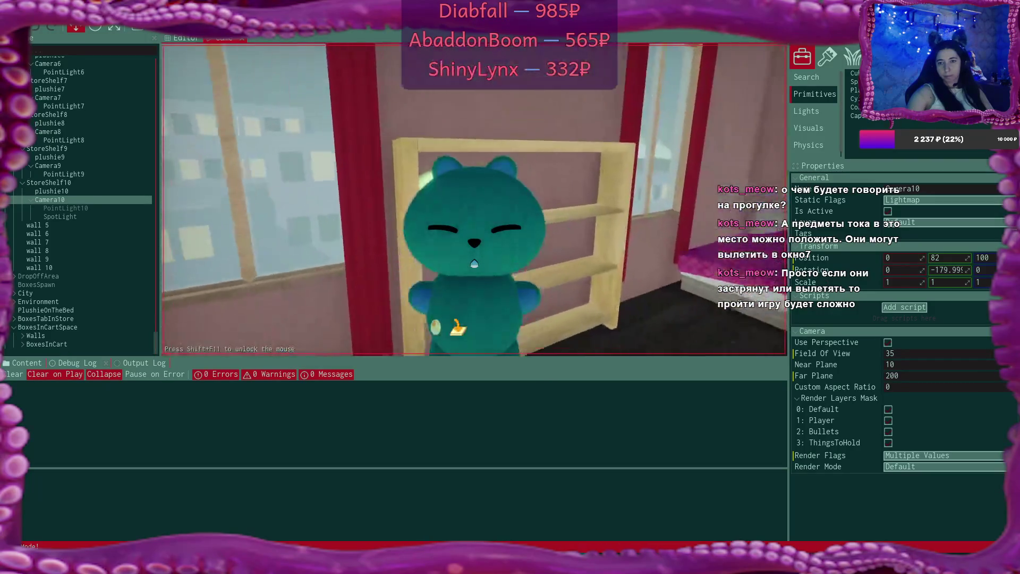
{"action": "left_click", "coordinate": [472, 329]}
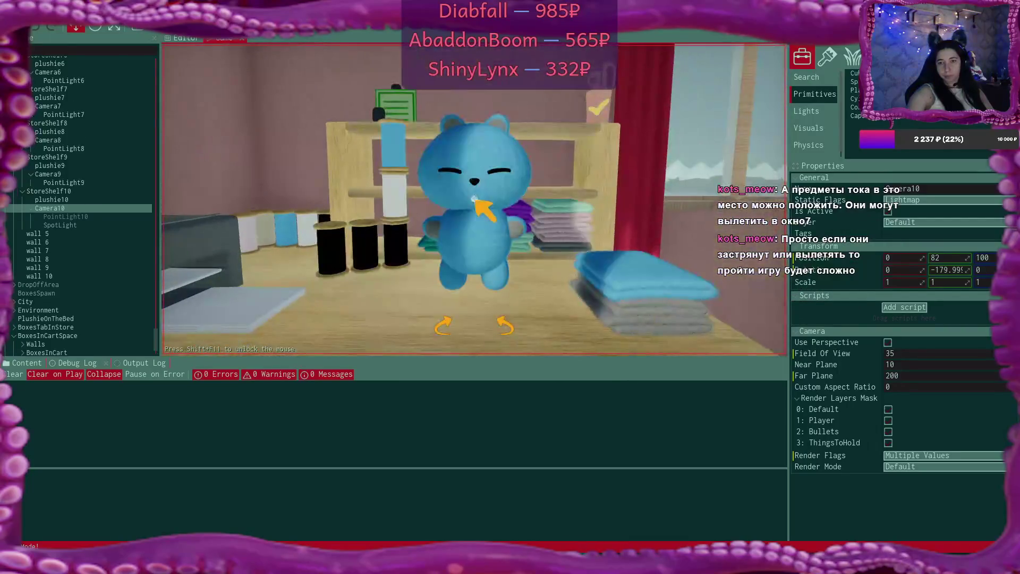
{"action": "left_click", "coordinate": [674, 280]}
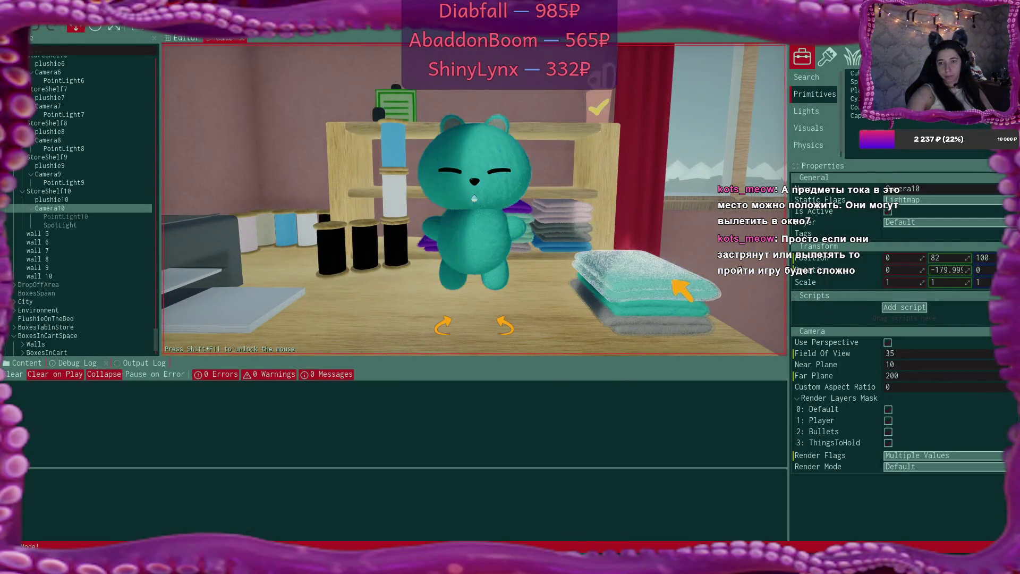
{"action": "left_click", "coordinate": [680, 287]}
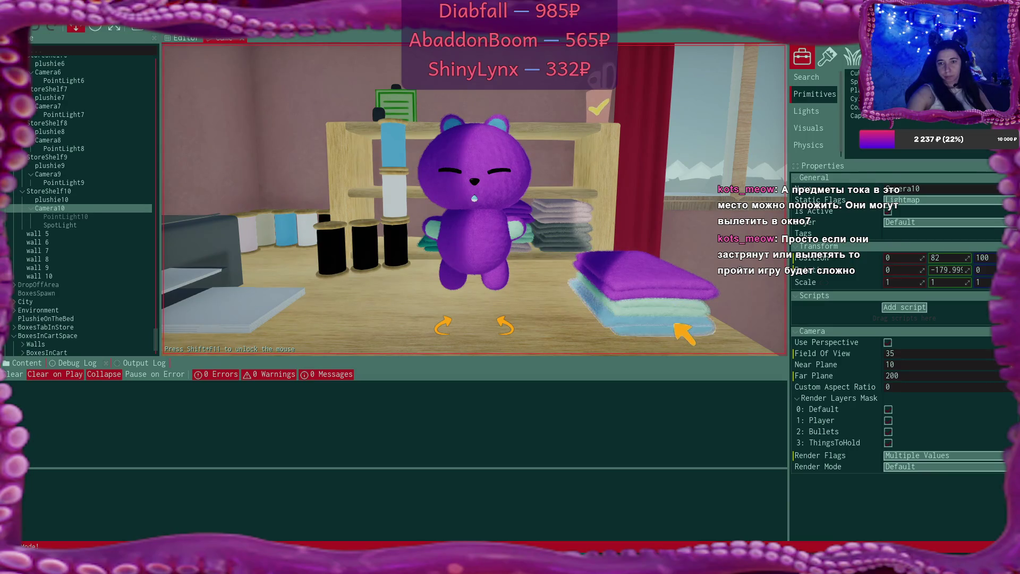
{"action": "left_click", "coordinate": [673, 324]}
{"action": "left_click", "coordinate": [674, 324]}
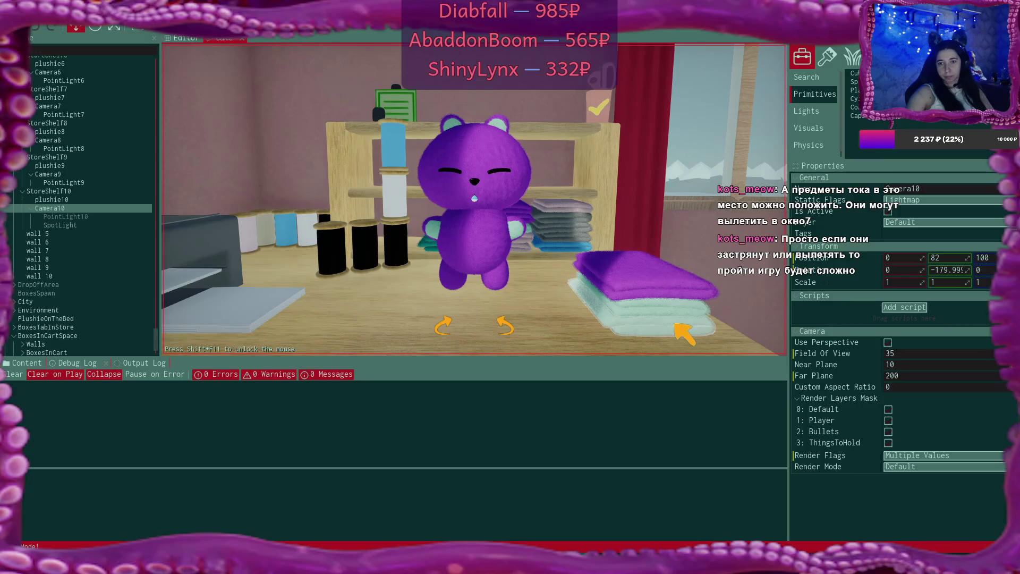
{"action": "left_click", "coordinate": [599, 108]}
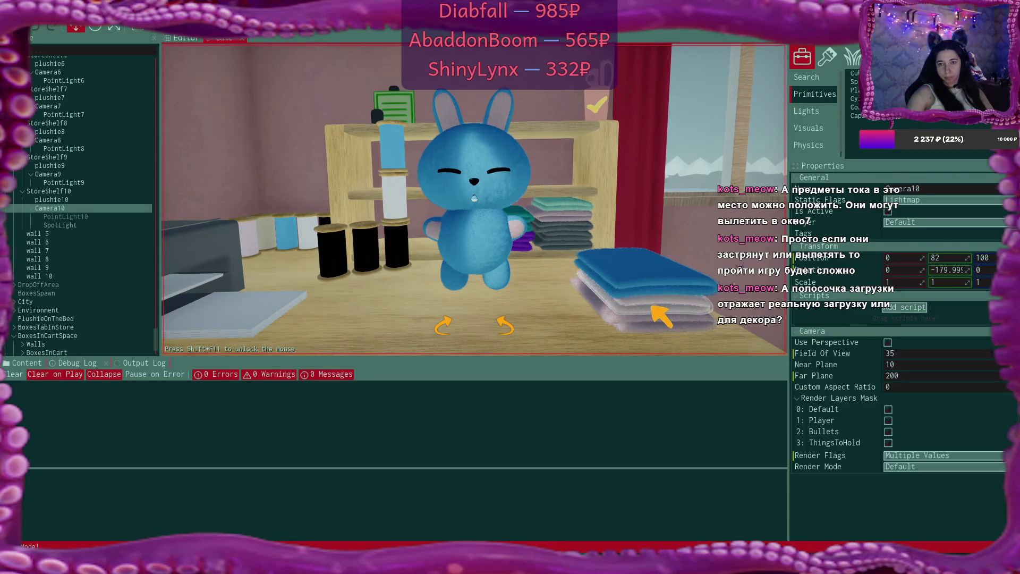
Return the bunny to the shelf, pick up and drop the grey bunny, opening the bear panel
{"action": "left_click", "coordinate": [596, 105]}
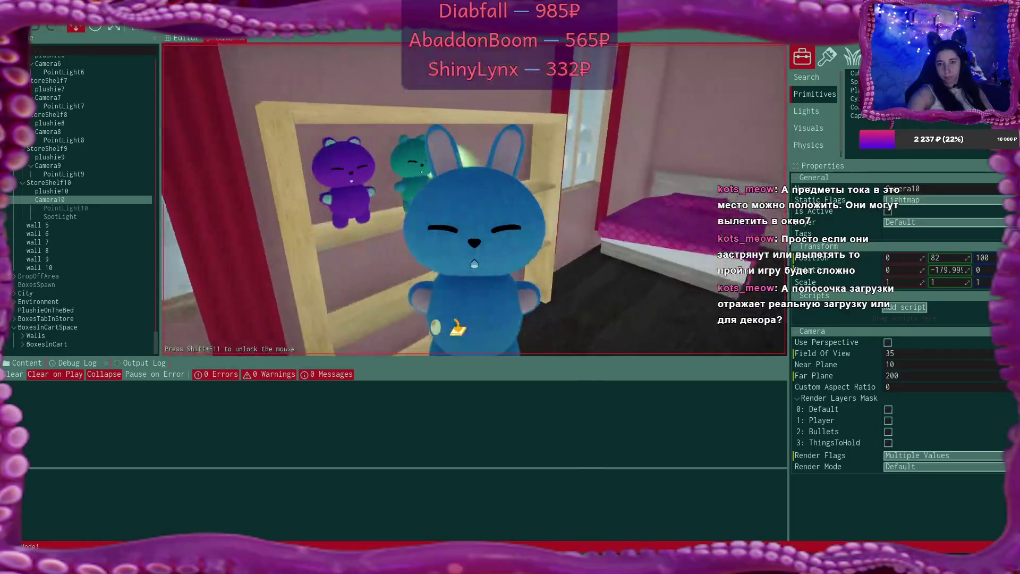
{"action": "key", "text": "w"}
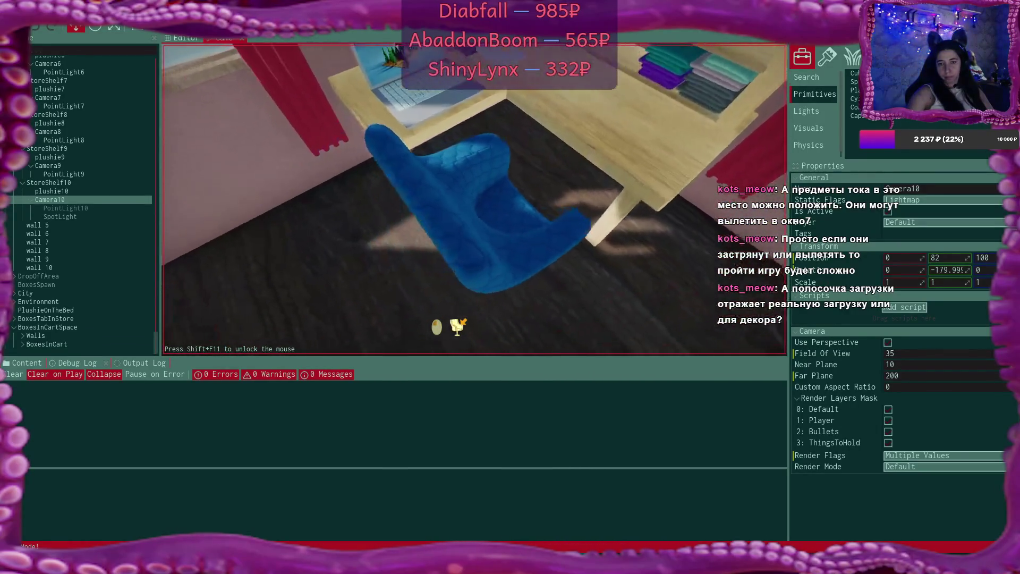
{"action": "left_click", "coordinate": [474, 199]}
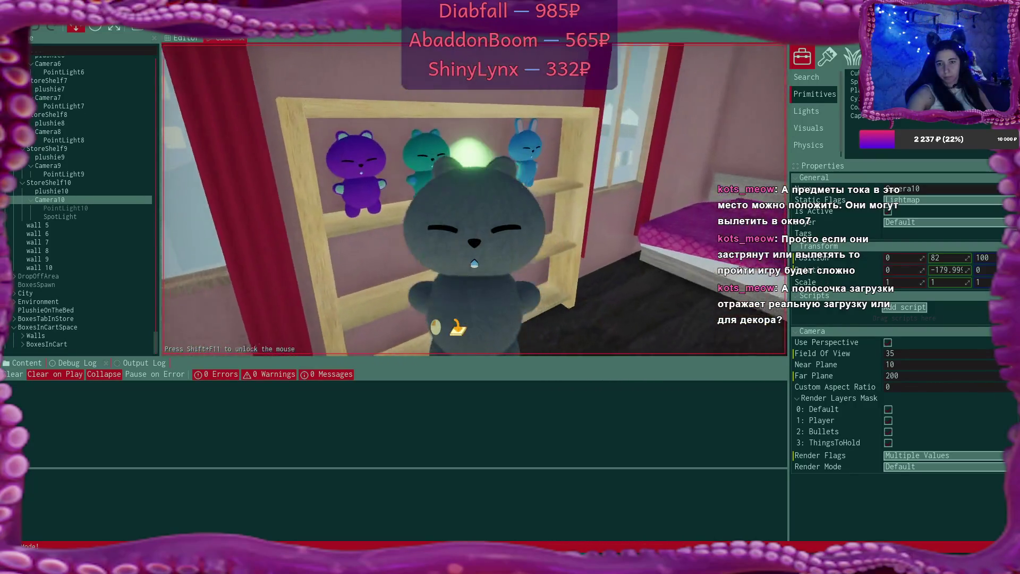
{"action": "left_click", "coordinate": [474, 199]}
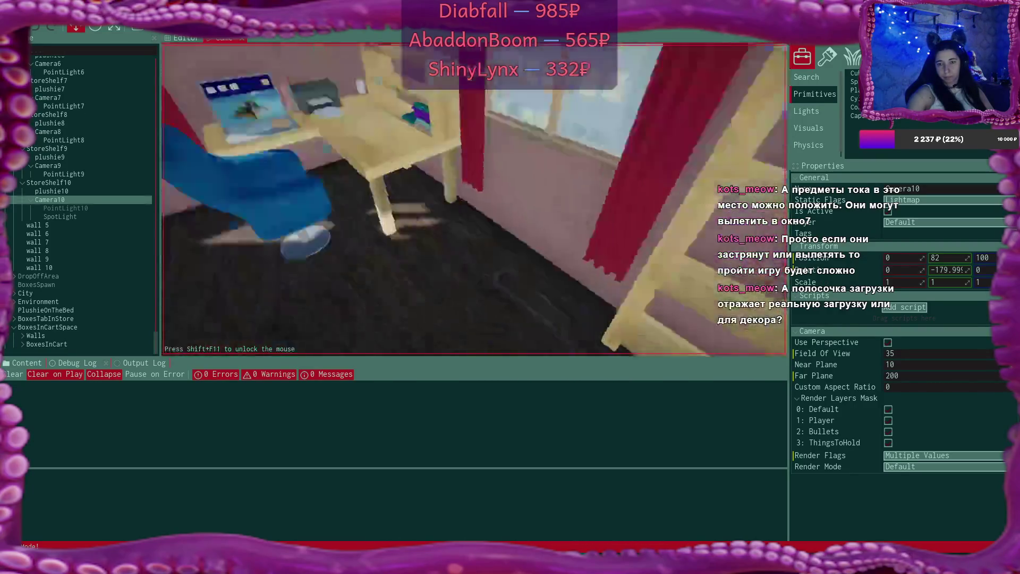
{"action": "left_click", "coordinate": [475, 200]}
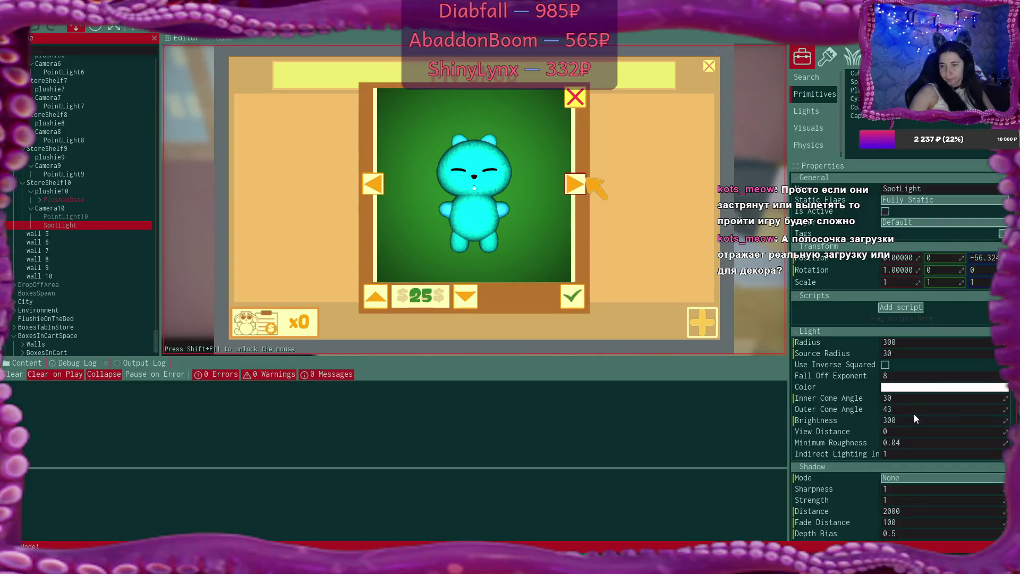
Step the SpotLight Brightness down through 250, 200 and 150, then enter 180
{"action": "left_click", "coordinate": [913, 419]}
{"action": "type", "text": "250"}
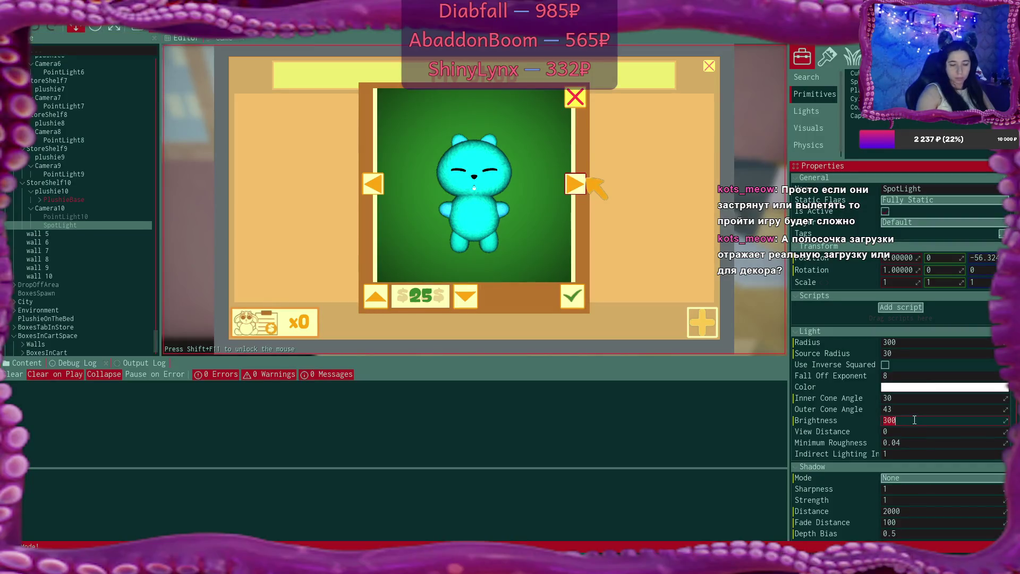
{"action": "key", "text": "Return"}
{"action": "double_click", "coordinate": [914, 420]}
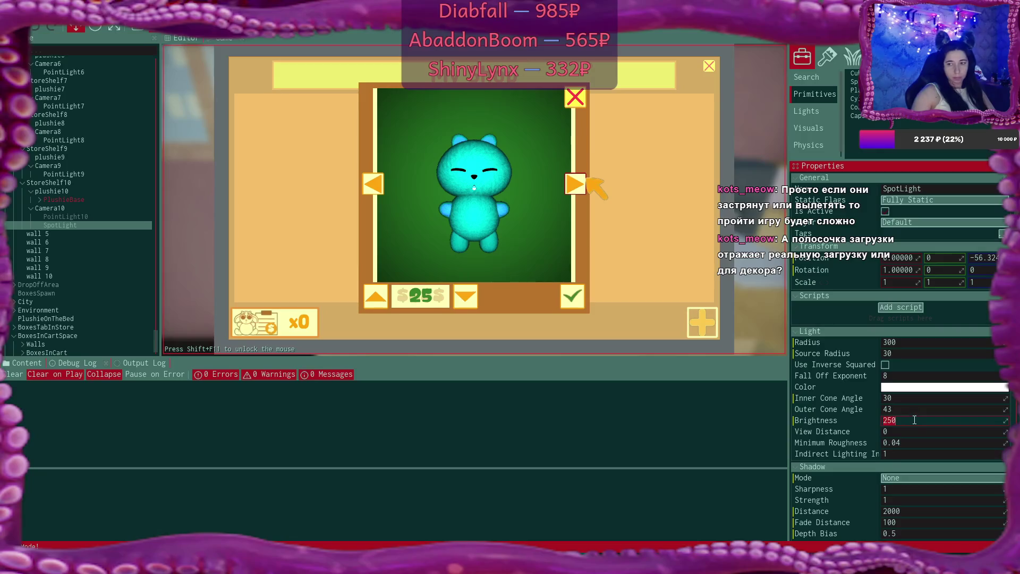
{"action": "type", "text": "200"}
{"action": "key", "text": "Return"}
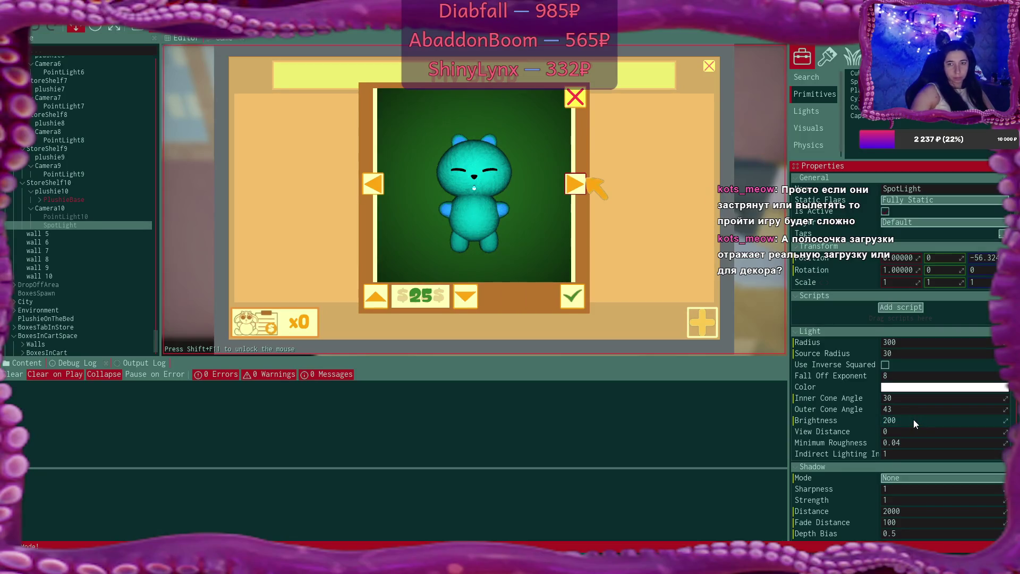
{"action": "double_click", "coordinate": [914, 420]}
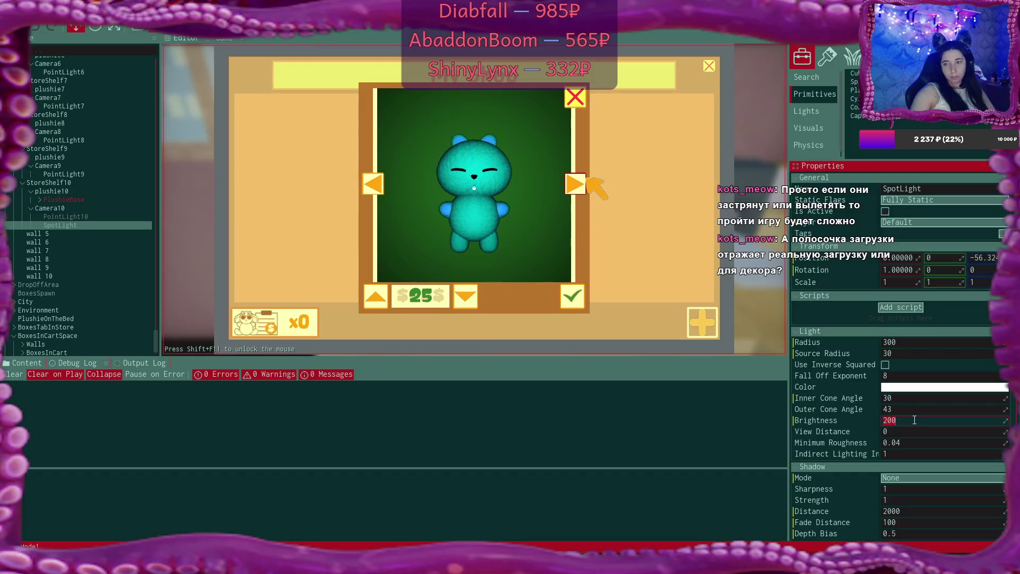
{"action": "type", "text": "150"}
{"action": "key", "text": "Return"}
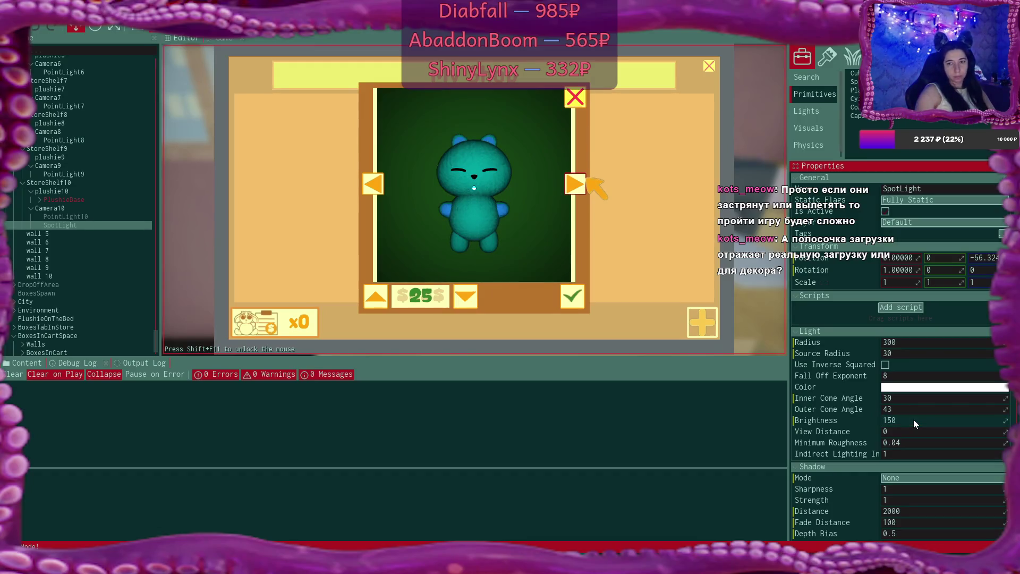
{"action": "double_click", "coordinate": [913, 419]}
{"action": "type", "text": "2"}
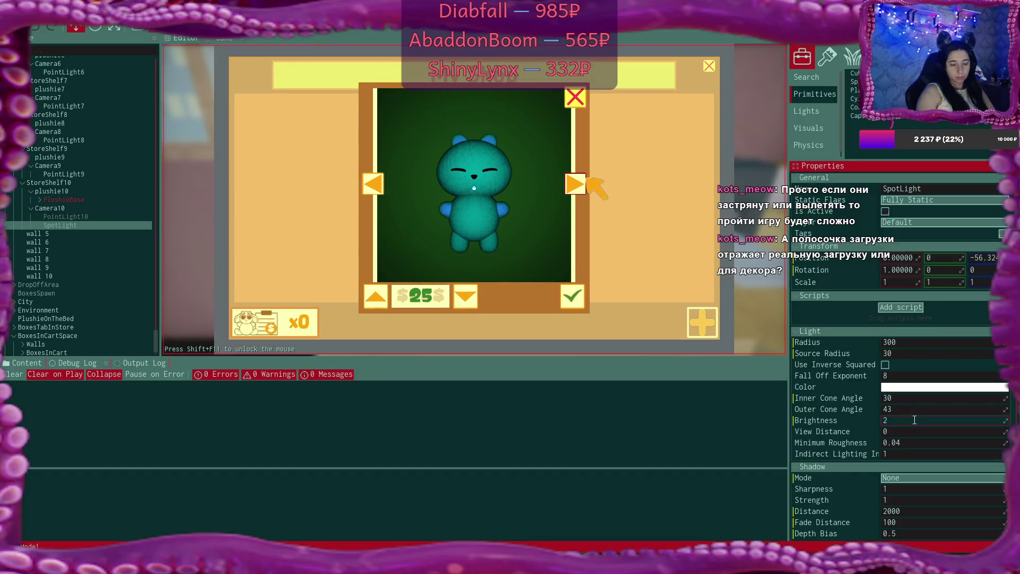
{"action": "type", "text": "180"}
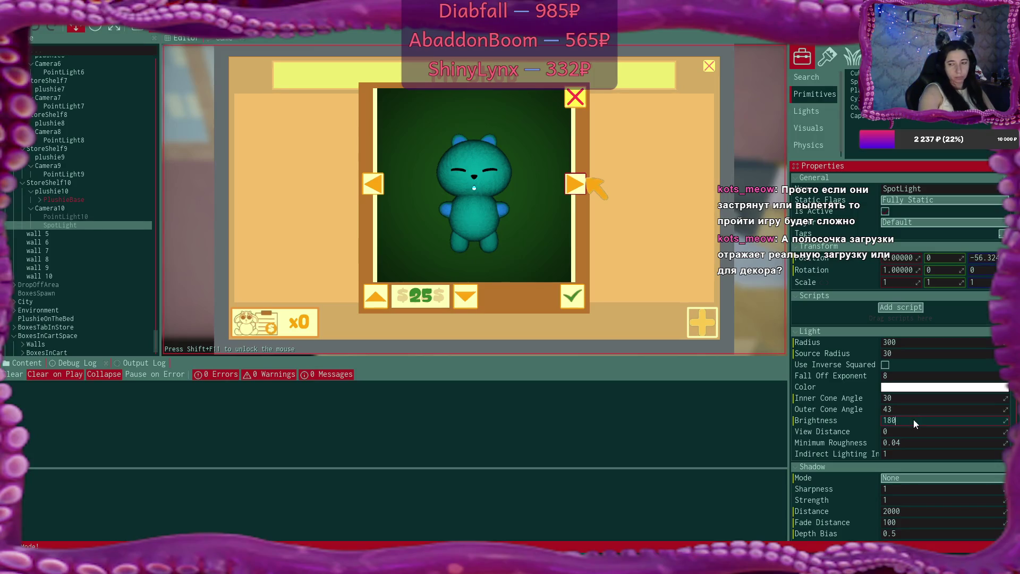
{"action": "key", "text": "Return"}
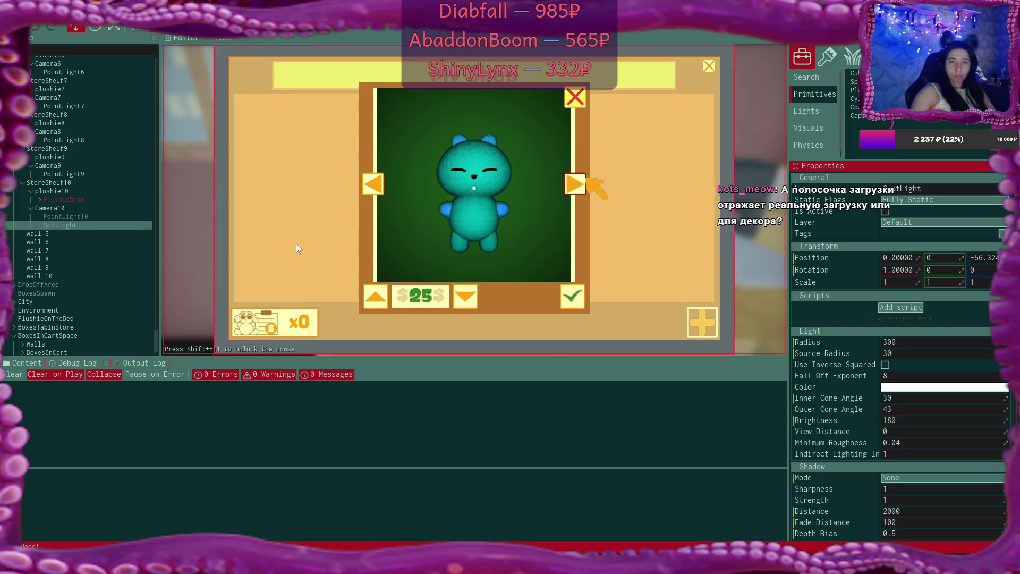
Move plushie10 sideways to Z position -31.8, then reselect the SpotLight from the game view
{"action": "left_click", "coordinate": [196, 37]}
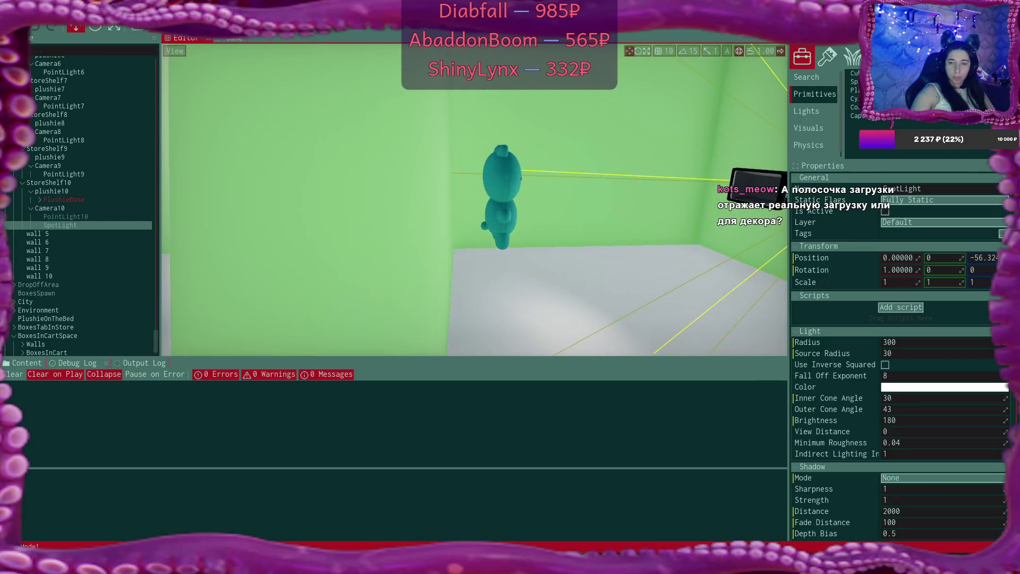
{"action": "left_click", "coordinate": [103, 190]}
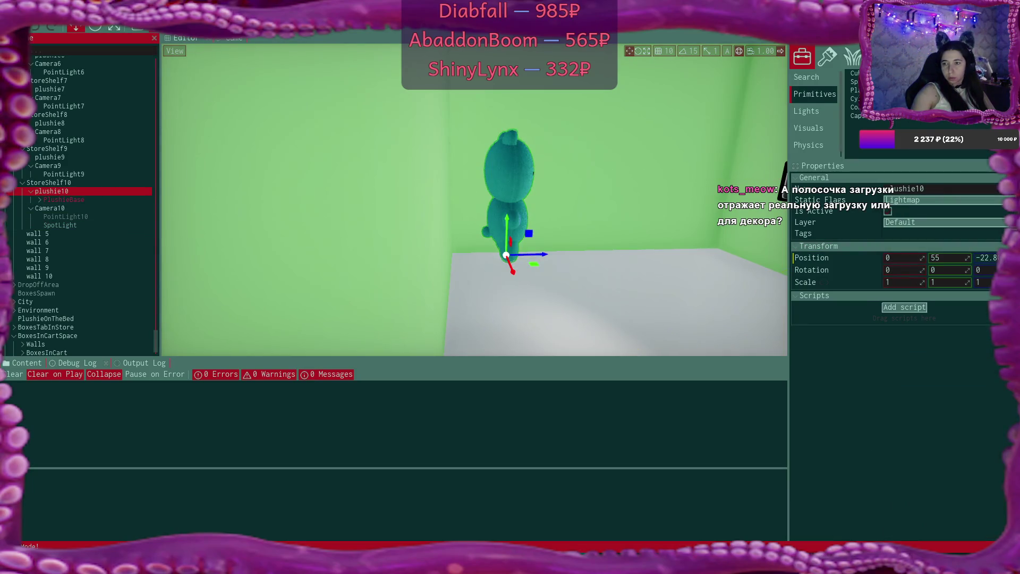
{"action": "left_click_drag", "start_coordinate": [987, 257], "coordinate": [969, 258]}
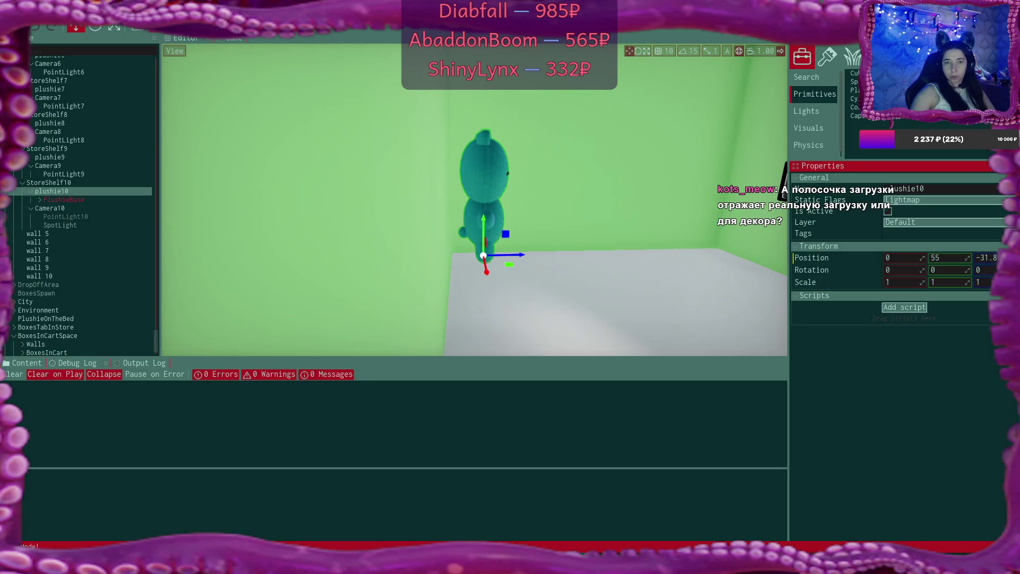
{"action": "left_click", "coordinate": [229, 37]}
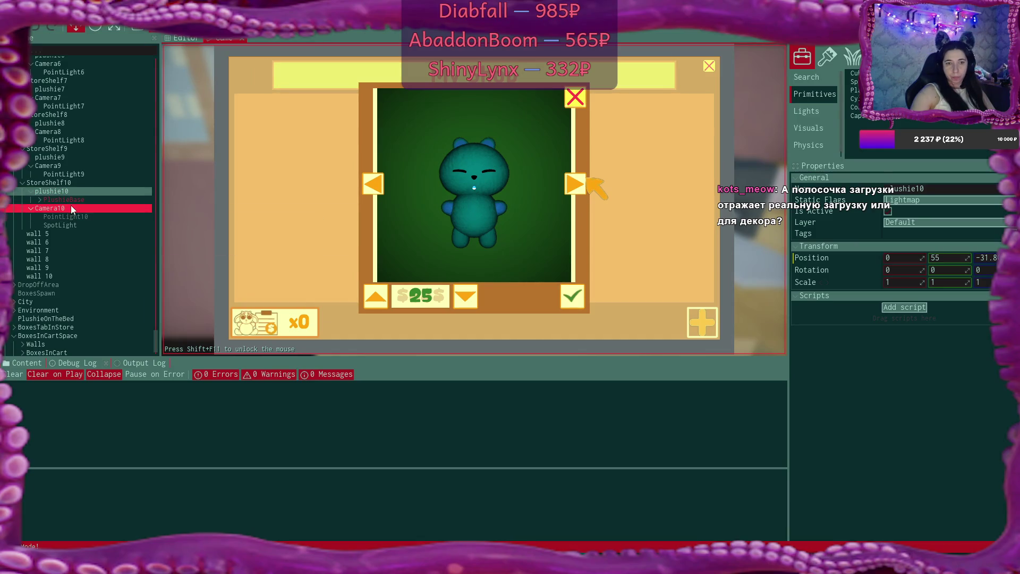
{"action": "left_click", "coordinate": [79, 222]}
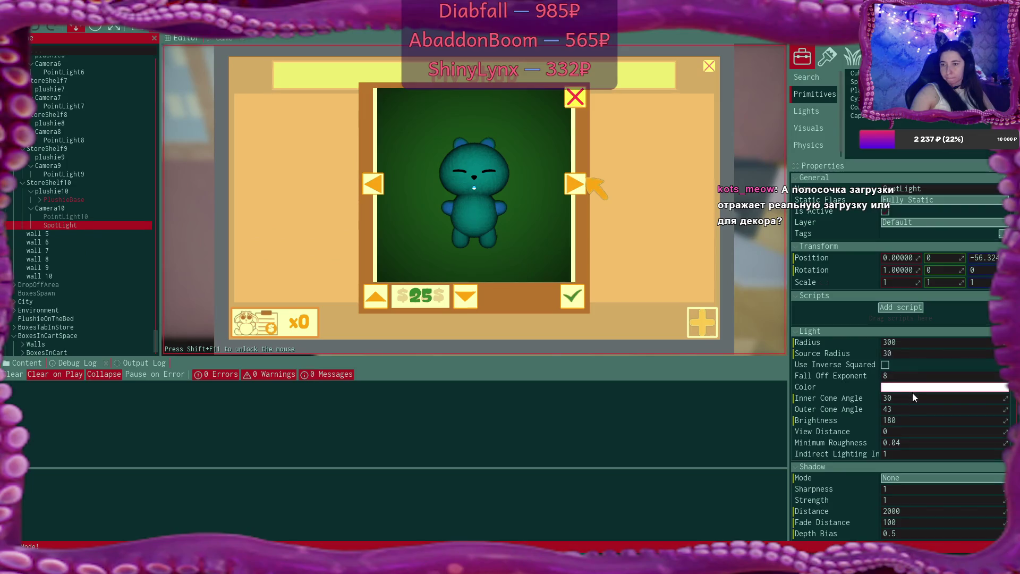
Raise the SpotLight Brightness in stages through 200, 230 and 250 to 300
{"action": "left_click", "coordinate": [913, 420]}
{"action": "type", "text": "200"}
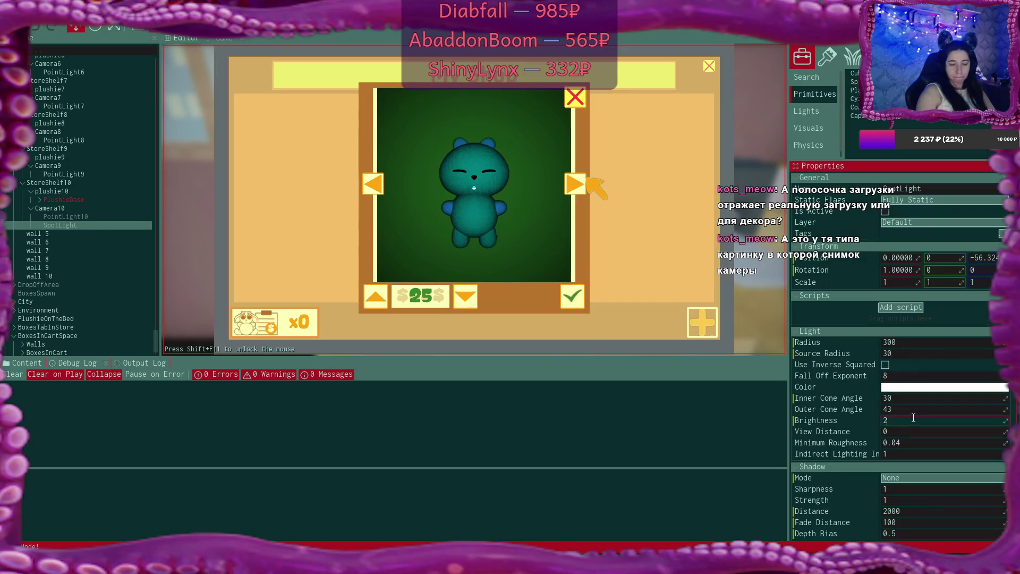
{"action": "key", "text": "Return"}
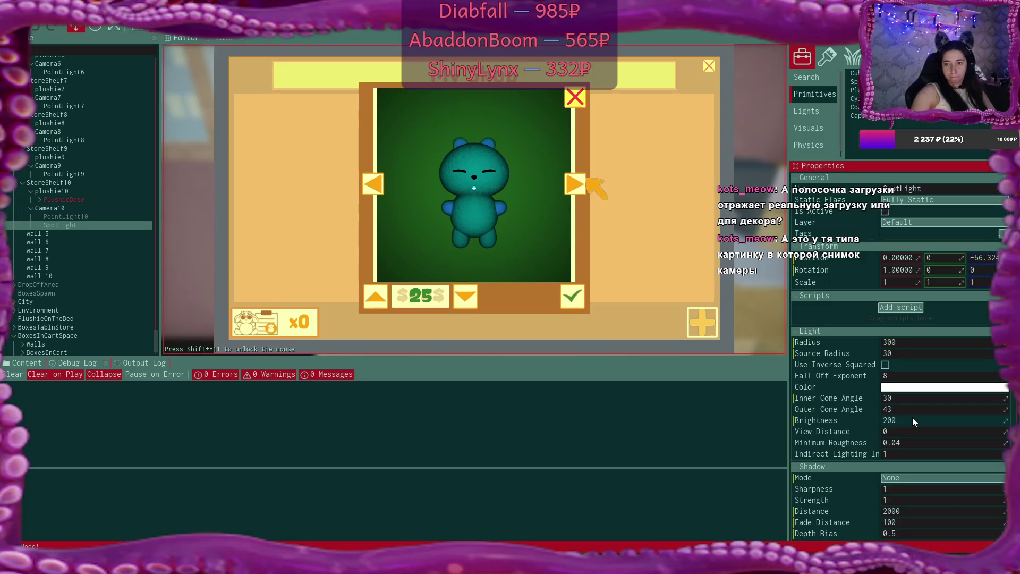
{"action": "left_click", "coordinate": [913, 420]}
{"action": "type", "text": "230"}
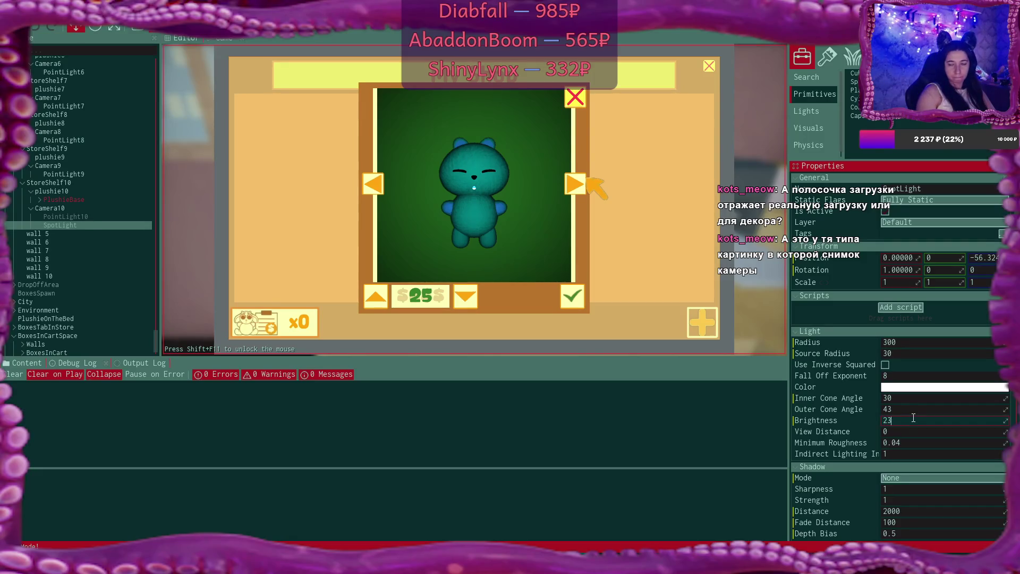
{"action": "key", "text": "Return"}
{"action": "left_click", "coordinate": [913, 420]}
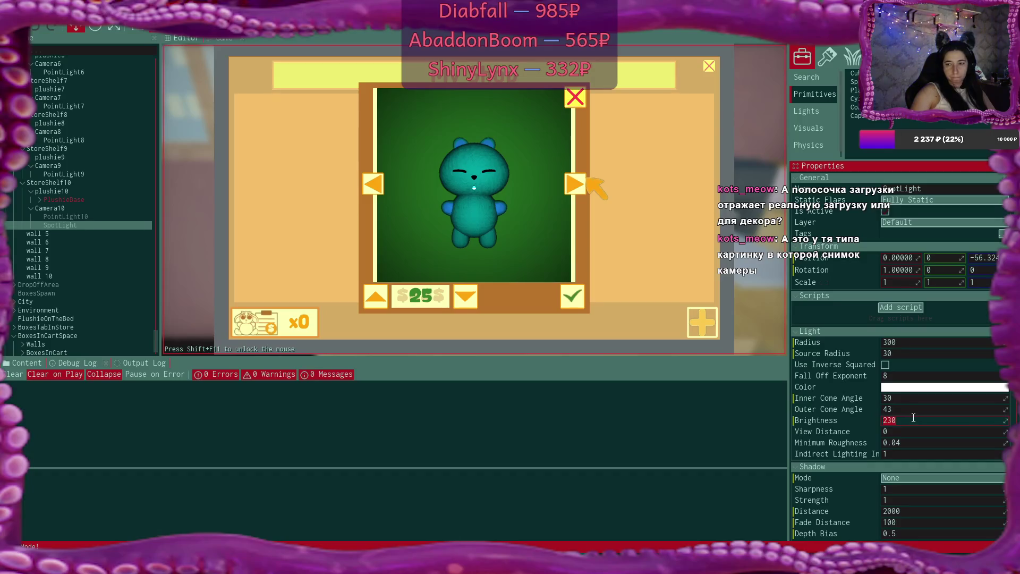
{"action": "type", "text": "250"}
{"action": "key", "text": "Return"}
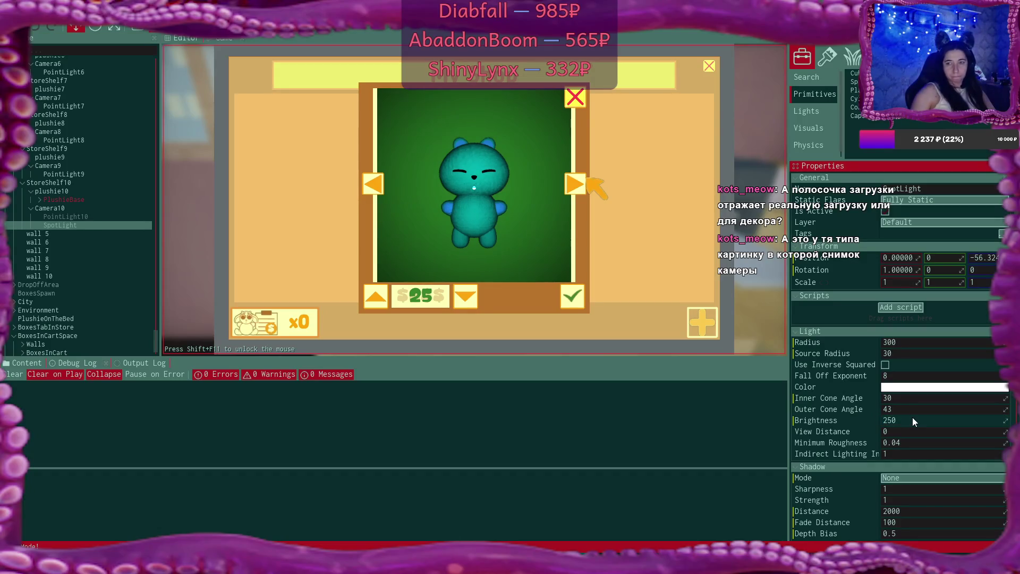
{"action": "left_click", "coordinate": [913, 419]}
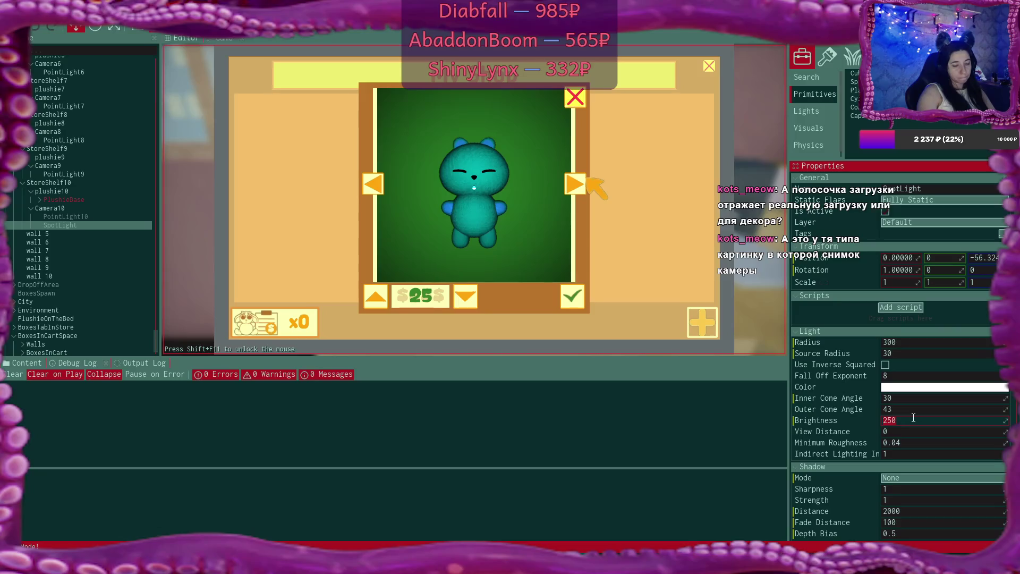
{"action": "type", "text": "300"}
{"action": "key", "text": "Return"}
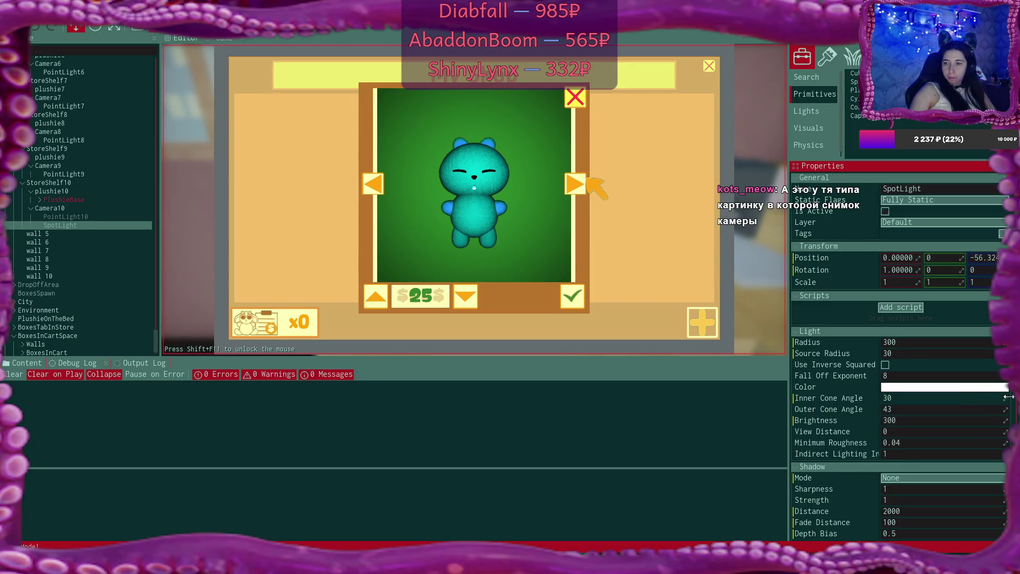
Widen the SpotLight cone: outer angle 50 then 80, inner angle 60
{"action": "left_click_drag", "start_coordinate": [942, 399], "coordinate": [958, 399]}
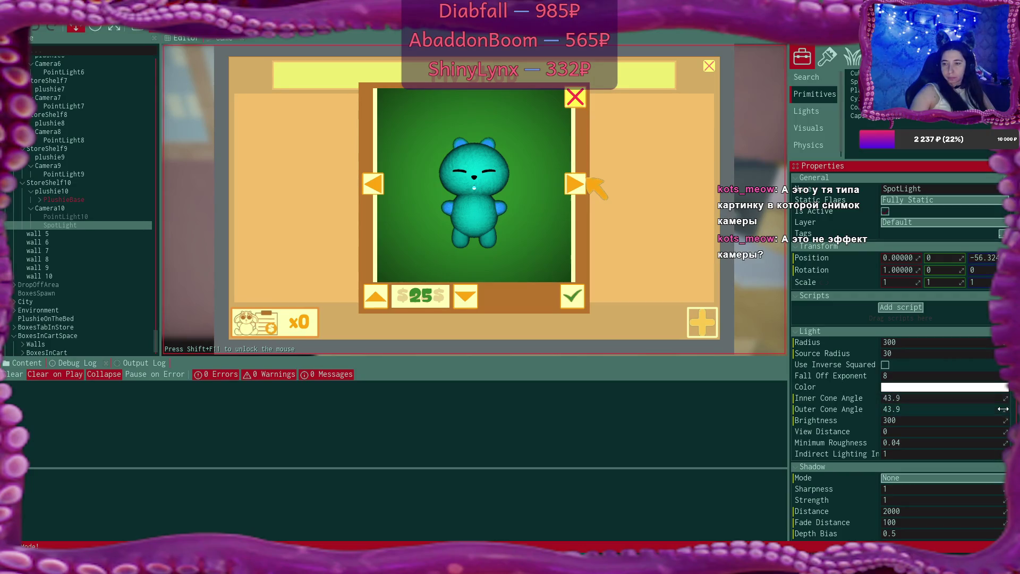
{"action": "left_click", "coordinate": [998, 412]}
{"action": "type", "text": "50"}
{"action": "key", "text": "Return"}
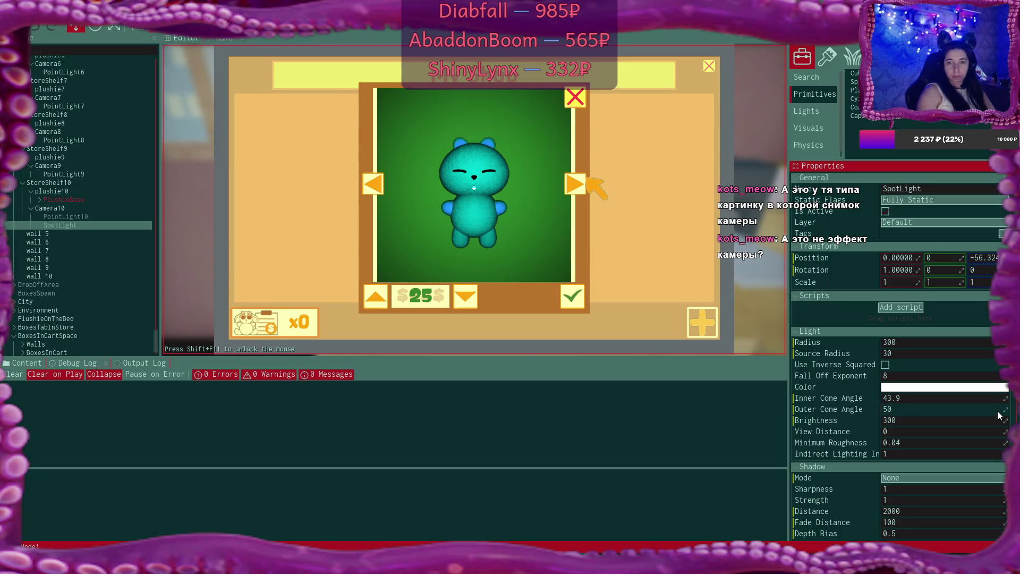
{"action": "left_click", "coordinate": [993, 411]}
{"action": "type", "text": "80"}
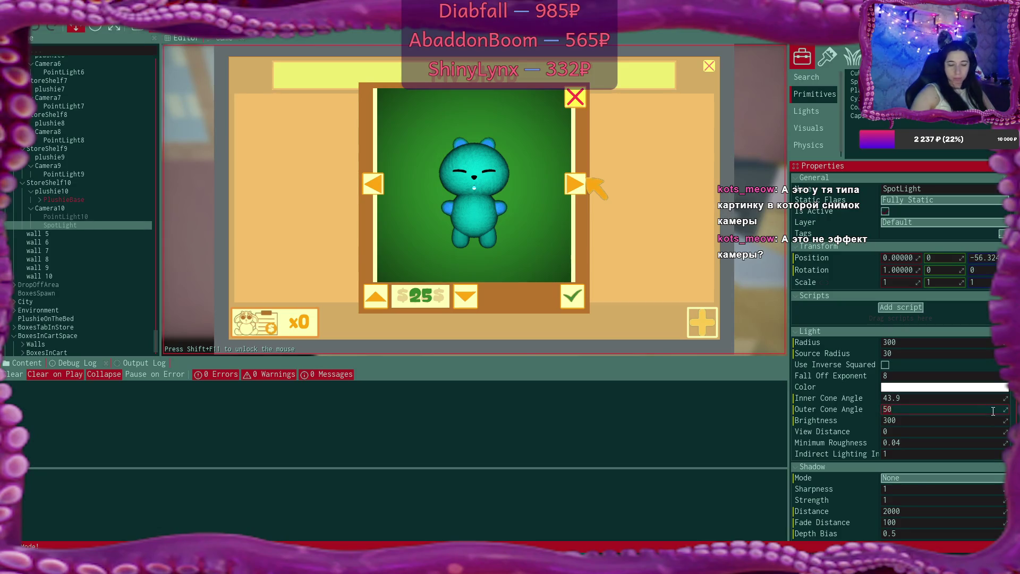
{"action": "left_click", "coordinate": [976, 399]}
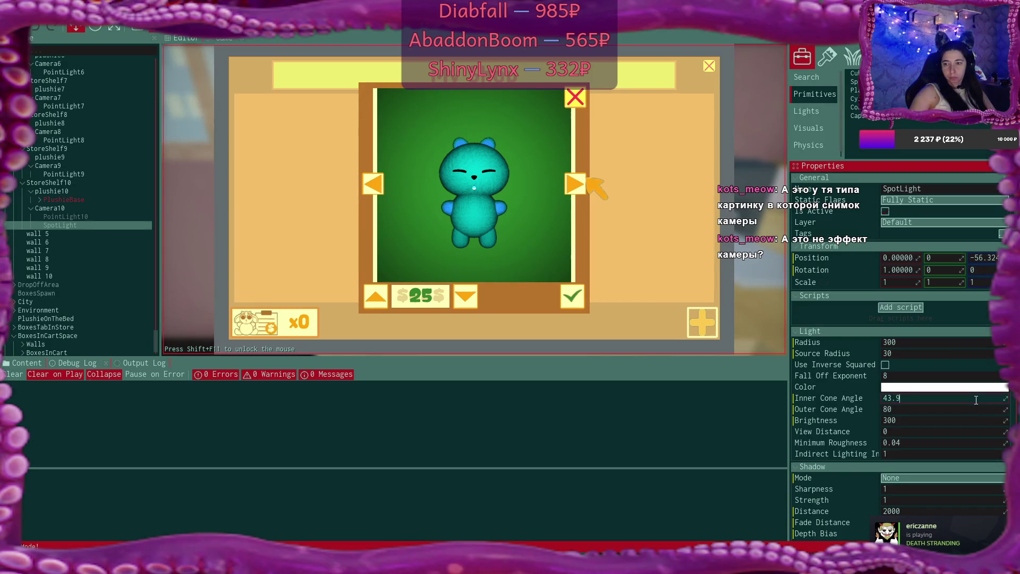
{"action": "type", "text": "60"}
{"action": "key", "text": "Return"}
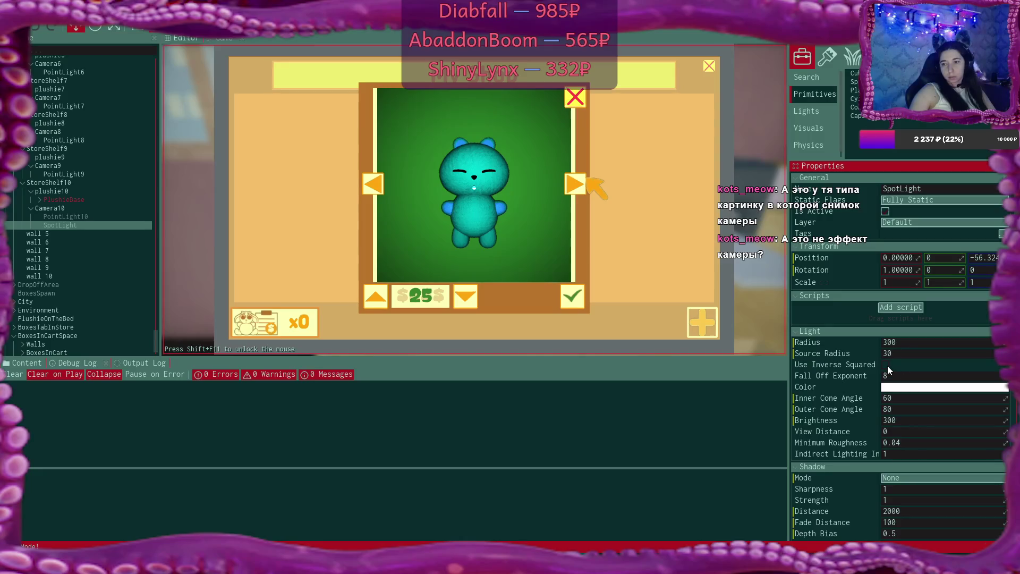
Enter a Fall Off Exponent of 6 and a Brightness of 100
{"action": "left_click", "coordinate": [947, 377]}
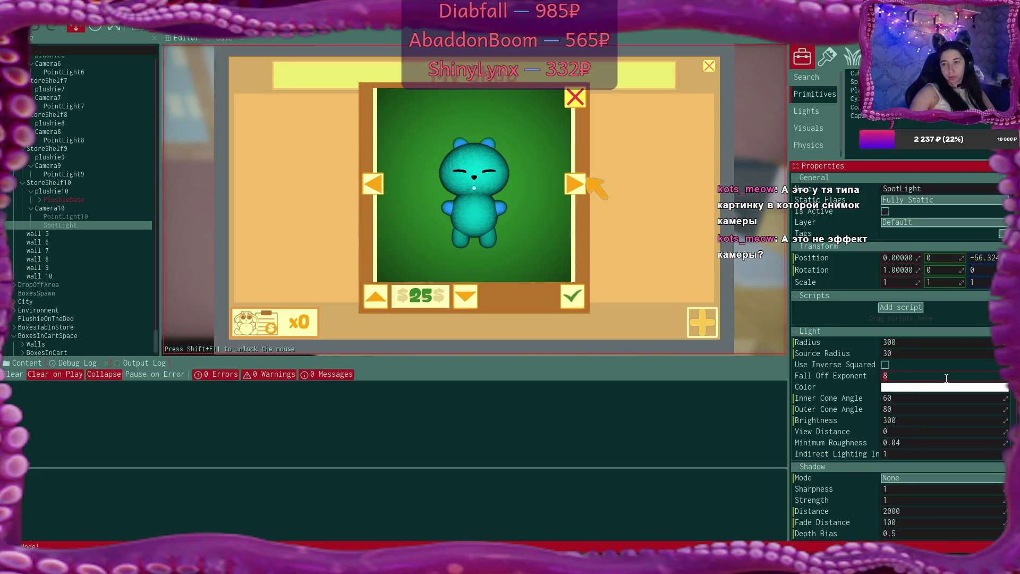
{"action": "type", "text": "6"}
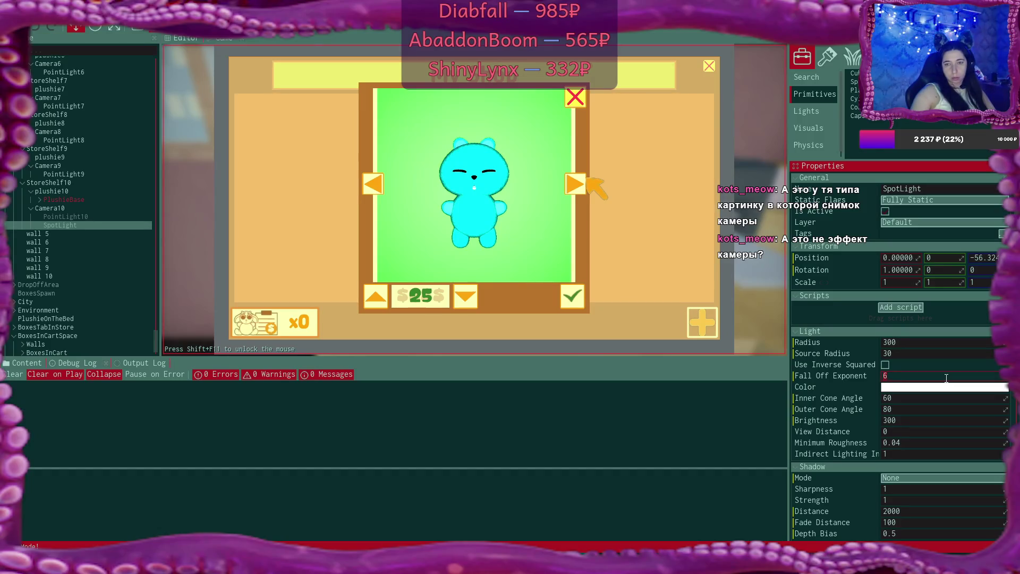
{"action": "left_click", "coordinate": [928, 419]}
{"action": "type", "text": "1"}
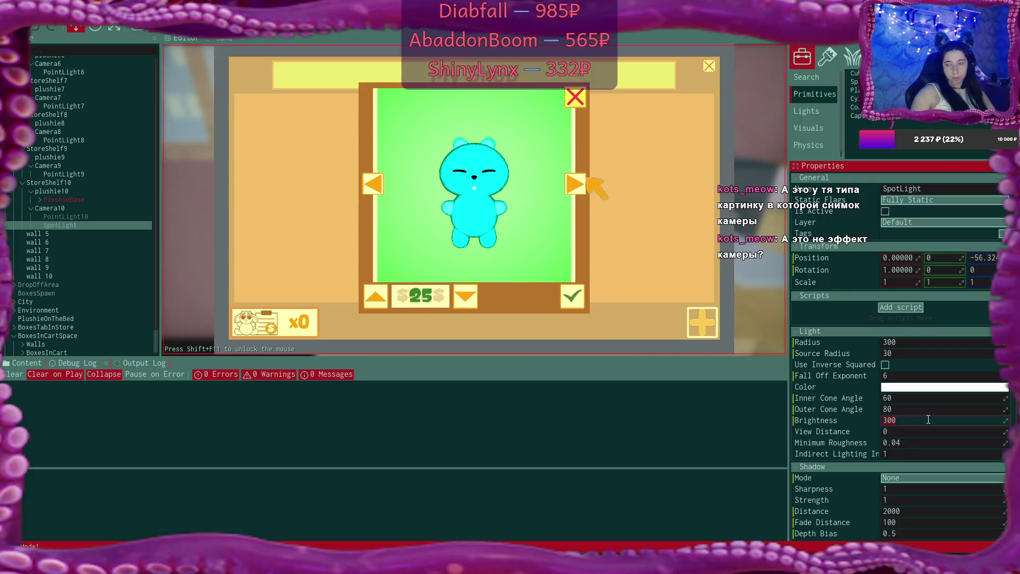
{"action": "type", "text": "00"}
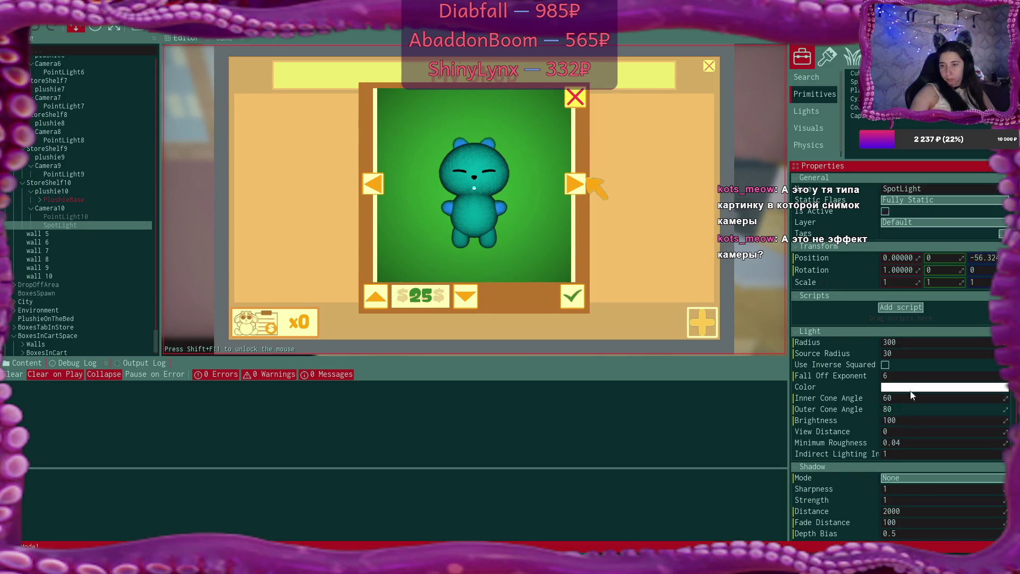
{"action": "left_click", "coordinate": [884, 376]}
{"action": "type", "text": "8"}
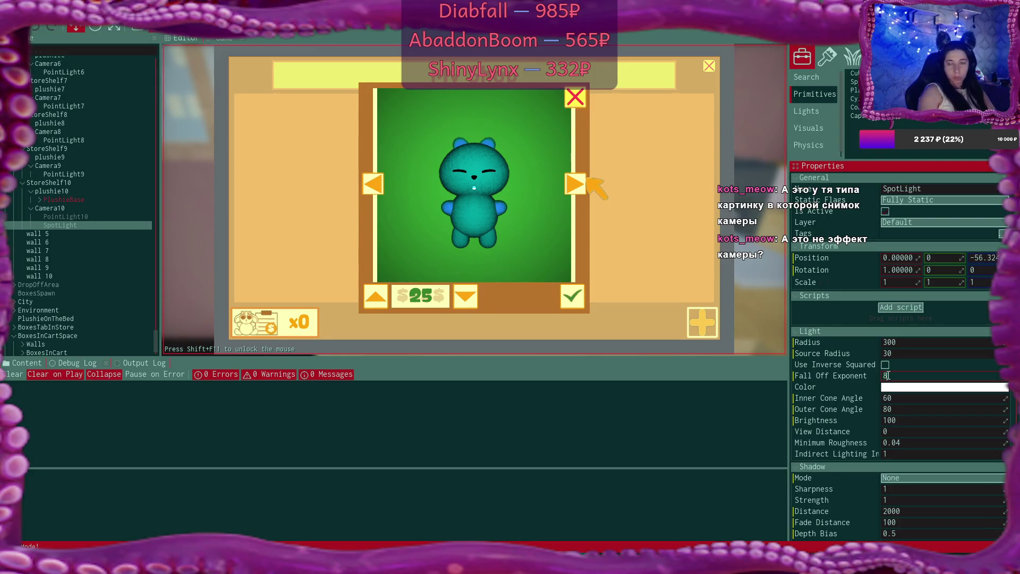
Try SpotLight Fall Off Exponent values 8, 4, 6 and 8 again
{"action": "key", "text": "Return"}
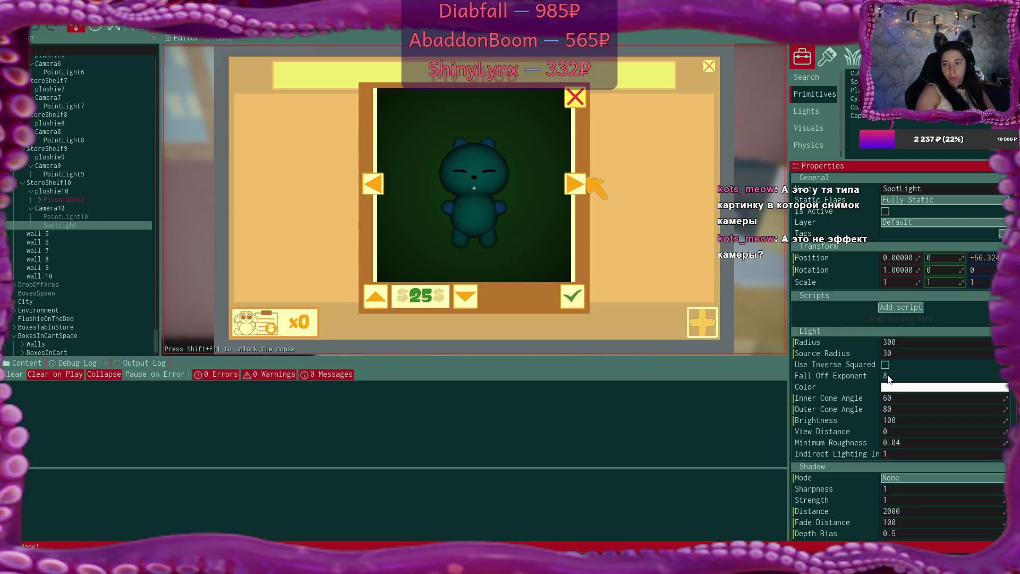
{"action": "left_click", "coordinate": [887, 376]}
{"action": "type", "text": "4"}
{"action": "key", "text": "Return"}
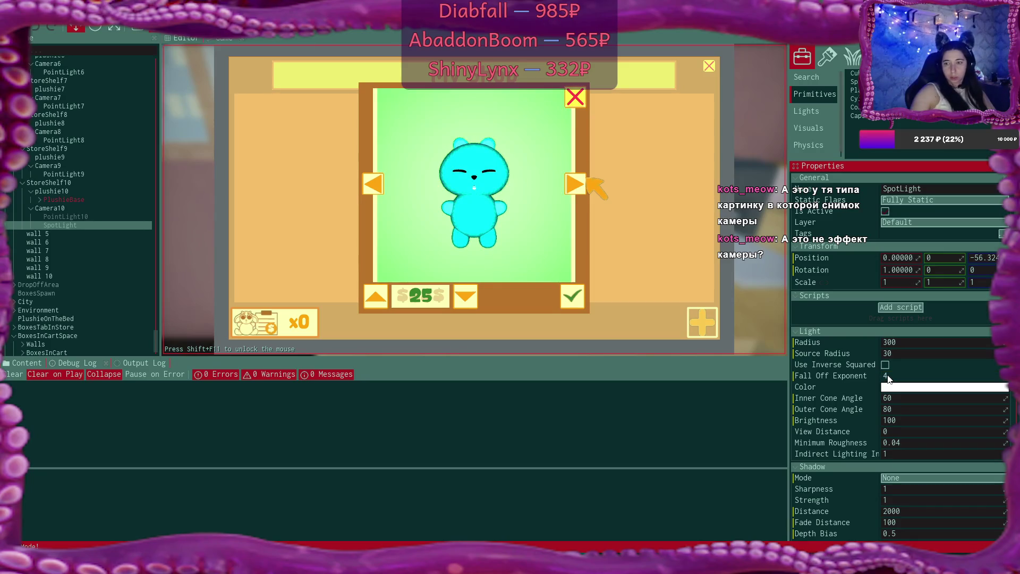
{"action": "left_click", "coordinate": [888, 376]}
{"action": "type", "text": "6"}
{"action": "key", "text": "Return"}
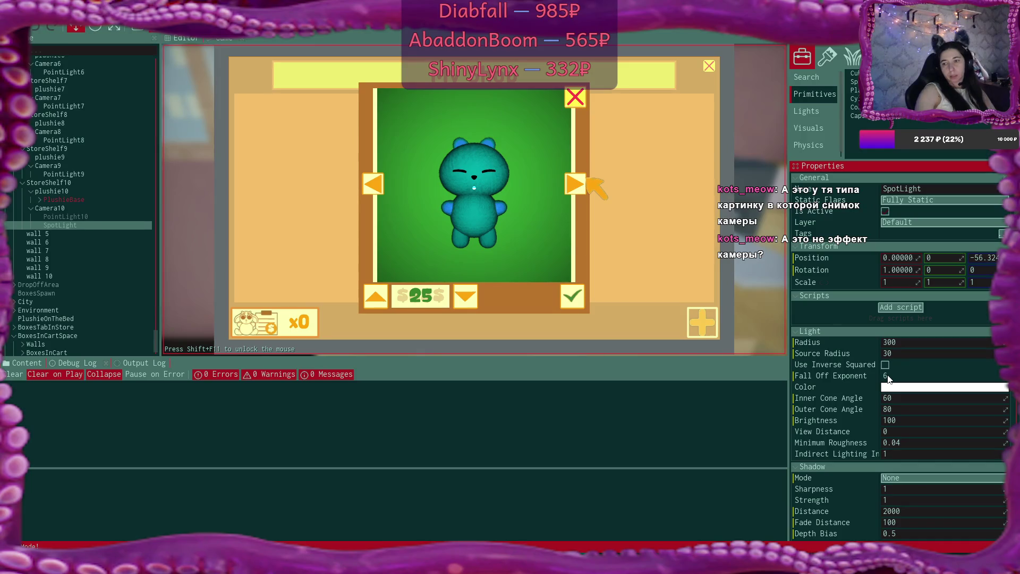
{"action": "left_click", "coordinate": [890, 376]}
{"action": "type", "text": "8"}
{"action": "key", "text": "Return"}
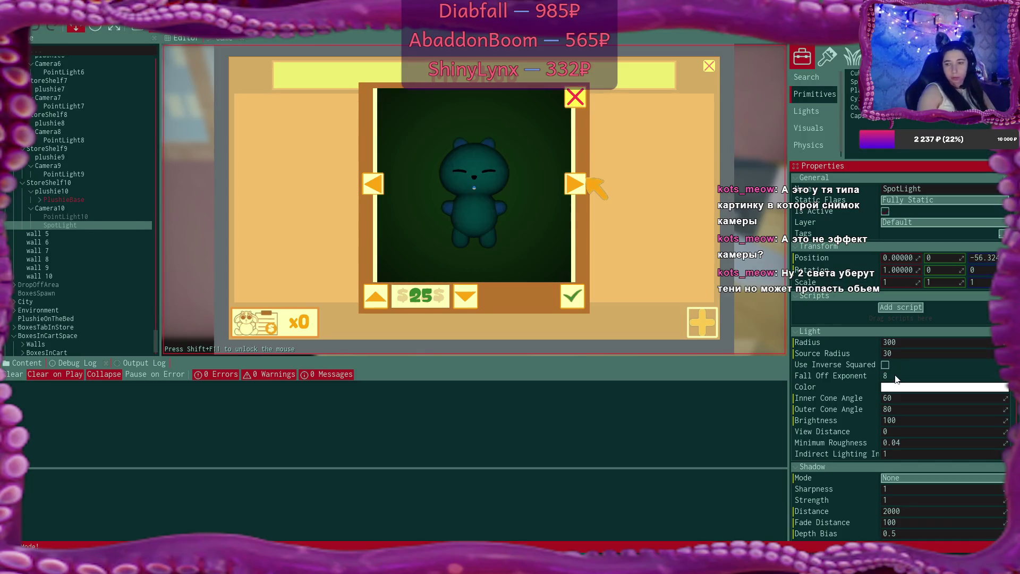
Try Brightness 300, settle on 100, and leave Fall Off Exponent at 6 after trying 5
{"action": "left_click", "coordinate": [898, 421]}
{"action": "type", "text": "30"}
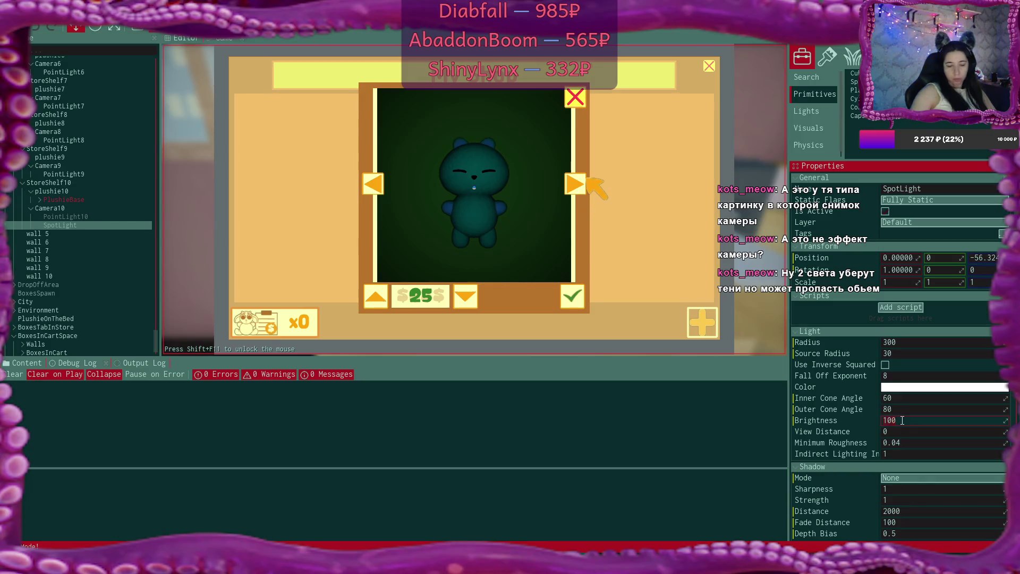
{"action": "type", "text": "0"}
{"action": "key", "text": "Return"}
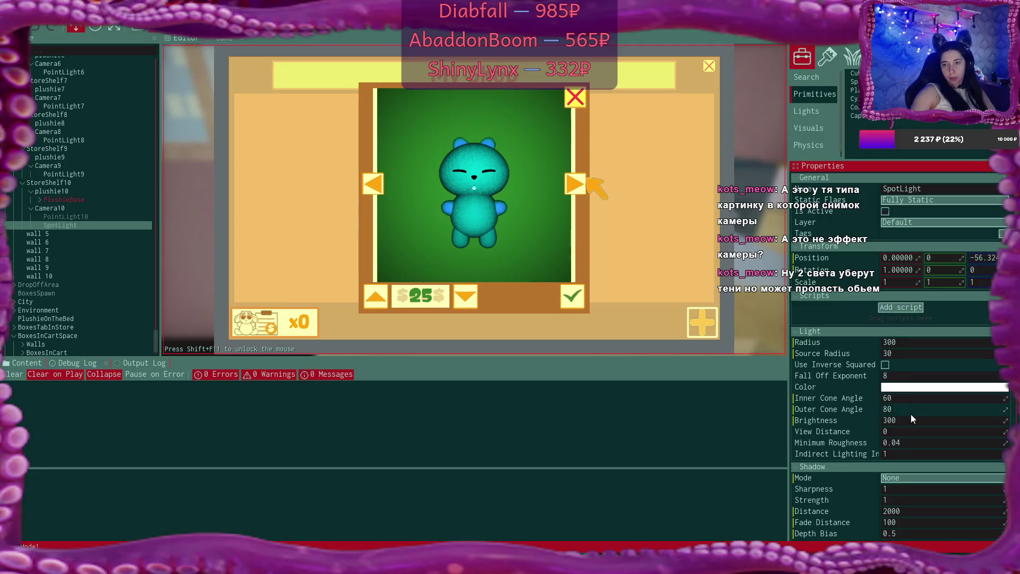
{"action": "left_click", "coordinate": [911, 420]}
{"action": "type", "text": "100"}
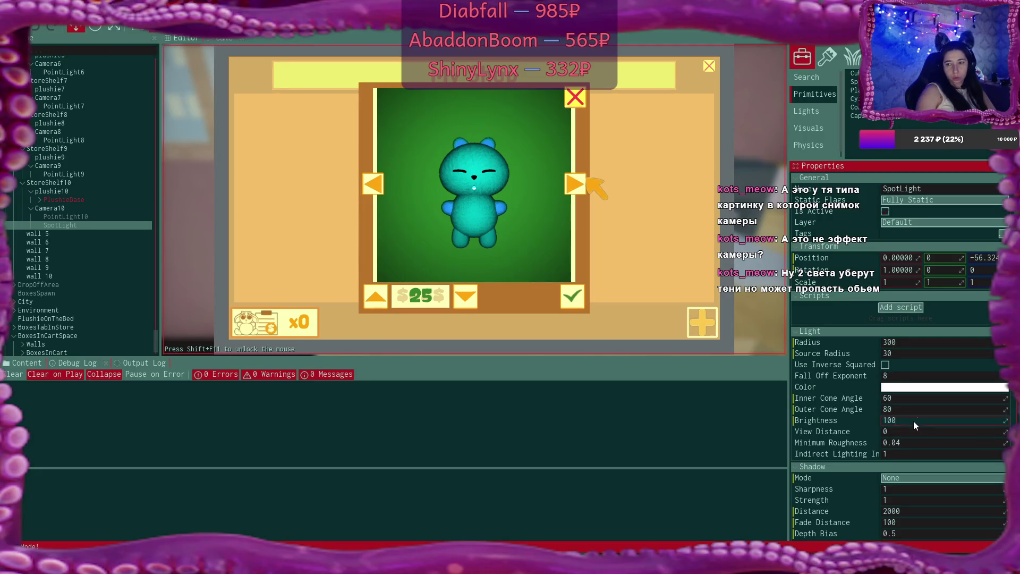
{"action": "left_click", "coordinate": [907, 376]}
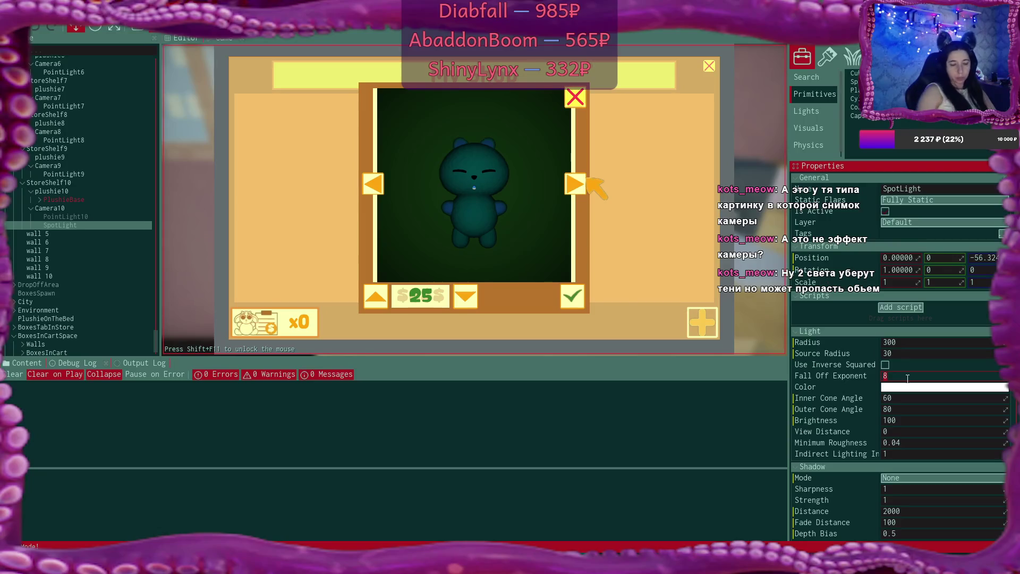
{"action": "type", "text": "6"}
{"action": "key", "text": "Return"}
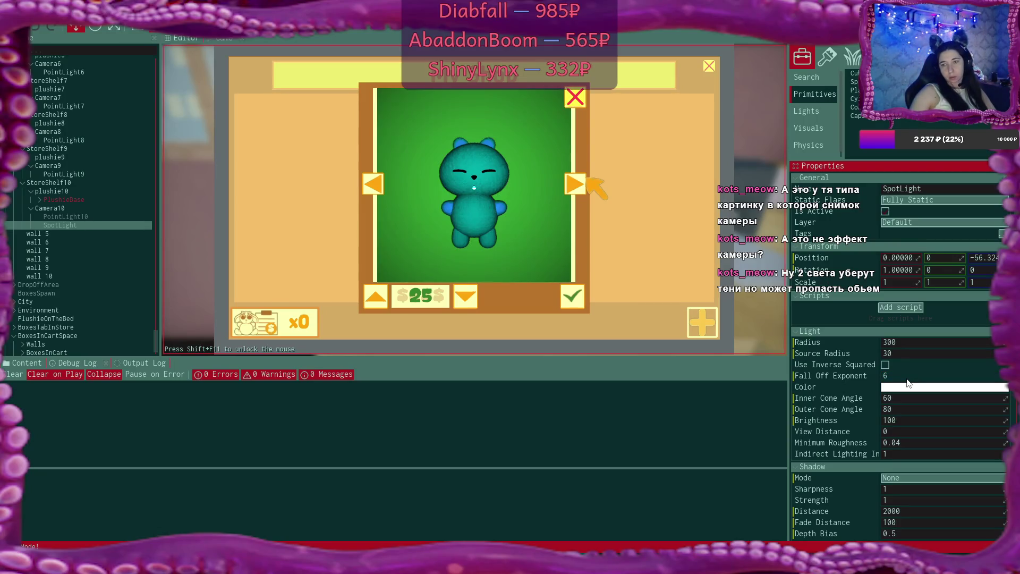
{"action": "left_click", "coordinate": [908, 375]}
{"action": "type", "text": "5"}
{"action": "key", "text": "Return"}
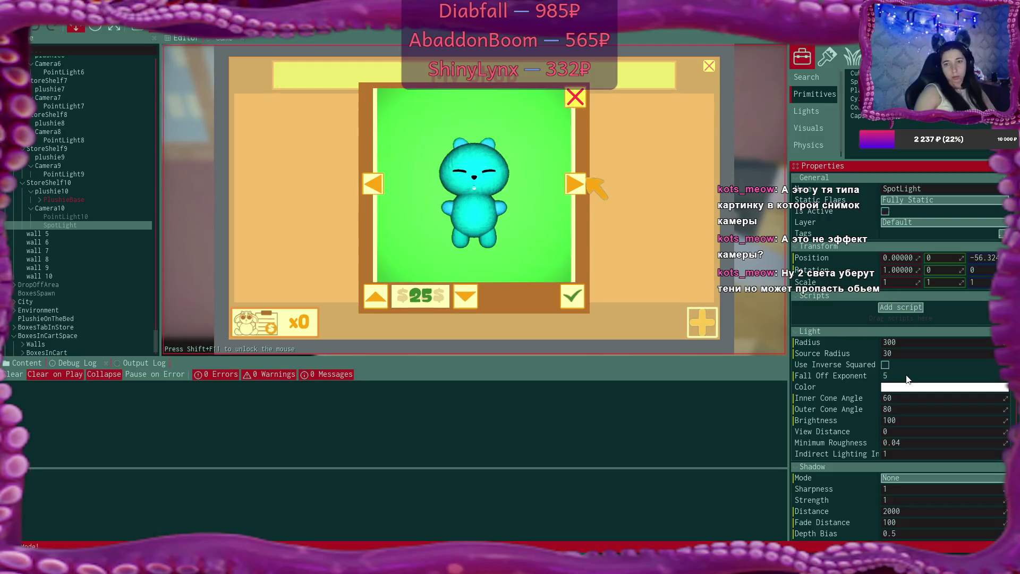
{"action": "left_click", "coordinate": [907, 376]}
{"action": "type", "text": "6"}
{"action": "key", "text": "Return"}
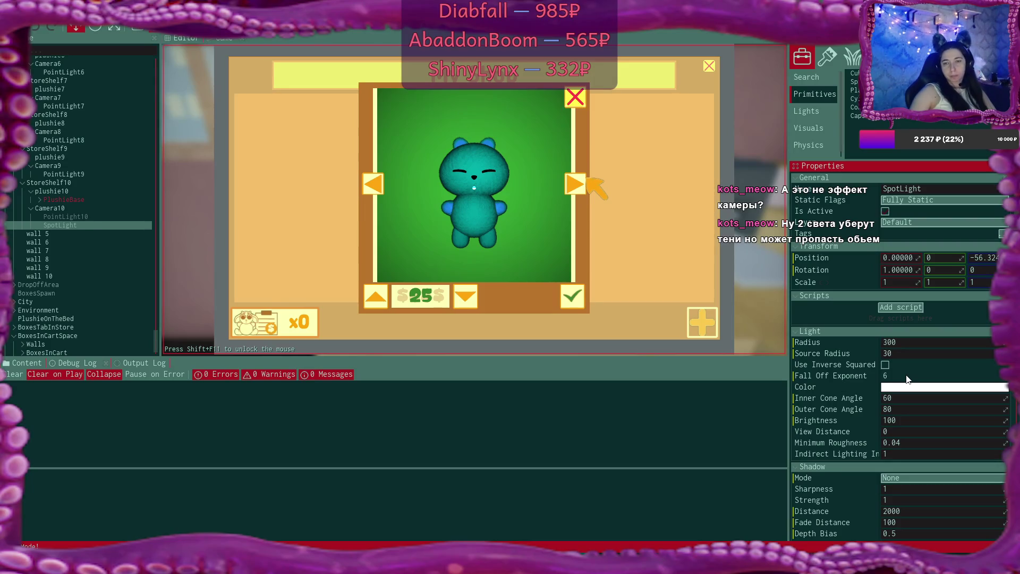
In the running shop, list the teal bear for $25 and the purple bear for $95
{"action": "left_click", "coordinate": [576, 300]}
{"action": "left_click", "coordinate": [575, 300]}
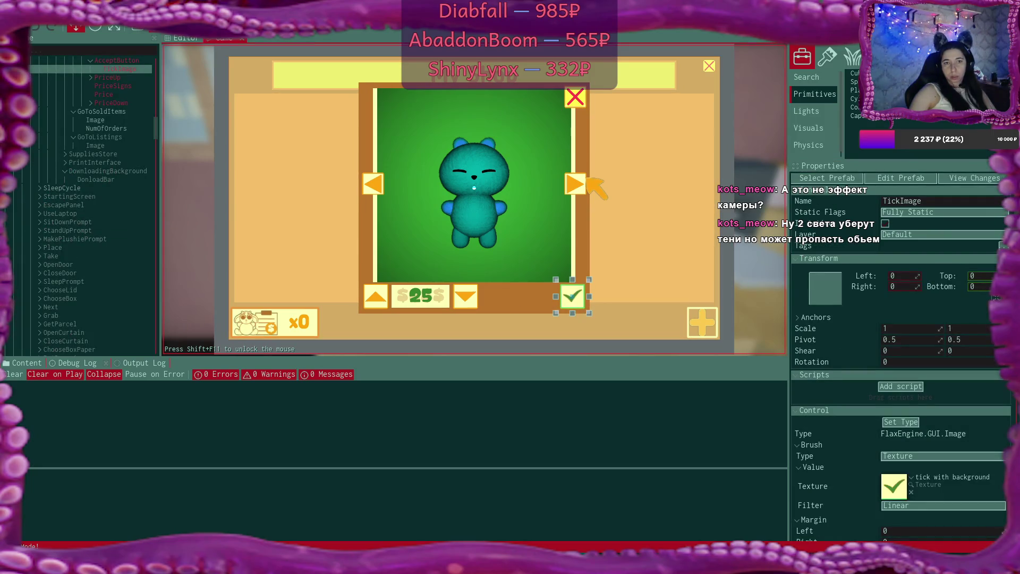
{"action": "left_click", "coordinate": [580, 304]}
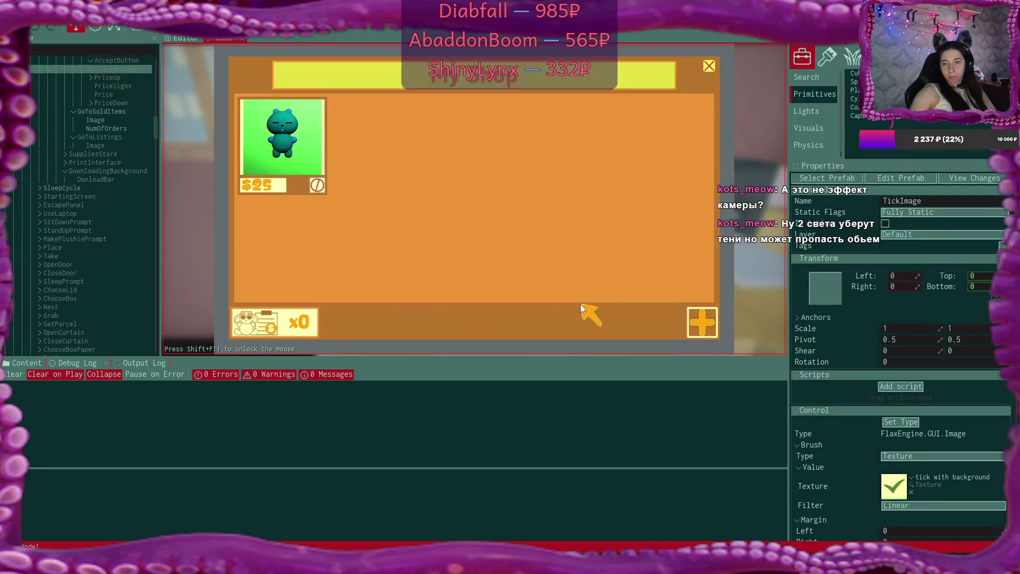
{"action": "left_click", "coordinate": [710, 324]}
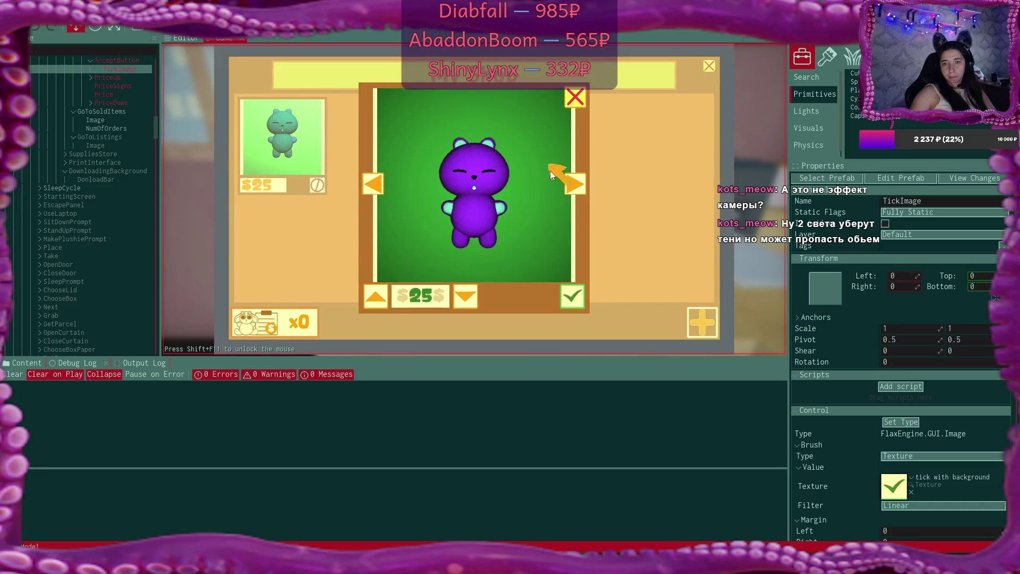
{"action": "left_click", "coordinate": [376, 297]}
{"action": "left_click", "coordinate": [376, 297]}
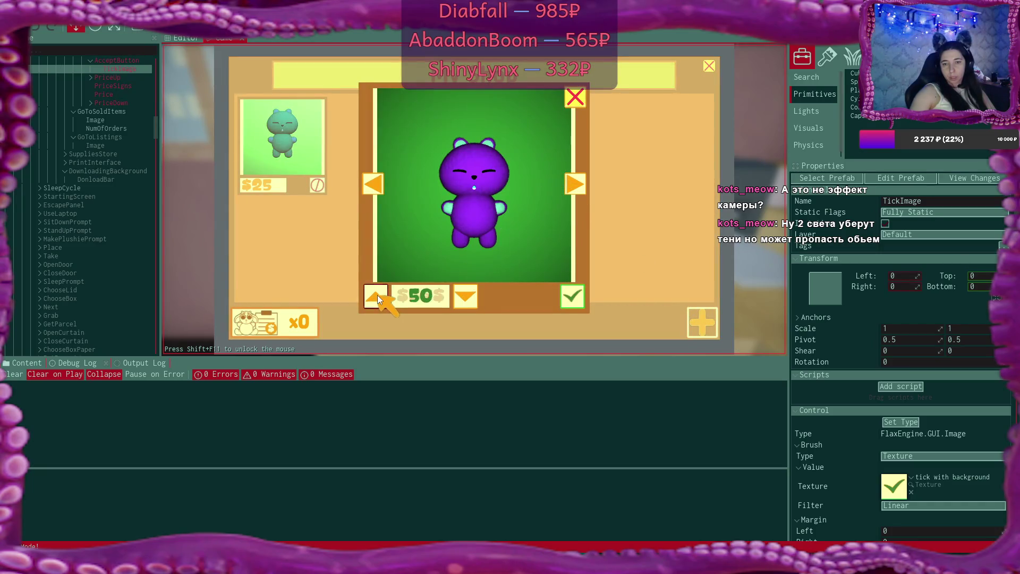
{"action": "left_click", "coordinate": [376, 297]}
{"action": "left_click", "coordinate": [377, 296]}
{"action": "left_click", "coordinate": [376, 297]}
{"action": "left_click", "coordinate": [376, 297]}
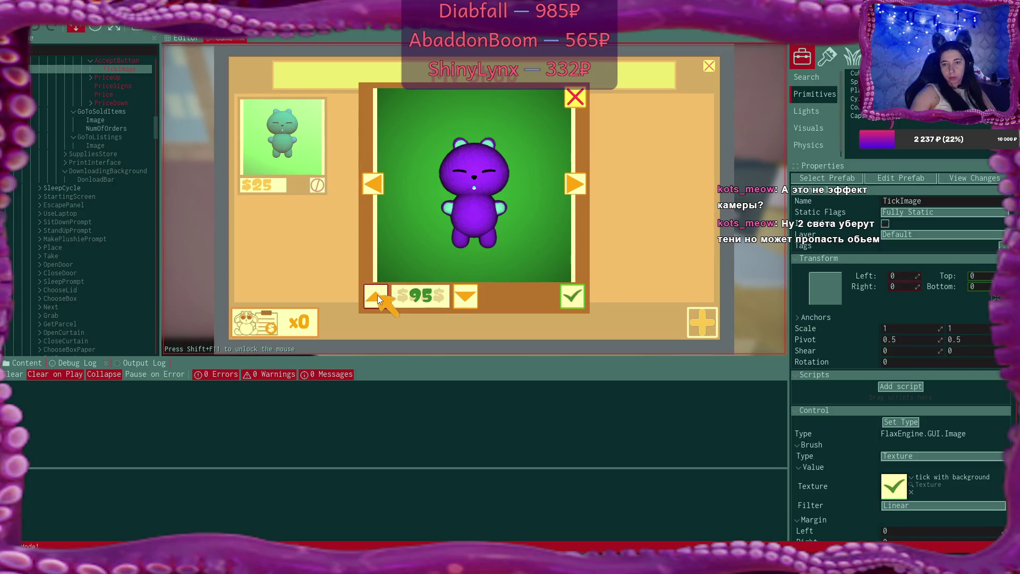
{"action": "left_click", "coordinate": [577, 297]}
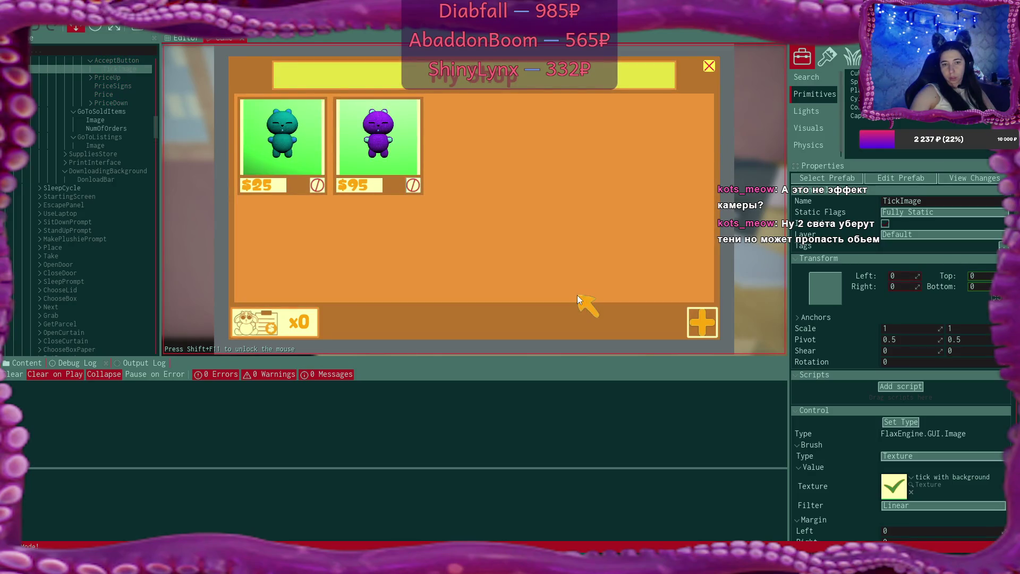
List the blue bunny ($35), pink bear and grey bear ($25), then check sold orders and close the shop
{"action": "key", "text": "shift+F11"}
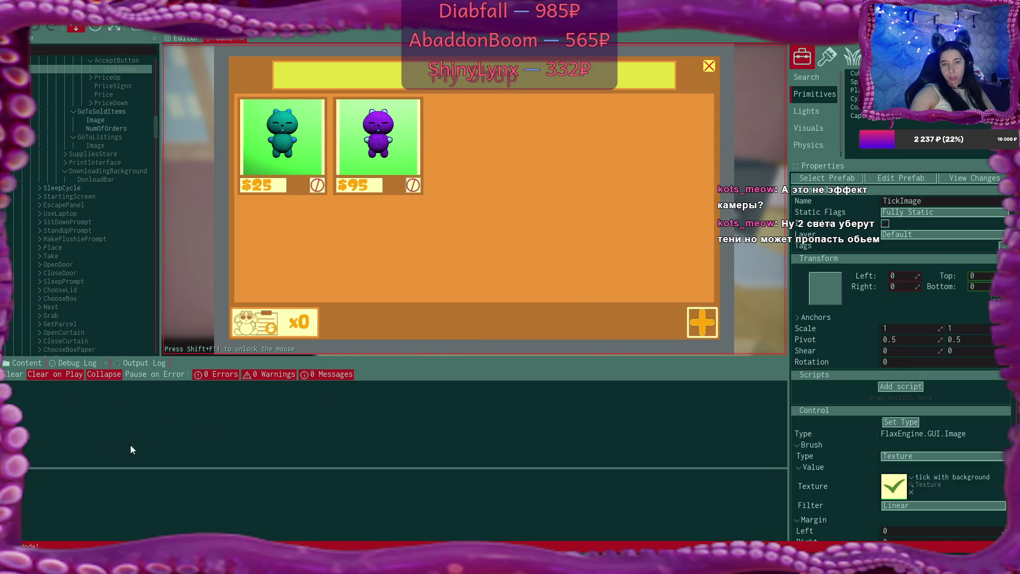
{"action": "left_click", "coordinate": [703, 329]}
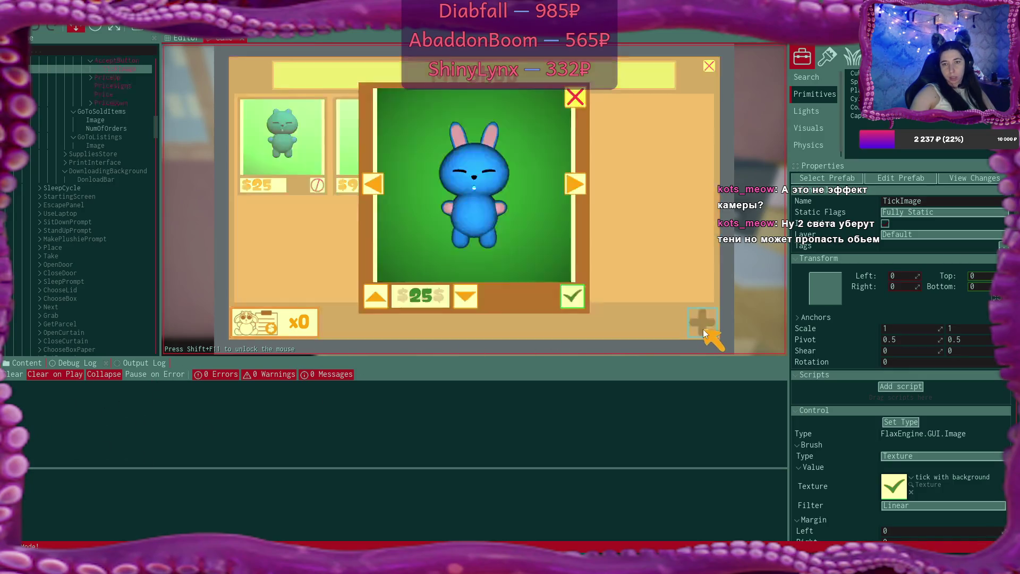
{"action": "left_click", "coordinate": [376, 296]}
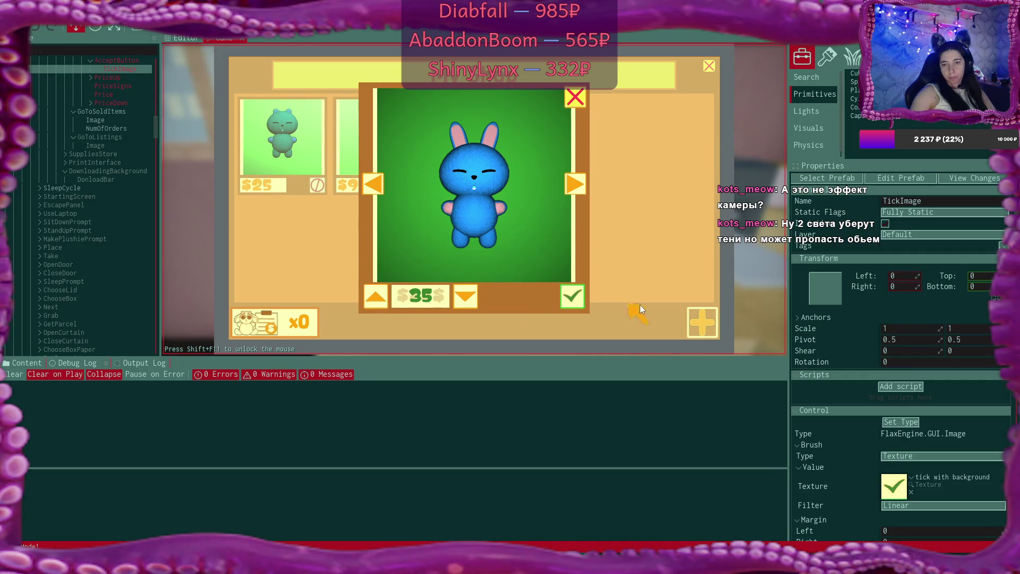
{"action": "left_click", "coordinate": [572, 296]}
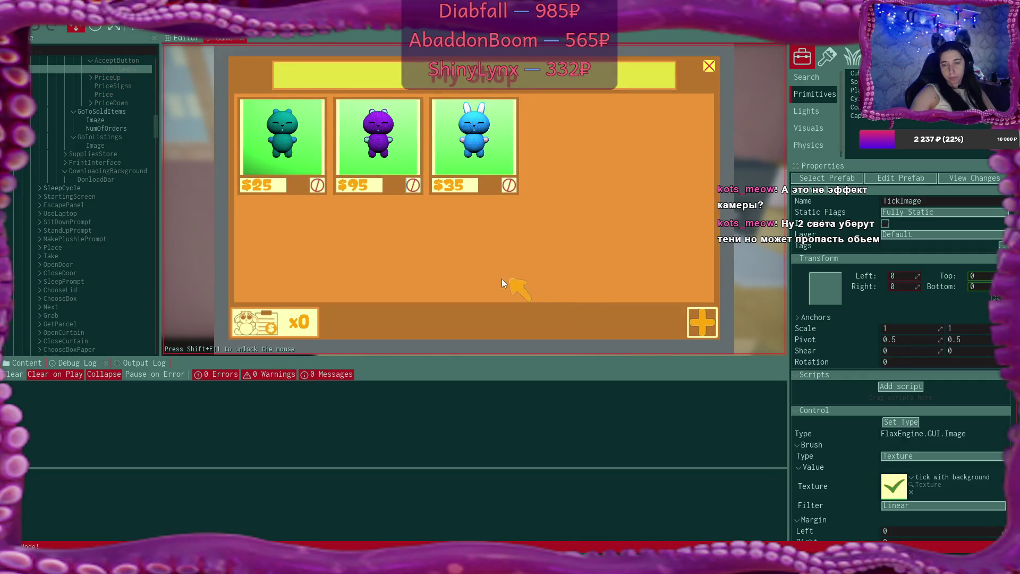
{"action": "left_click", "coordinate": [694, 332]}
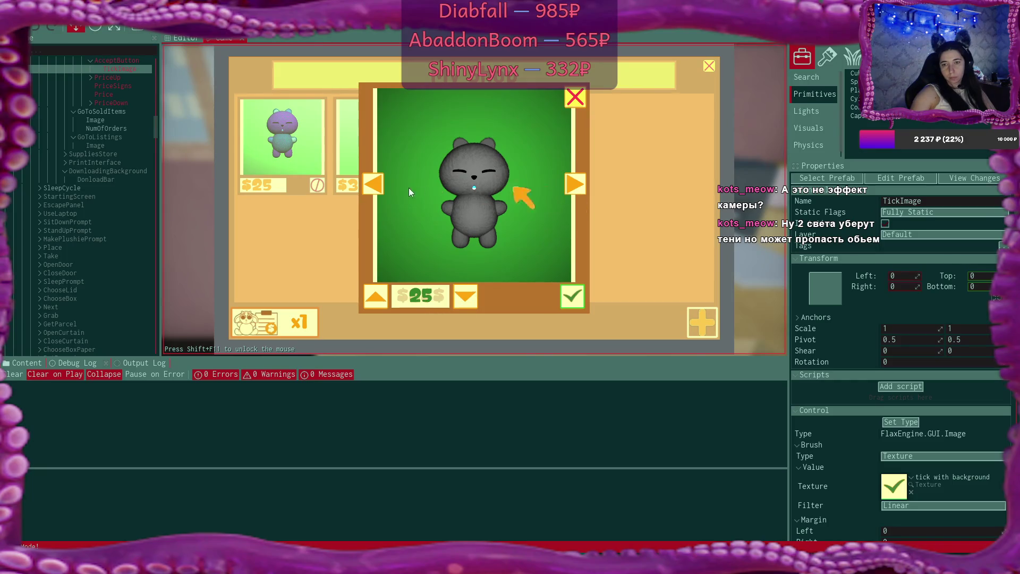
{"action": "left_click", "coordinate": [375, 182]}
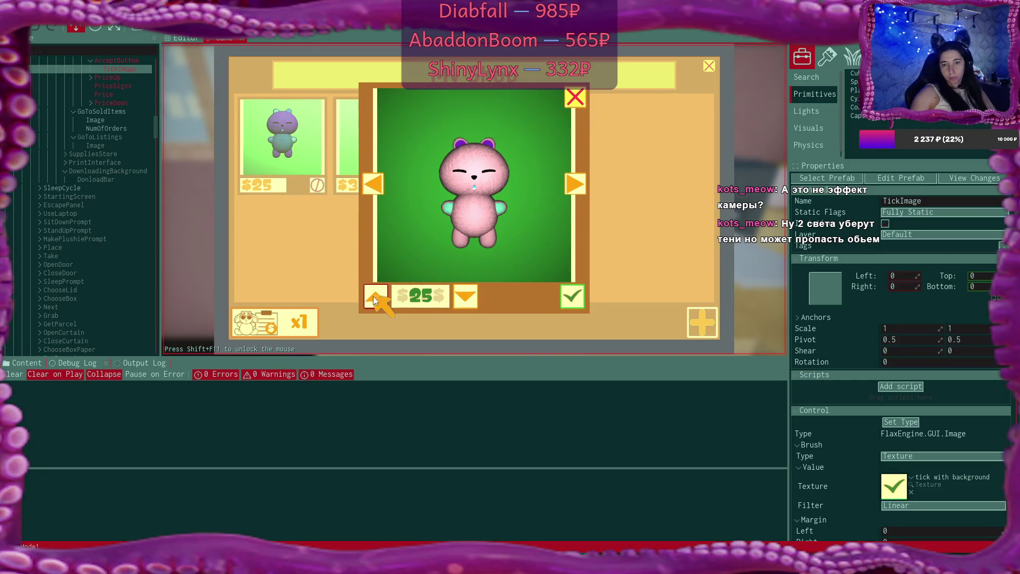
{"action": "left_click", "coordinate": [576, 294]}
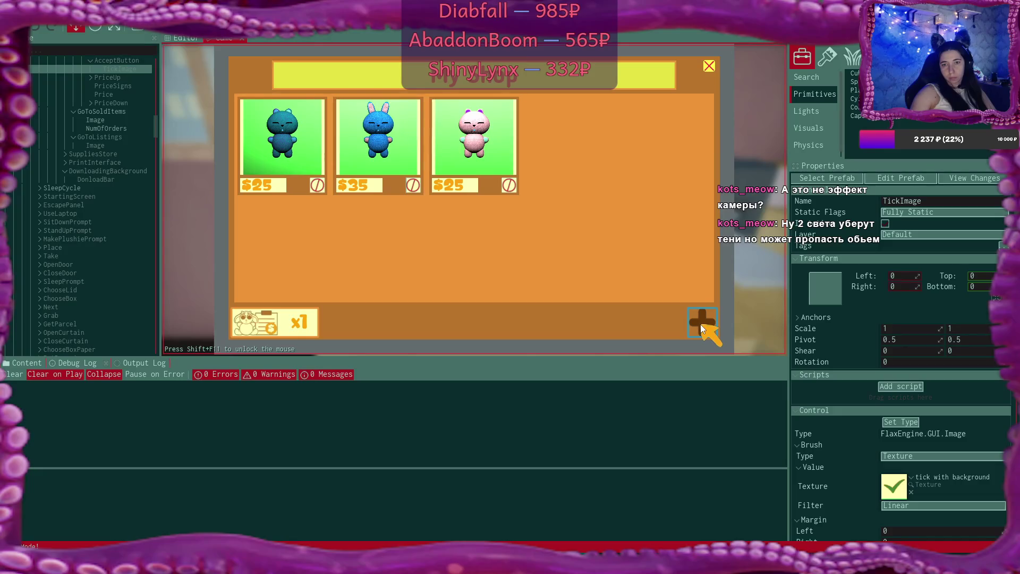
{"action": "left_click", "coordinate": [694, 325]}
{"action": "left_click", "coordinate": [573, 296]}
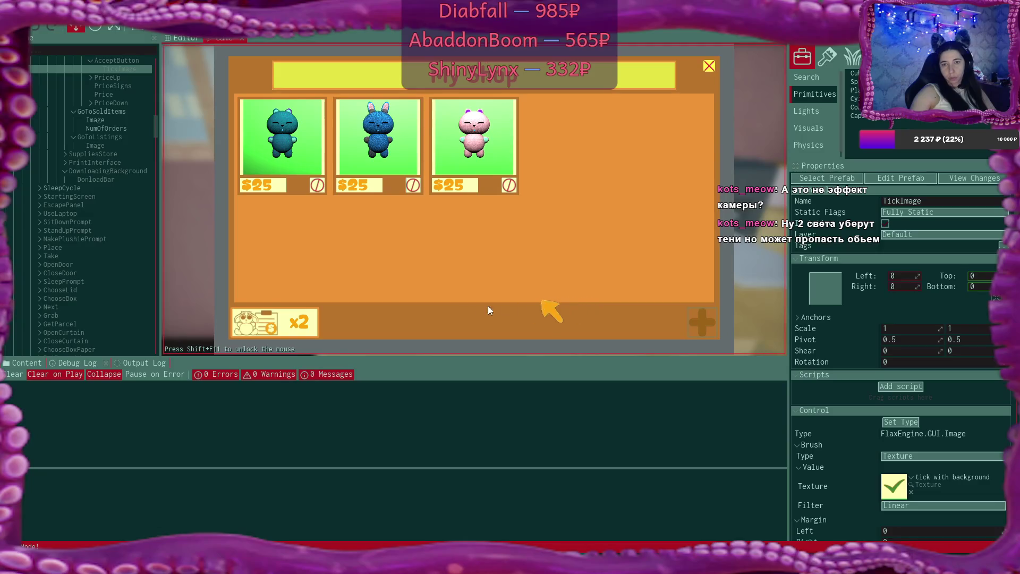
{"action": "left_click", "coordinate": [280, 325]}
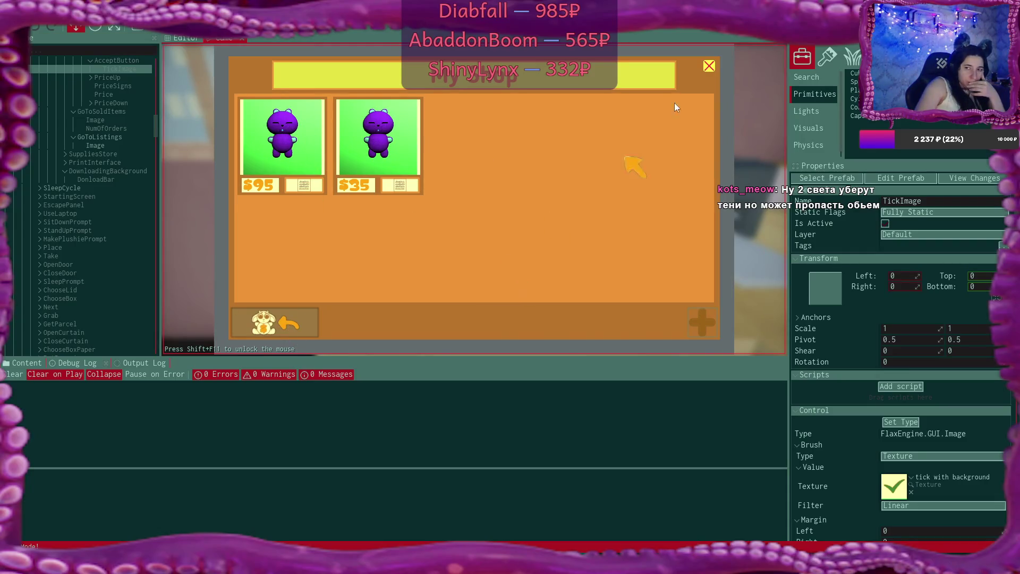
{"action": "left_click", "coordinate": [709, 66]}
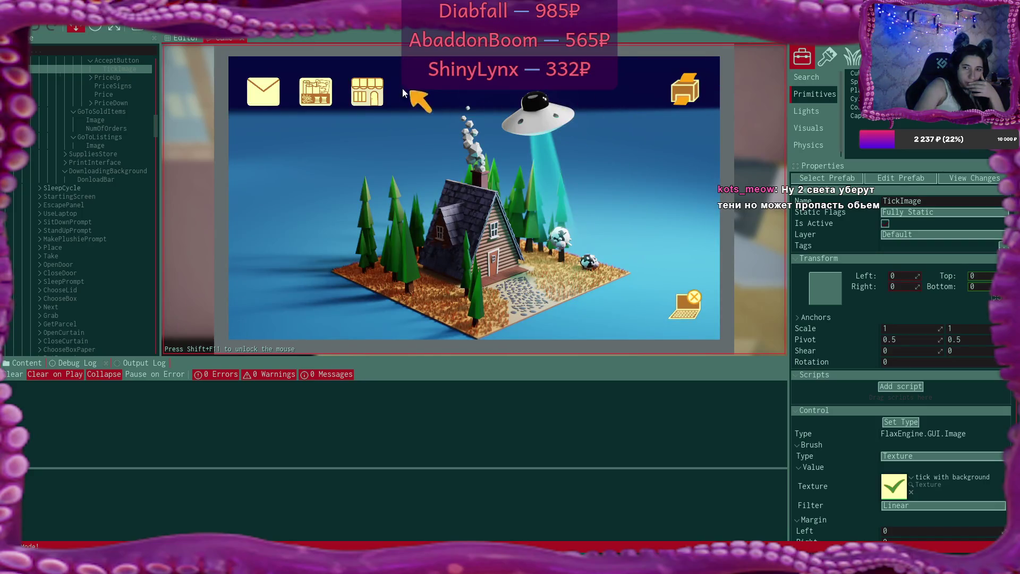
Reopen My Shop from the laptop desktop, showing the three $25 bear listings
{"action": "left_click", "coordinate": [372, 91]}
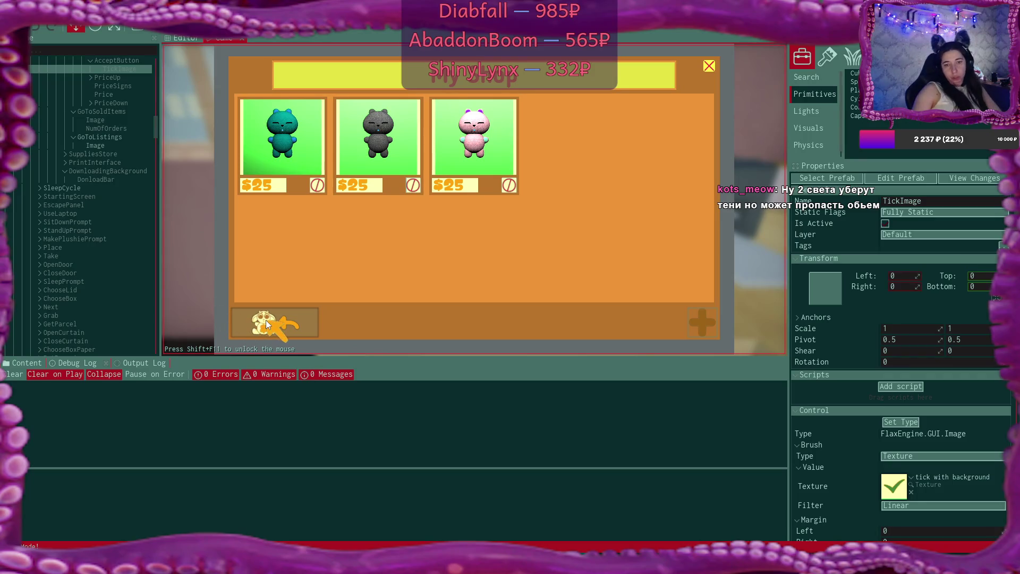
{"action": "scroll", "coordinate": [103, 202], "scroll_direction": "up", "scroll_amount": 10}
Collapse NewListing and inspect GoToSoldItems and GoToListings with its Add Listing Button Script
{"action": "scroll", "coordinate": [104, 209], "scroll_direction": "up", "scroll_amount": 3}
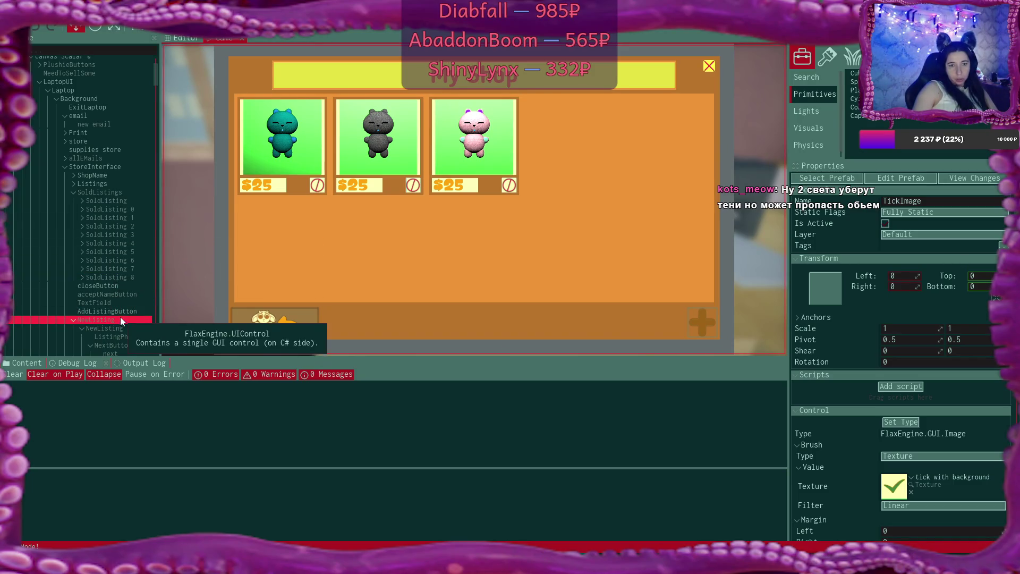
{"action": "scroll", "coordinate": [121, 298], "scroll_direction": "down", "scroll_amount": 2}
{"action": "left_click", "coordinate": [73, 266]}
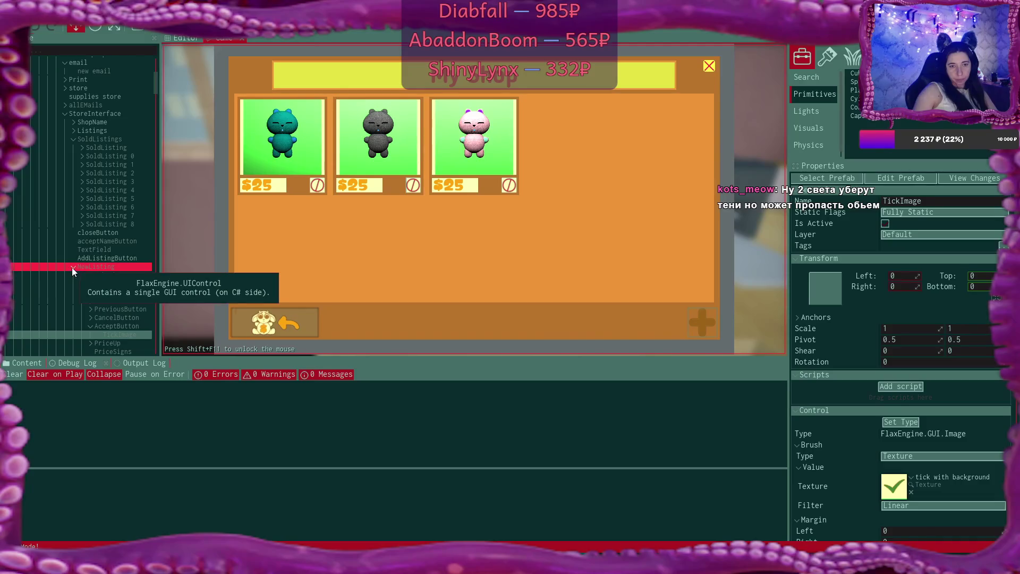
{"action": "scroll", "coordinate": [129, 265], "scroll_direction": "down", "scroll_amount": 1}
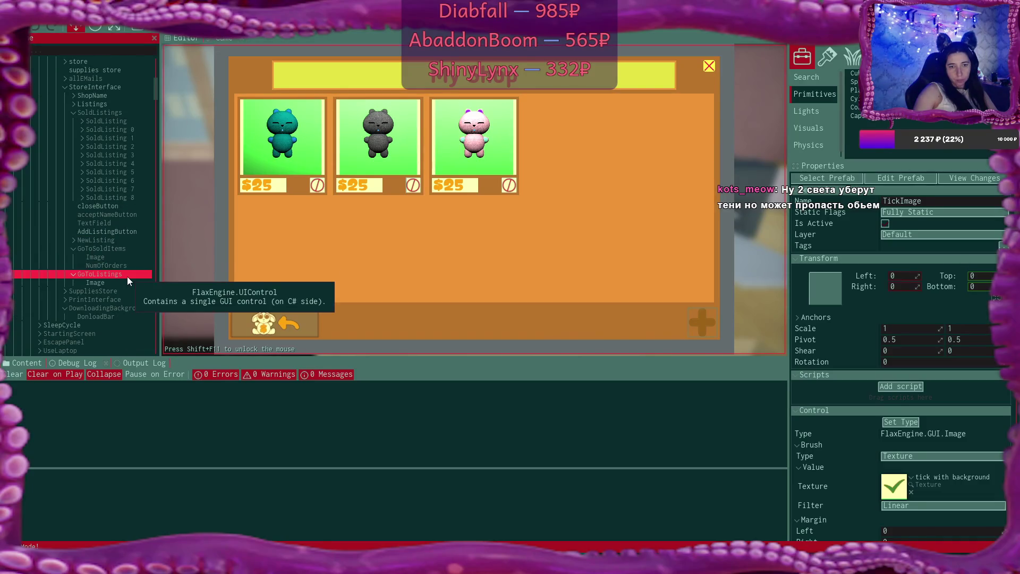
{"action": "left_click", "coordinate": [127, 248]}
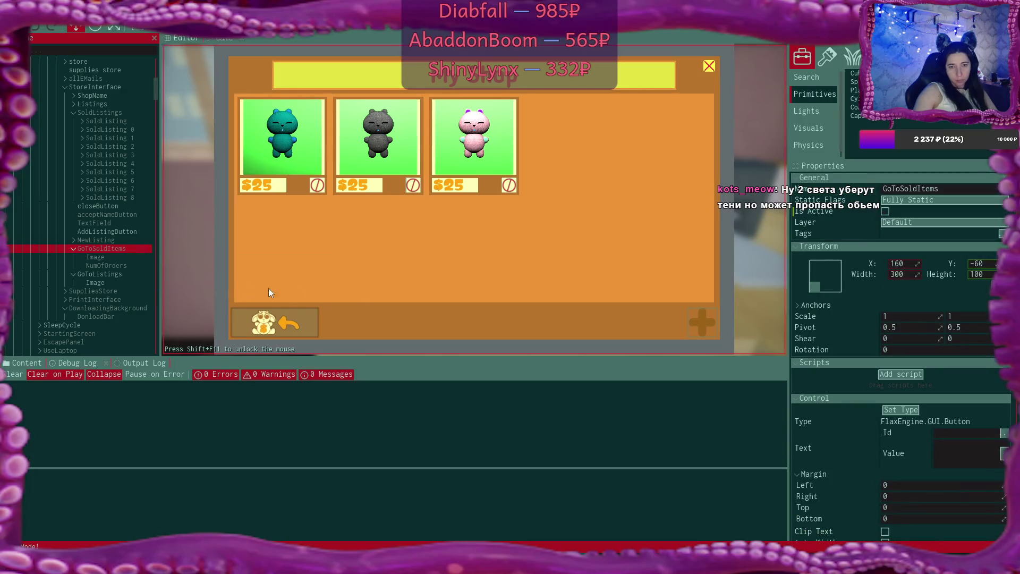
{"action": "left_click", "coordinate": [885, 211]}
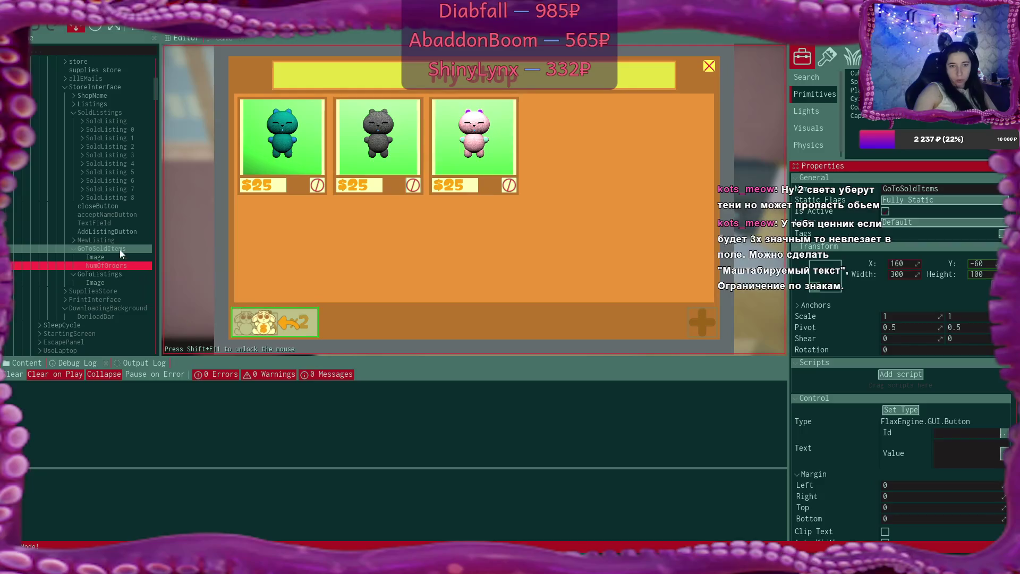
{"action": "left_click", "coordinate": [121, 274]}
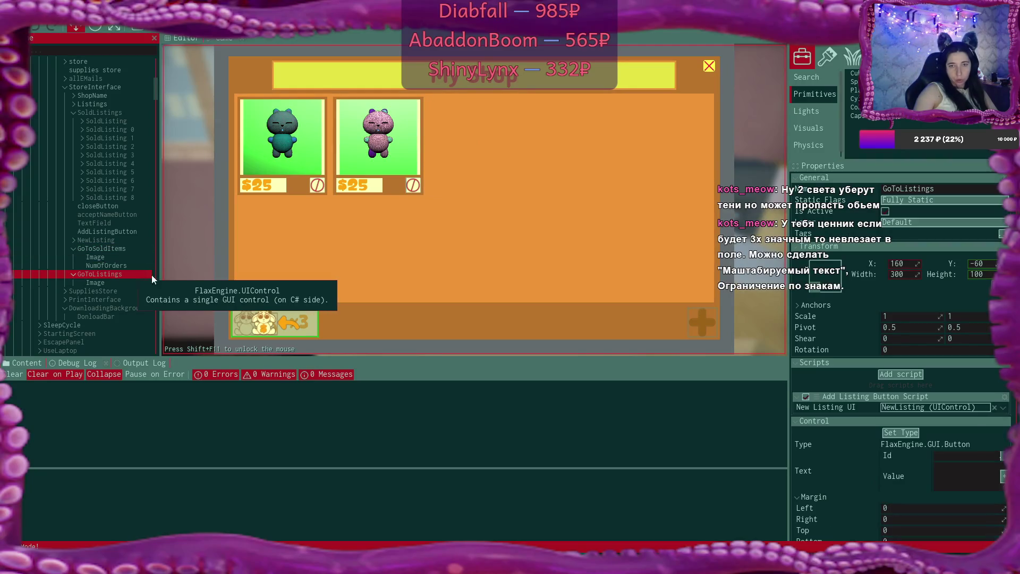
{"action": "left_click", "coordinate": [886, 212]}
{"action": "left_click", "coordinate": [107, 250]}
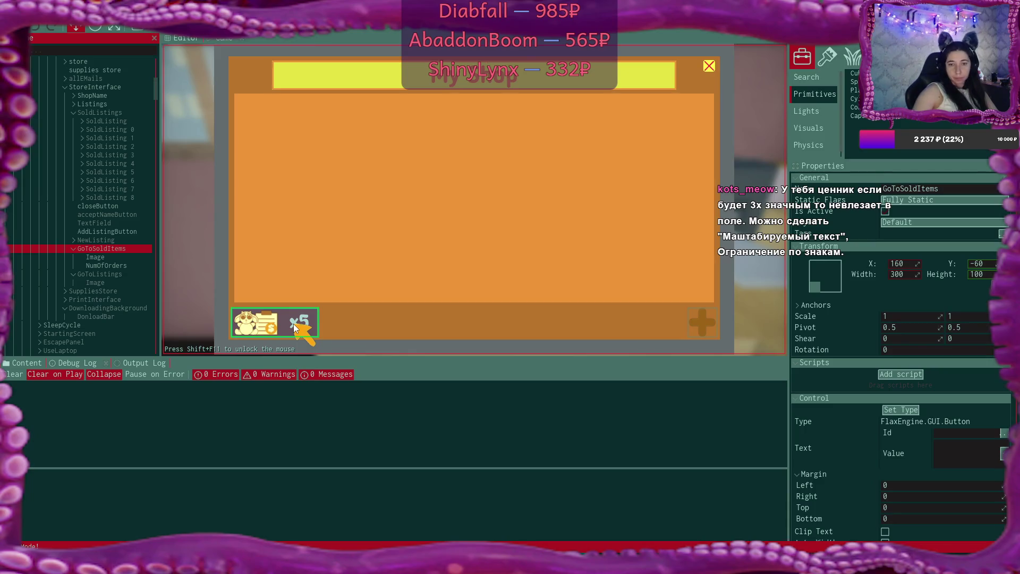
Show the five sold listings and expand the first SoldListing to its ListingPhoto
{"action": "left_click", "coordinate": [293, 324]}
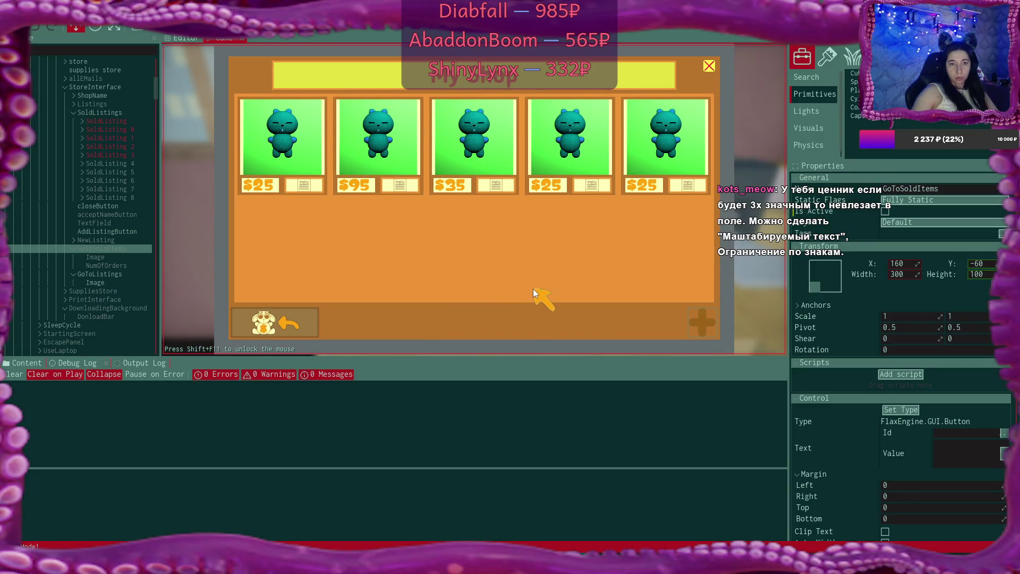
{"action": "left_click", "coordinate": [121, 122]}
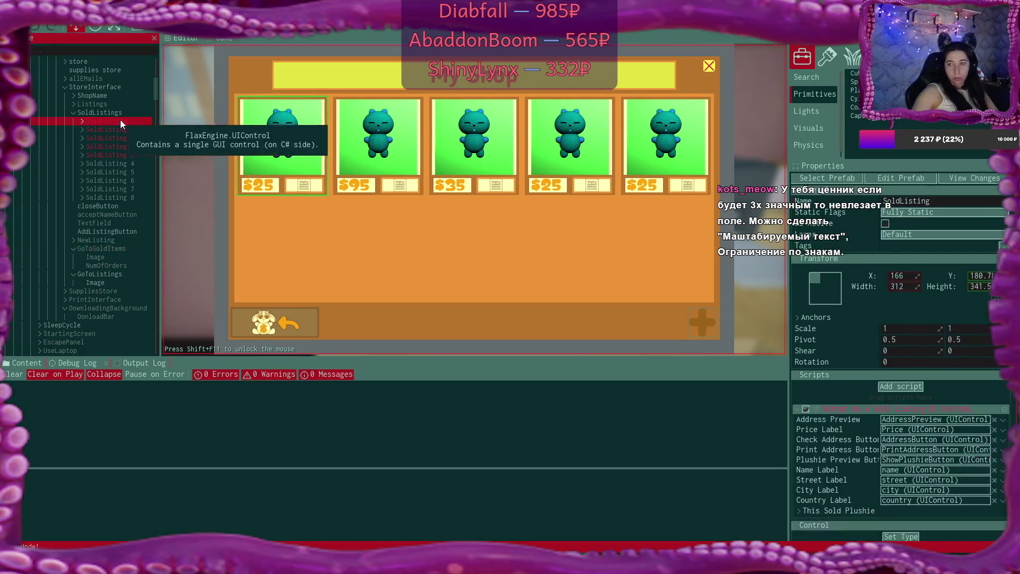
{"action": "left_click", "coordinate": [84, 122]}
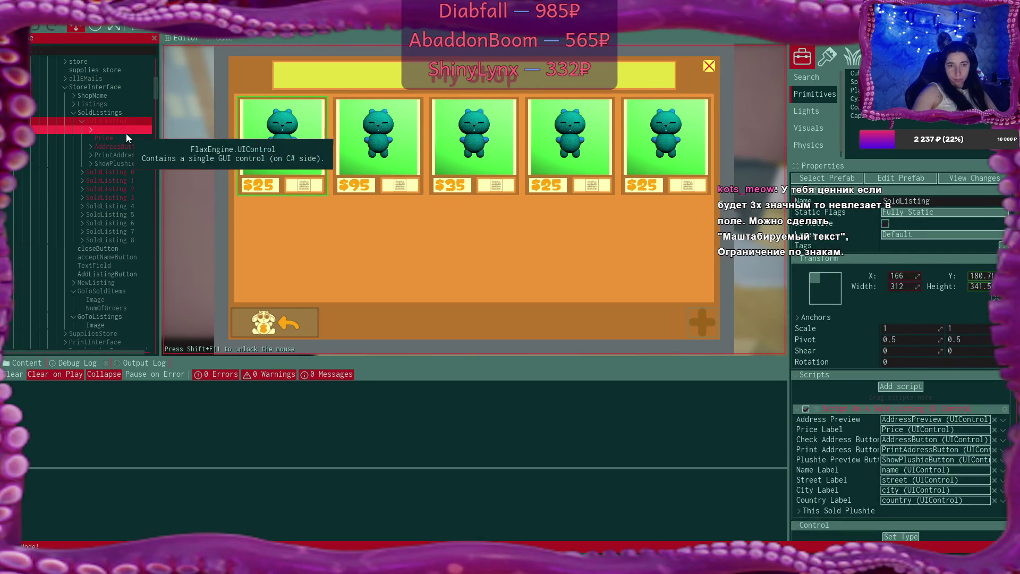
{"action": "left_click", "coordinate": [126, 132]}
Expand SoldListing 0, 1 and 2 to their ListingPhotos, then view the photo cameras in the scene
{"action": "left_click", "coordinate": [82, 173]}
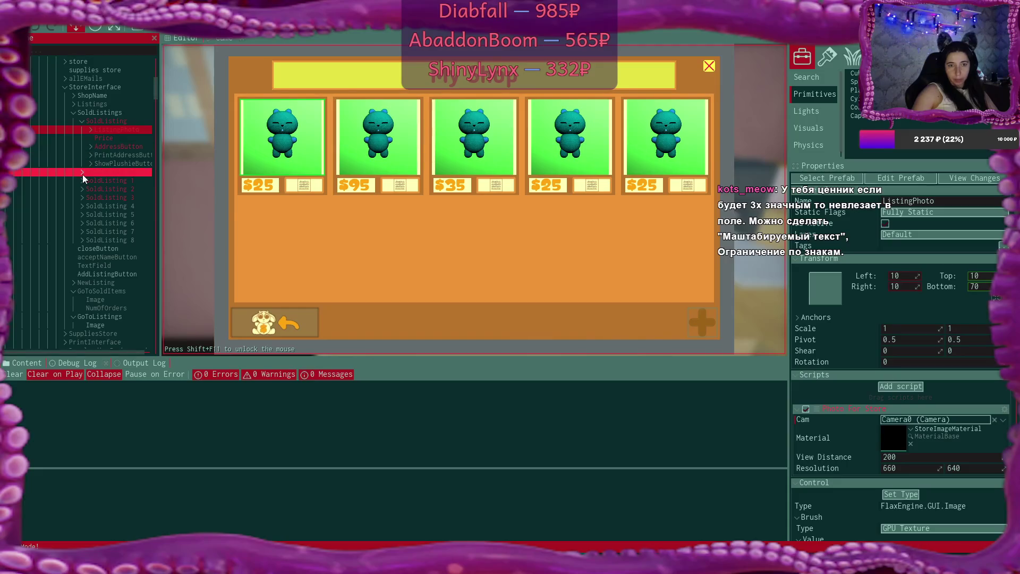
{"action": "left_click", "coordinate": [138, 181]}
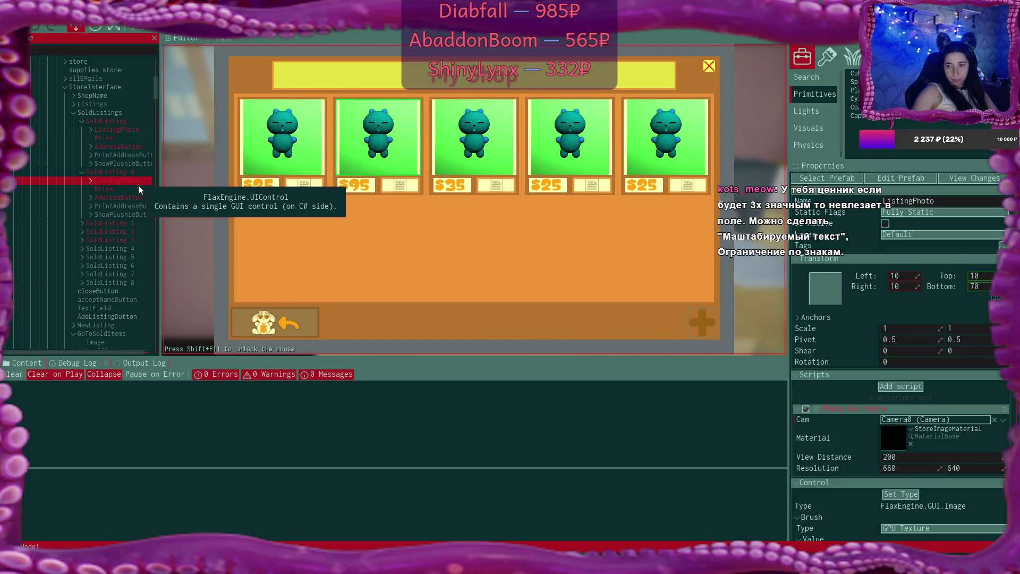
{"action": "left_click", "coordinate": [82, 224]}
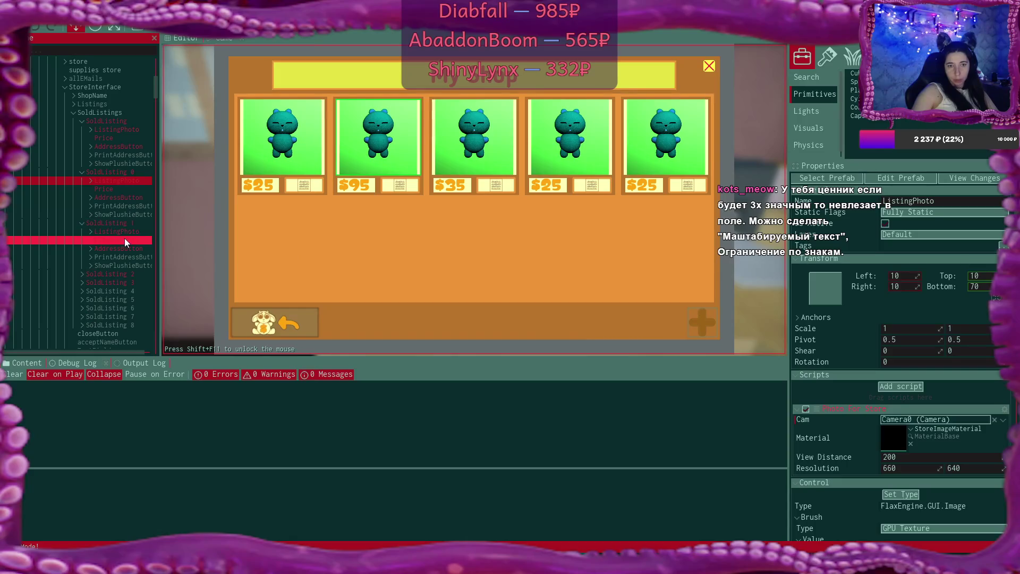
{"action": "left_click", "coordinate": [129, 232]}
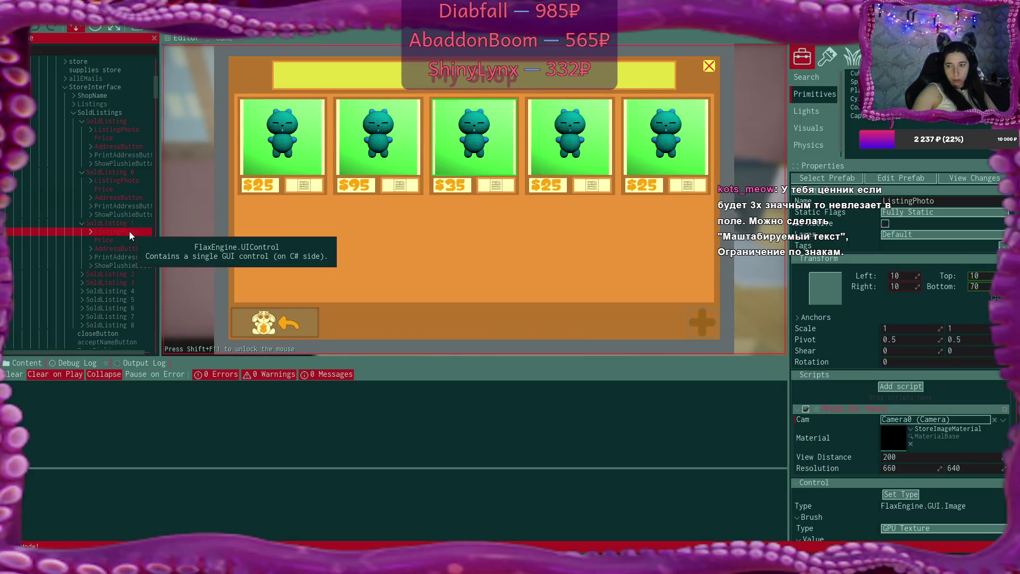
{"action": "left_click", "coordinate": [81, 274]}
{"action": "left_click", "coordinate": [125, 285]}
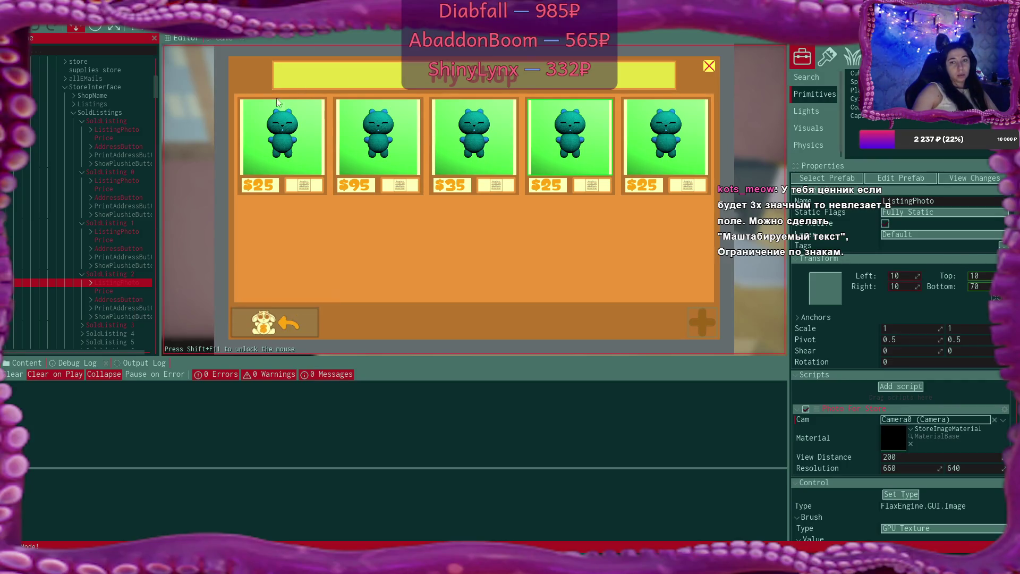
{"action": "left_click", "coordinate": [267, 164]}
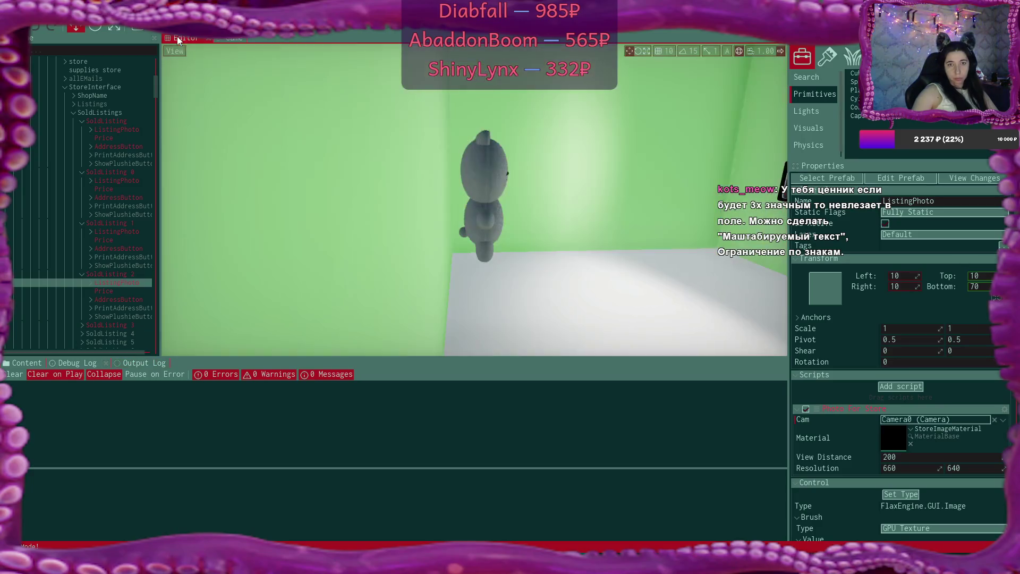
{"action": "left_click", "coordinate": [183, 38]}
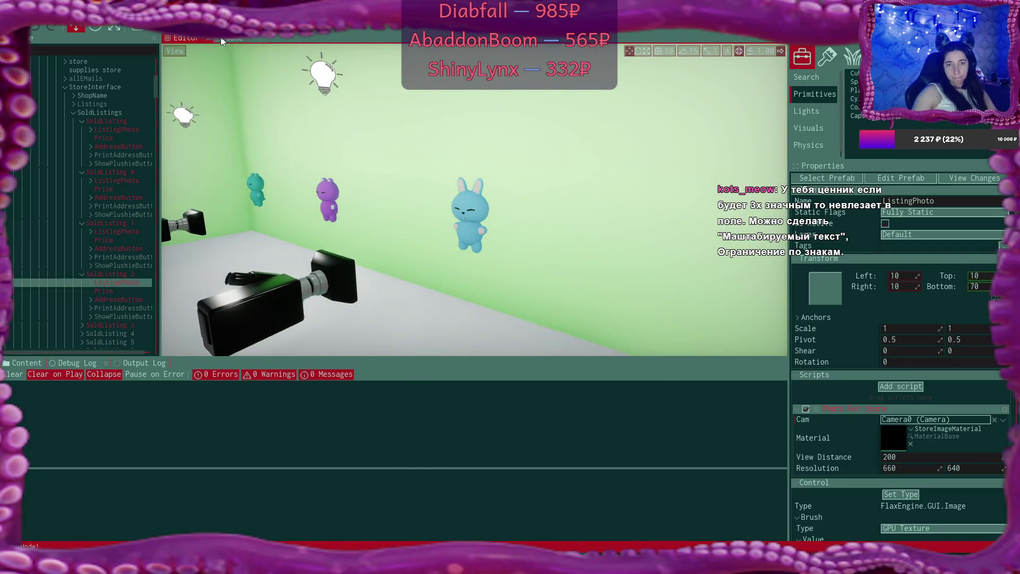
Bring the running game's shop back to the front with F5, showing the five sold listings
{"action": "key", "text": "F5"}
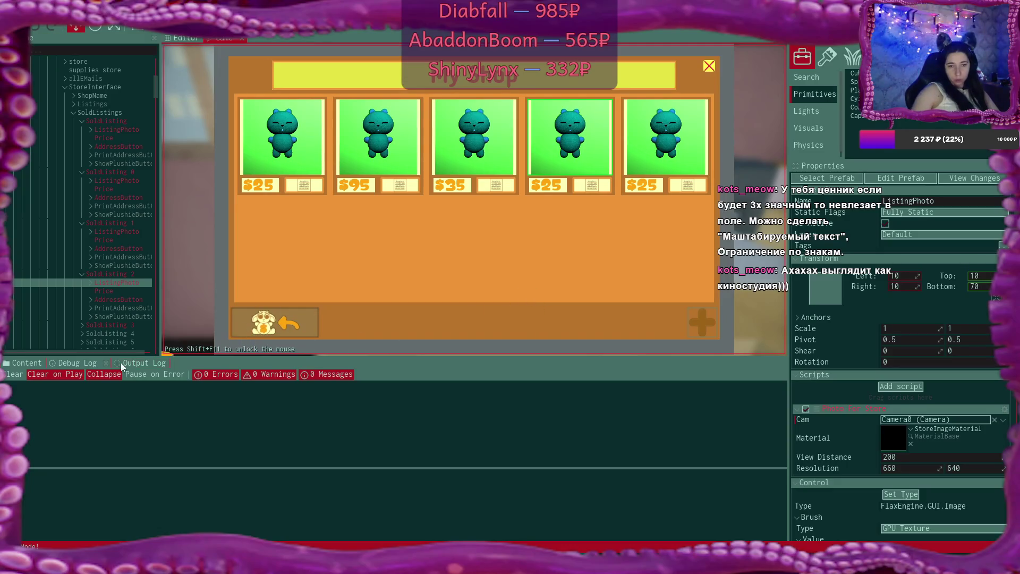
Check the Output Log, return to Debug Log, and scroll GoToListings' Properties to its Control section
{"action": "left_click", "coordinate": [138, 362]}
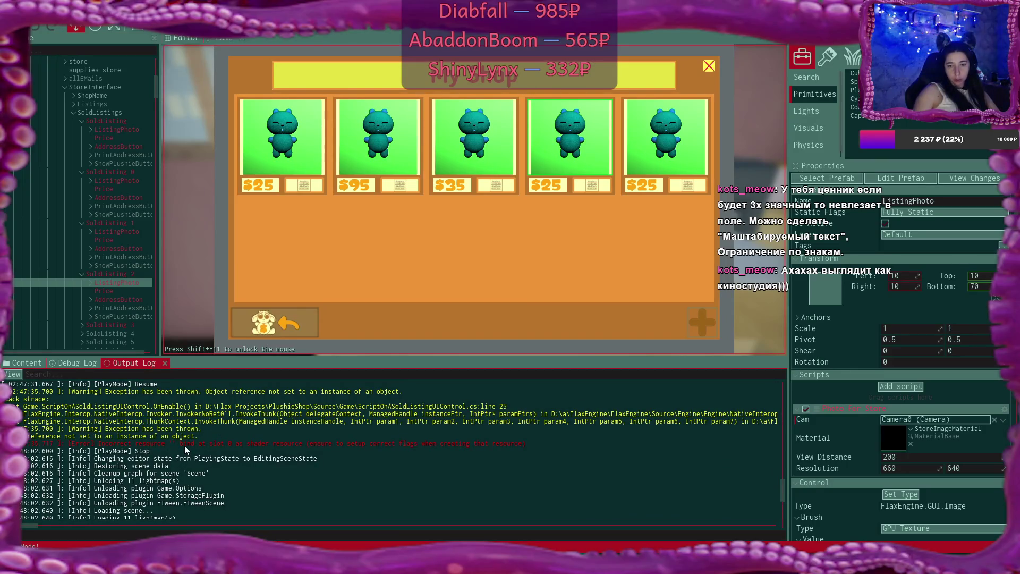
{"action": "left_click", "coordinate": [75, 364]}
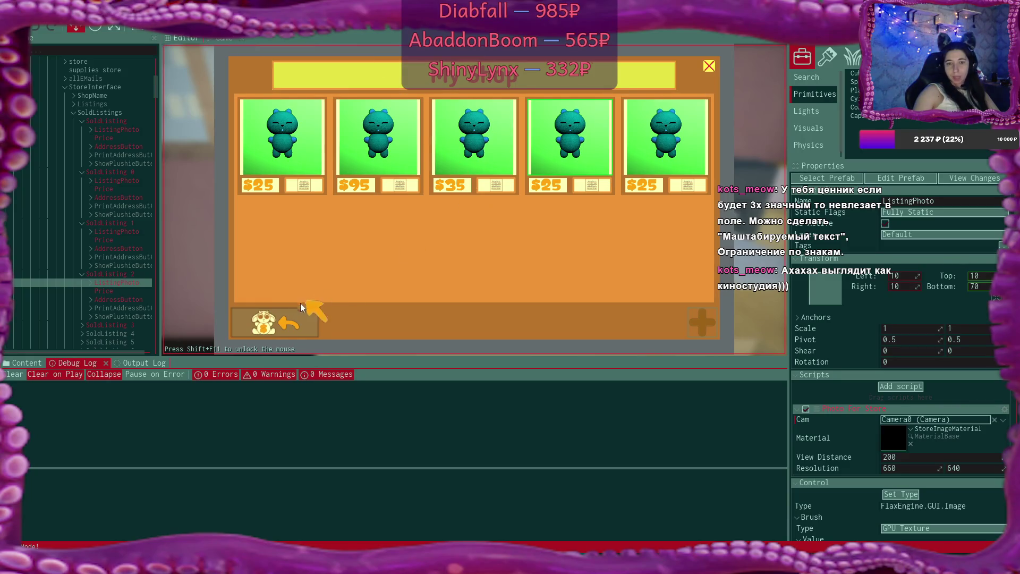
{"action": "left_click", "coordinate": [262, 320]}
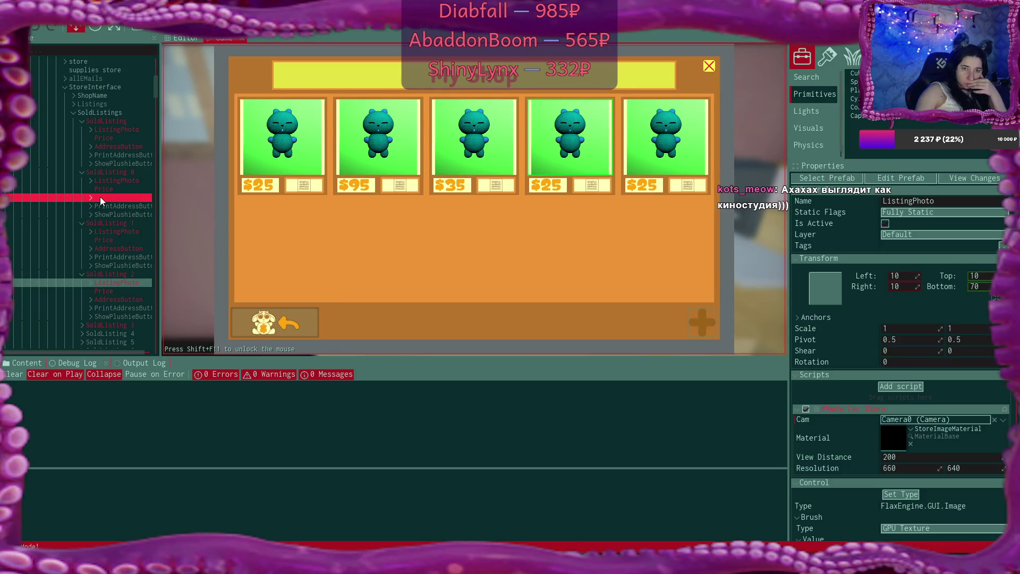
{"action": "scroll", "coordinate": [100, 197], "scroll_direction": "up", "scroll_amount": 2}
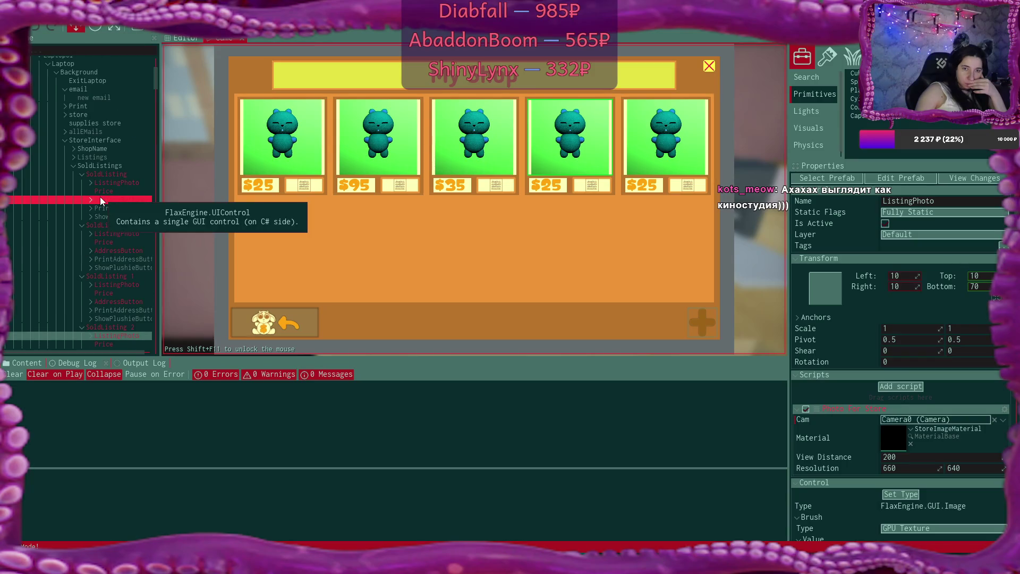
{"action": "scroll", "coordinate": [100, 197], "scroll_direction": "down", "scroll_amount": 7}
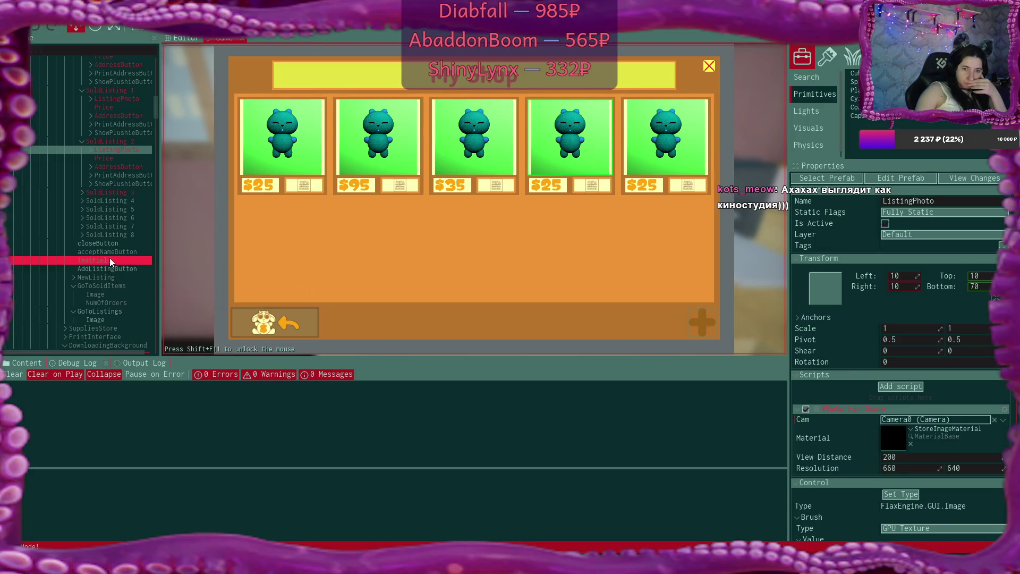
{"action": "scroll", "coordinate": [109, 258], "scroll_direction": "down", "scroll_amount": 1}
{"action": "scroll", "coordinate": [110, 257], "scroll_direction": "down", "scroll_amount": 2}
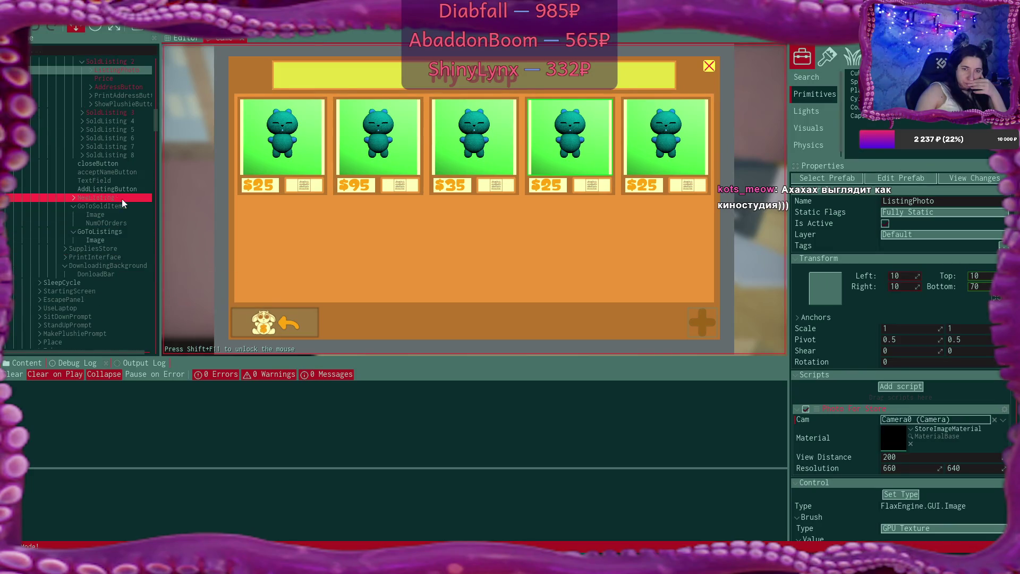
{"action": "left_click", "coordinate": [119, 231]}
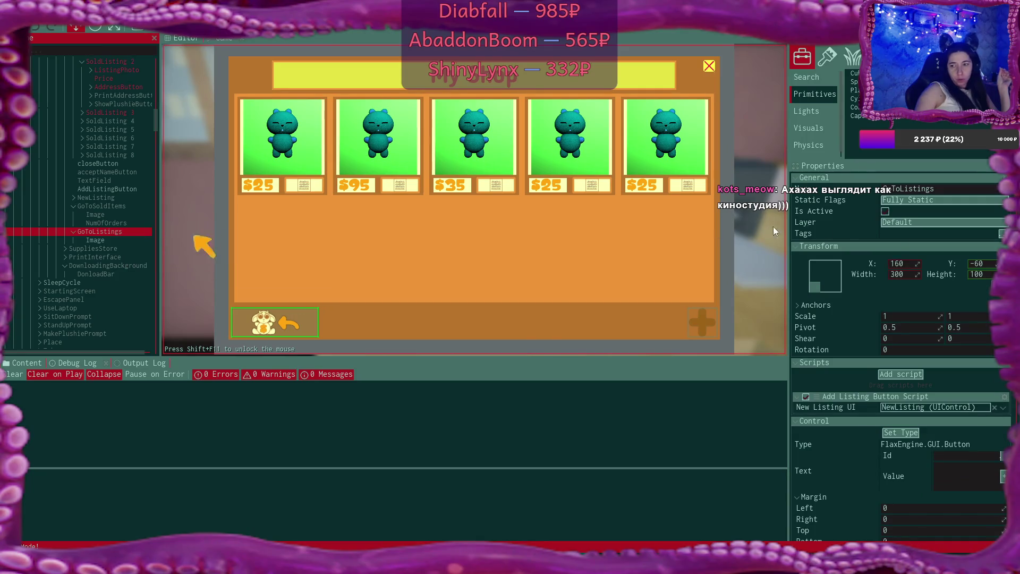
{"action": "scroll", "coordinate": [940, 295], "scroll_direction": "down", "scroll_amount": 5}
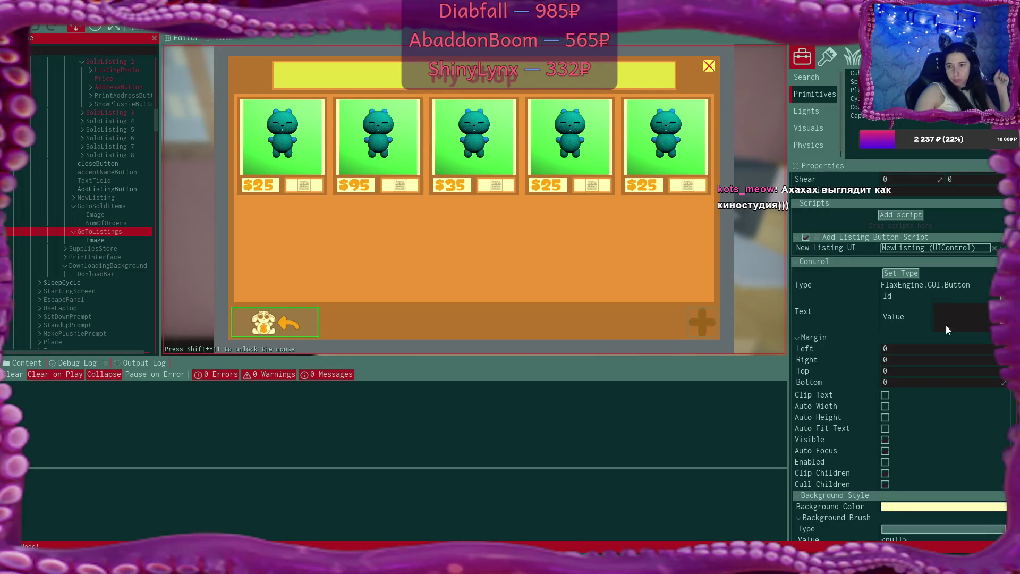
{"action": "left_click", "coordinate": [886, 463]}
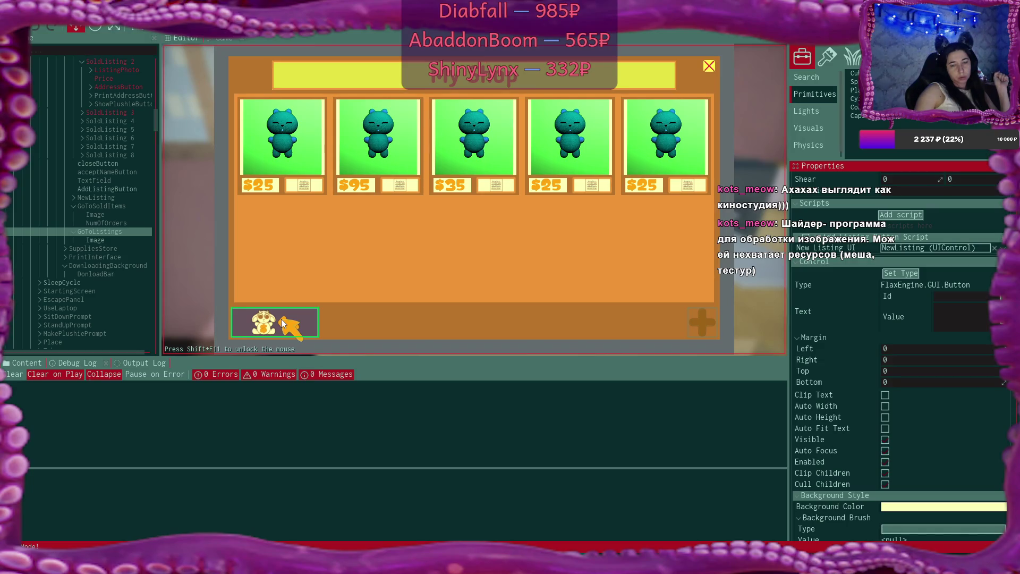
Trigger the index-out-of-range error via the listing button and read its NewListingScript stack trace
{"action": "left_click", "coordinate": [282, 319]}
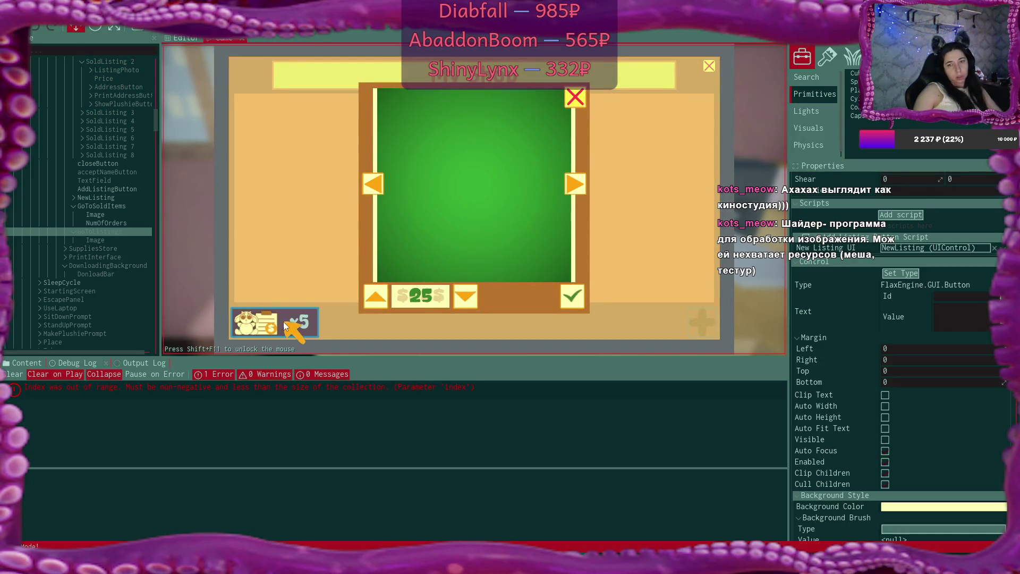
{"action": "left_click", "coordinate": [432, 394]}
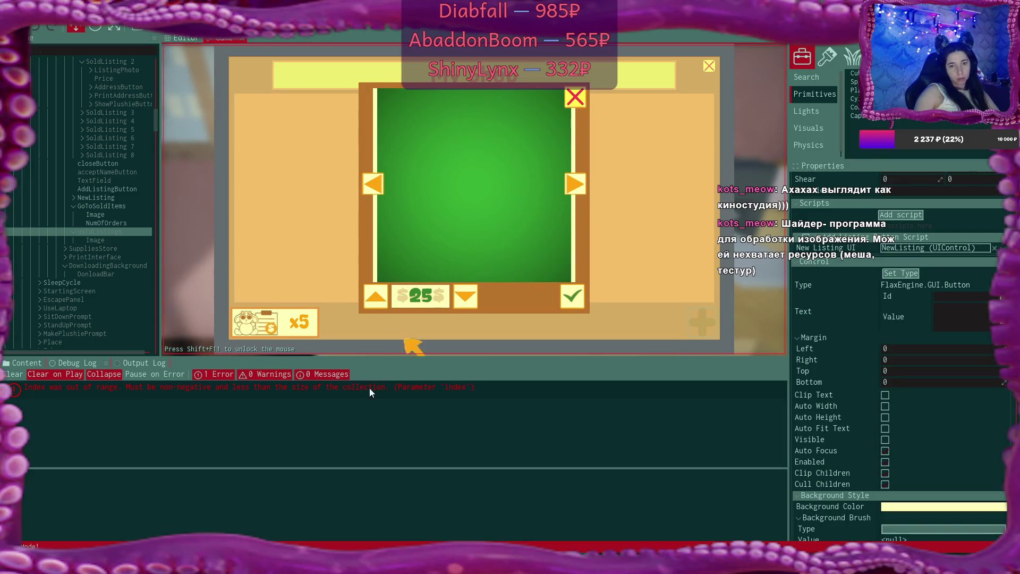
{"action": "left_click", "coordinate": [355, 387]}
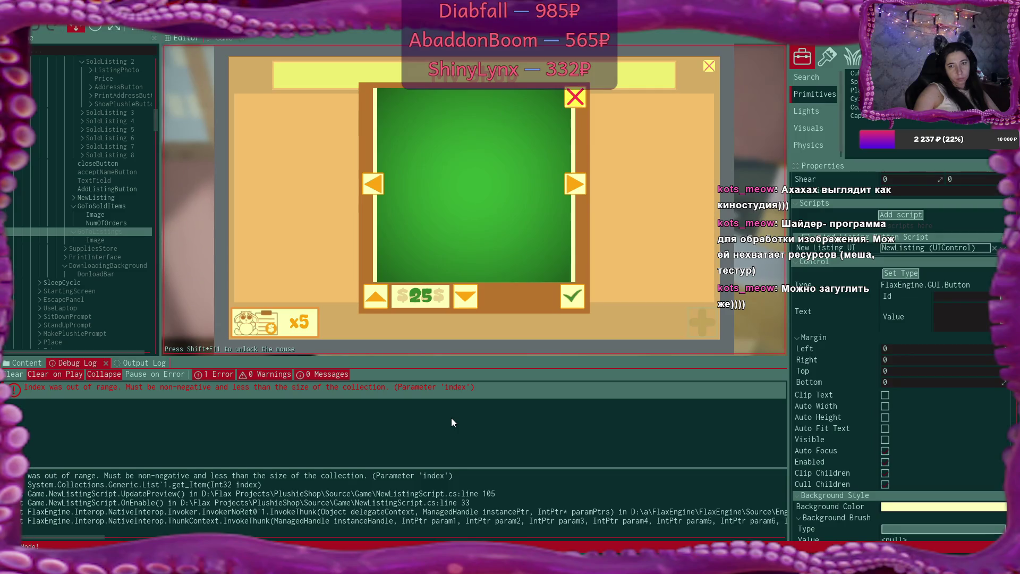
{"action": "left_click", "coordinate": [450, 120]}
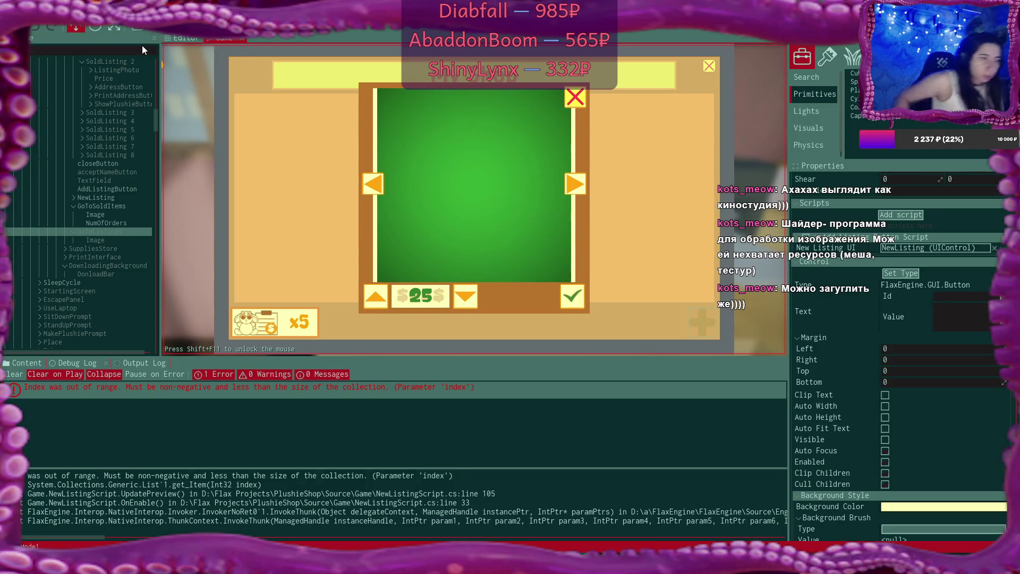
Stop the running game and glance at the project code in VS Code before returning
{"action": "key", "text": "F5"}
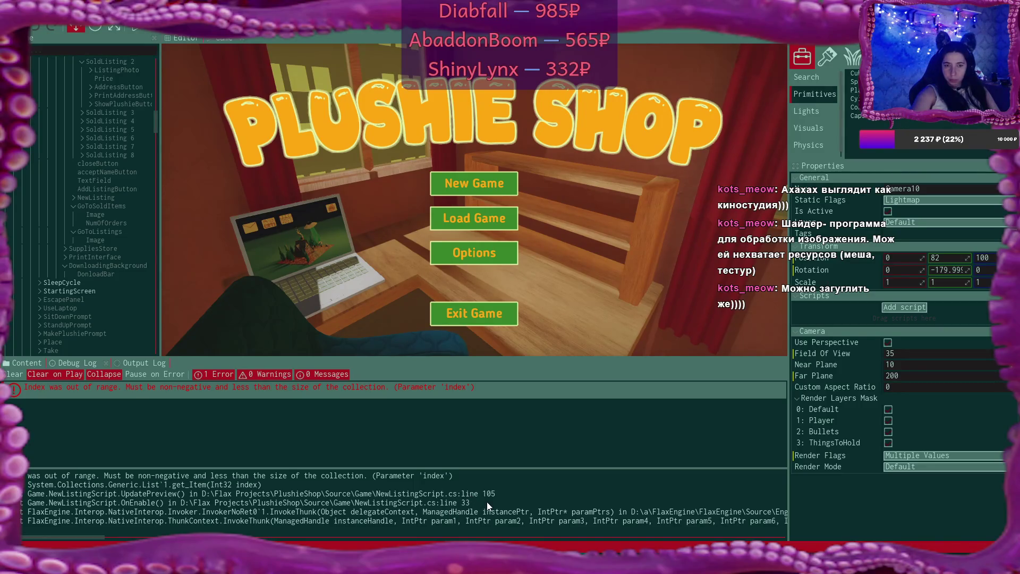
{"action": "key", "text": "alt+Tab"}
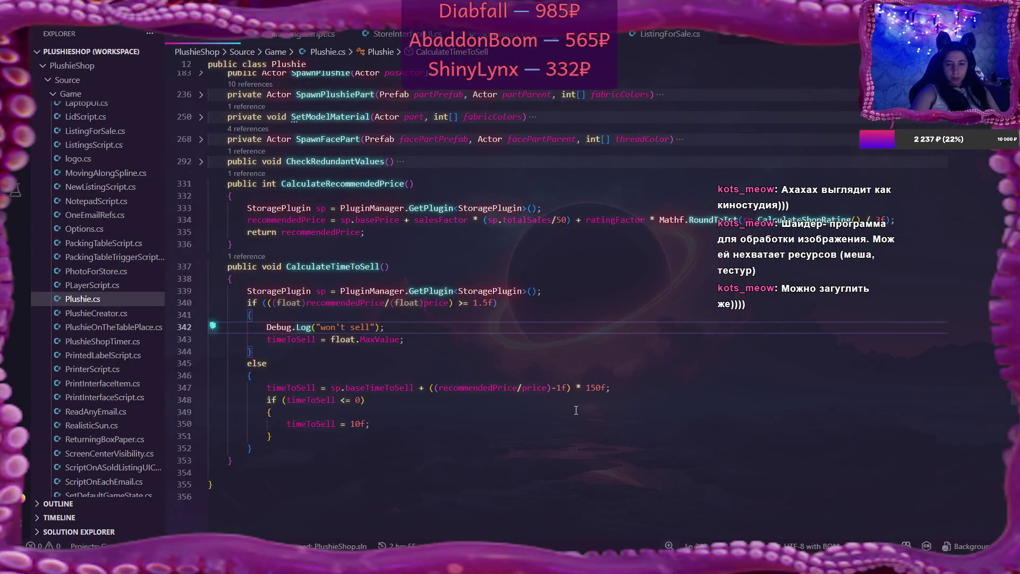
{"action": "key", "text": "alt+Tab"}
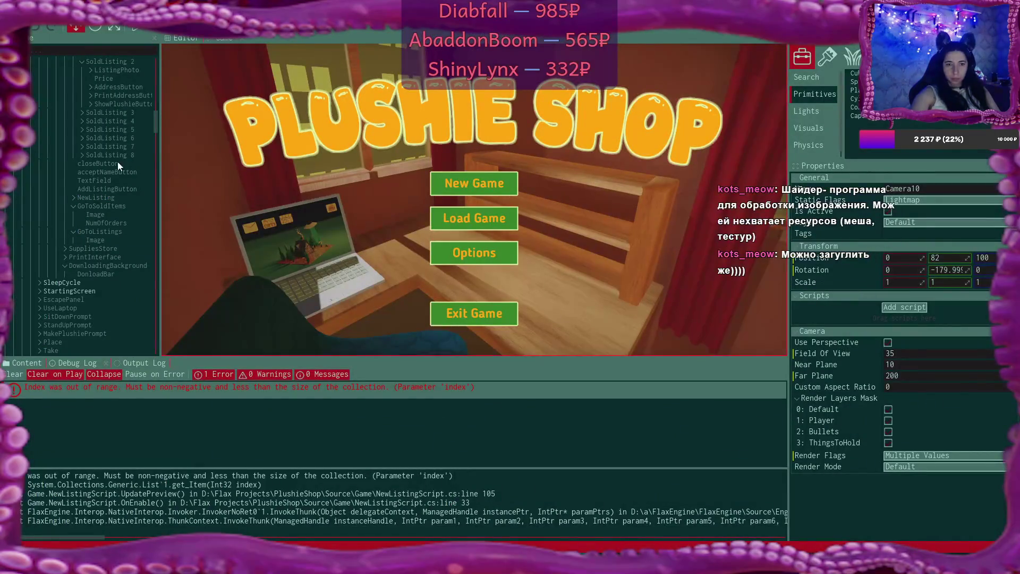
Check GoToSoldItems, then select StoreInterface to see its Listings, SoldListings and button references
{"action": "left_click", "coordinate": [106, 206]}
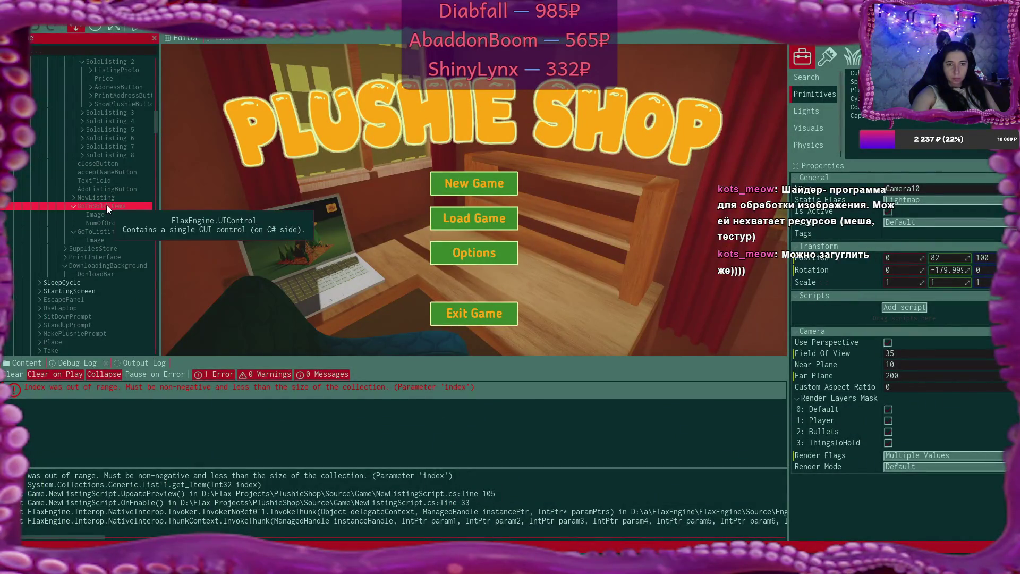
{"action": "scroll", "coordinate": [117, 225], "scroll_direction": "up", "scroll_amount": 4}
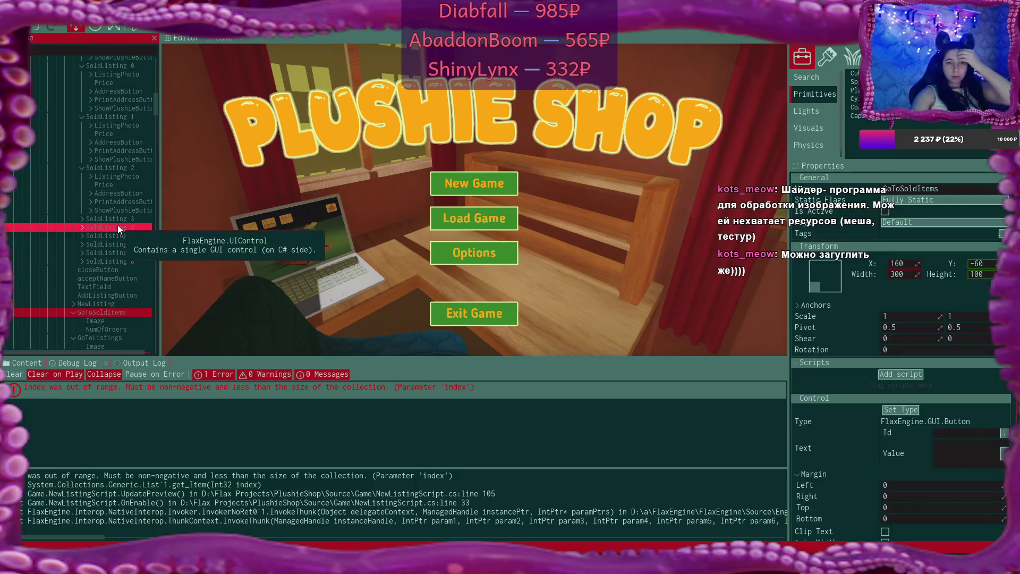
{"action": "scroll", "coordinate": [117, 225], "scroll_direction": "down", "scroll_amount": 2}
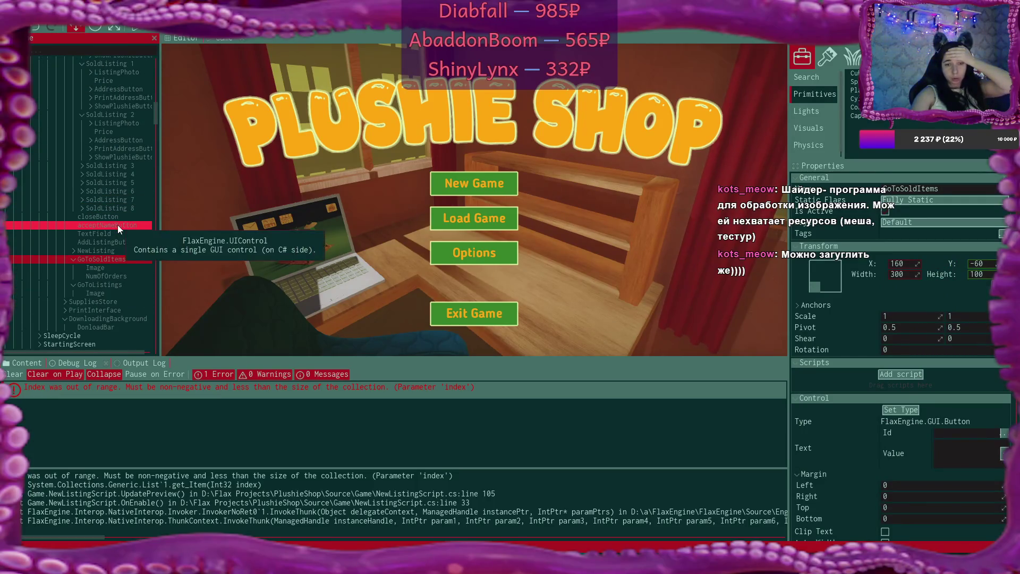
{"action": "scroll", "coordinate": [119, 167], "scroll_direction": "up", "scroll_amount": 6}
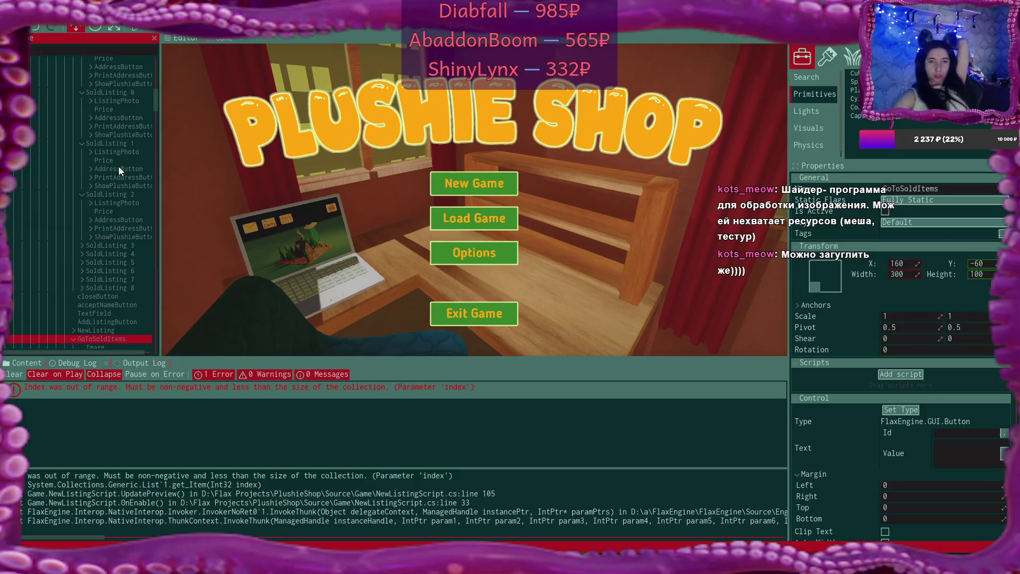
{"action": "scroll", "coordinate": [119, 167], "scroll_direction": "up", "scroll_amount": 4}
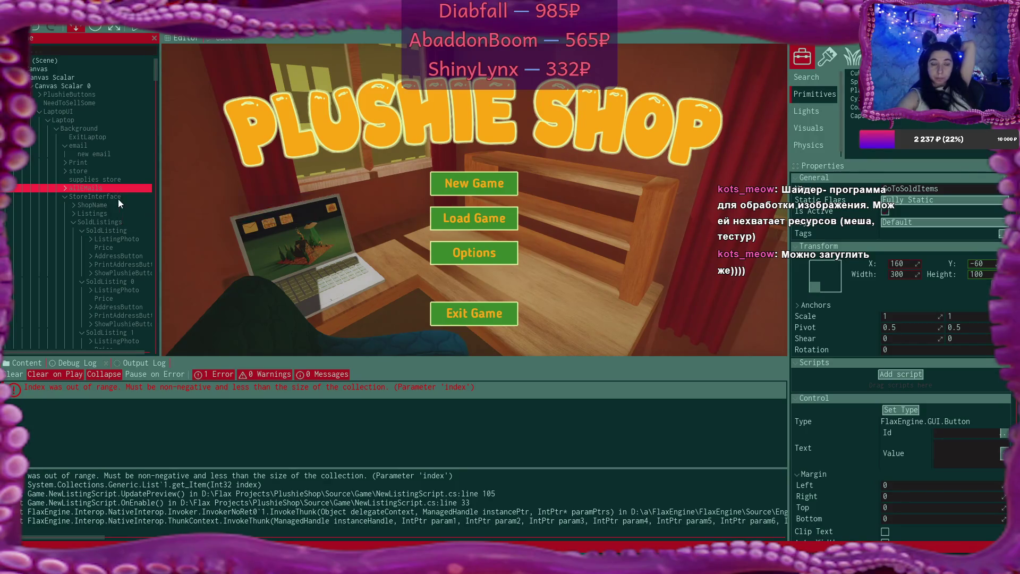
{"action": "scroll", "coordinate": [114, 222], "scroll_direction": "down", "scroll_amount": 2}
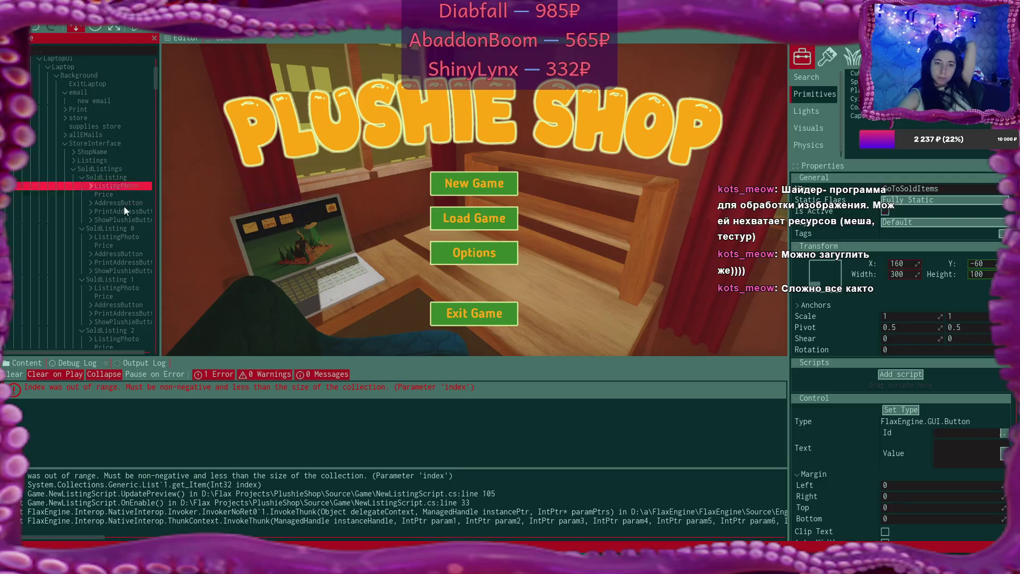
{"action": "scroll", "coordinate": [125, 202], "scroll_direction": "down", "scroll_amount": 3}
{"action": "scroll", "coordinate": [126, 199], "scroll_direction": "up", "scroll_amount": 3}
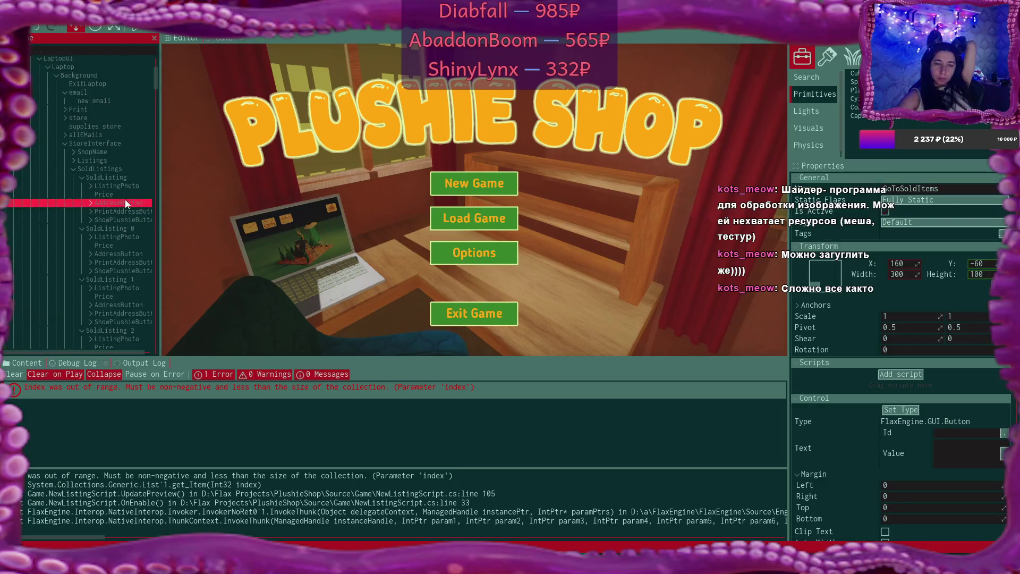
{"action": "left_click_drag", "start_coordinate": [125, 200], "coordinate": [108, 171]}
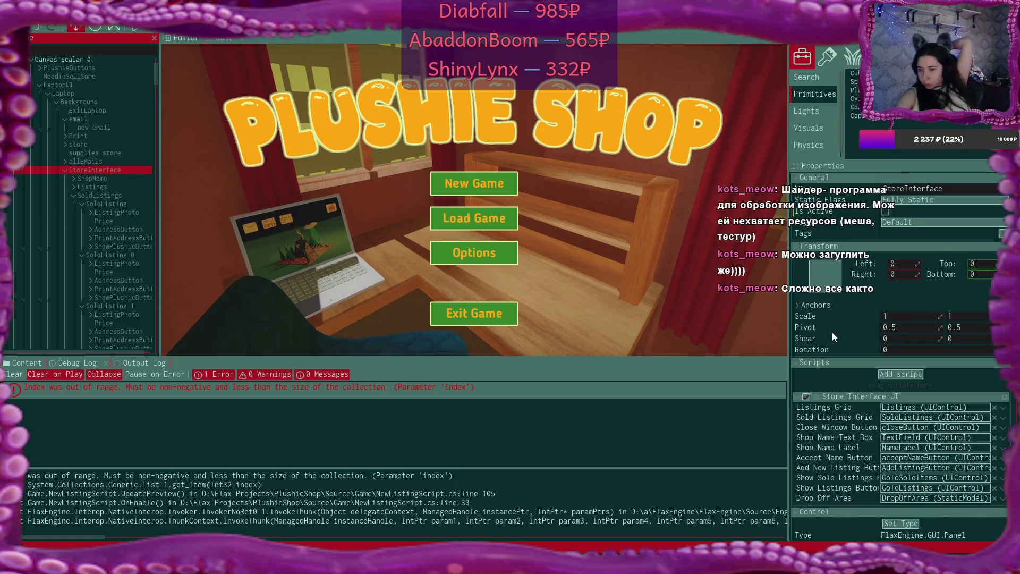
Widen the Properties panel so Store Interface UI fields like Drop Off Area read in full
{"action": "left_click_drag", "start_coordinate": [790, 438], "coordinate": [647, 447]}
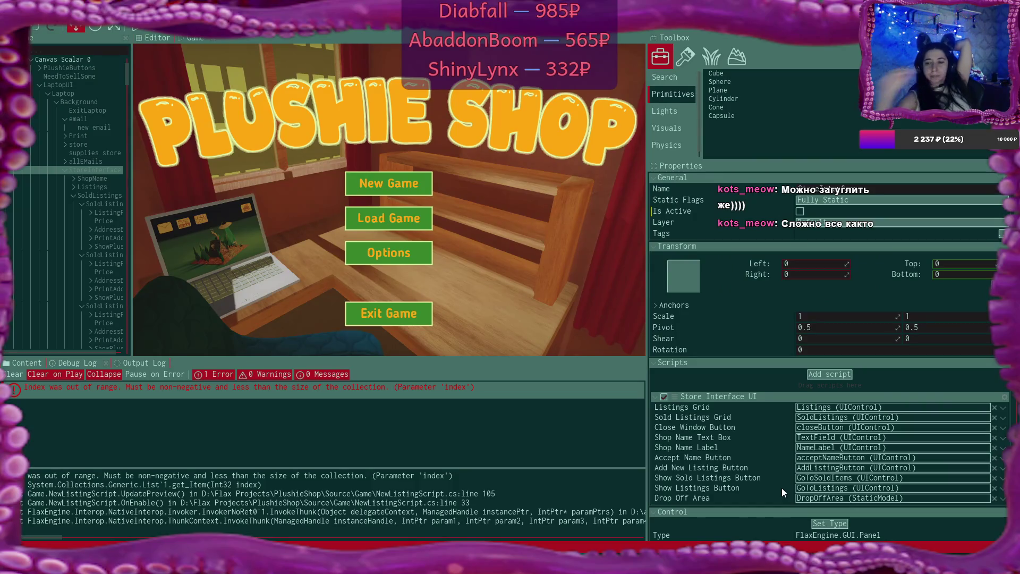
{"action": "scroll", "coordinate": [40, 100], "scroll_direction": "up", "scroll_amount": 2}
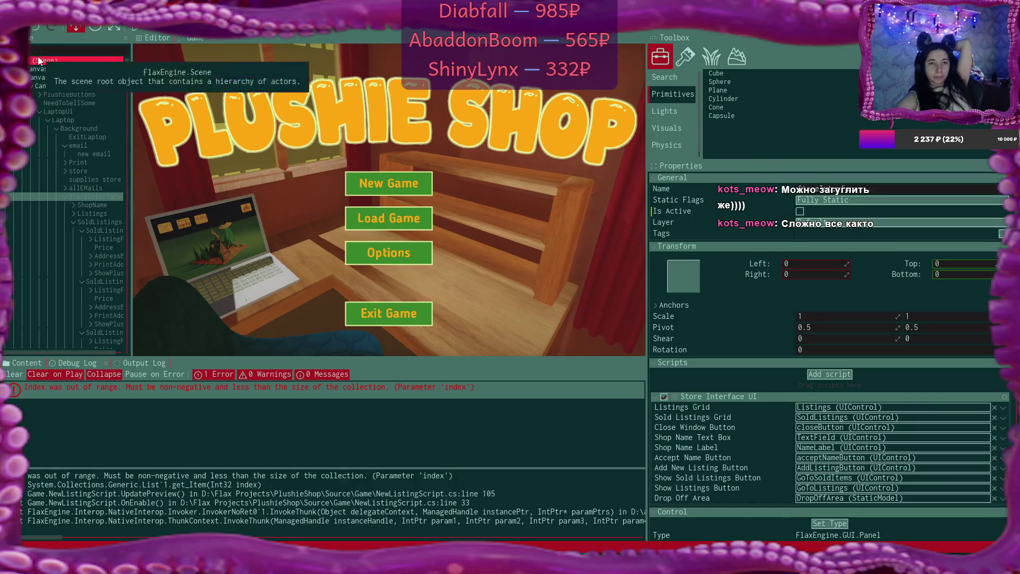
Inspect the scene's Plushie Shop Timer fields, then the SoldListings and Listings scripts
{"action": "left_click", "coordinate": [38, 60]}
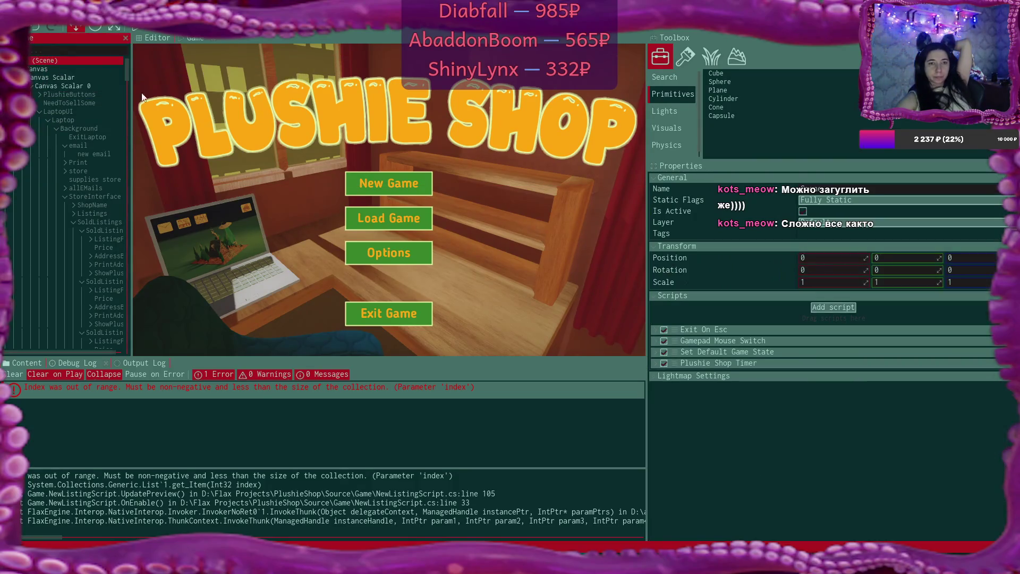
{"action": "left_click", "coordinate": [655, 363]}
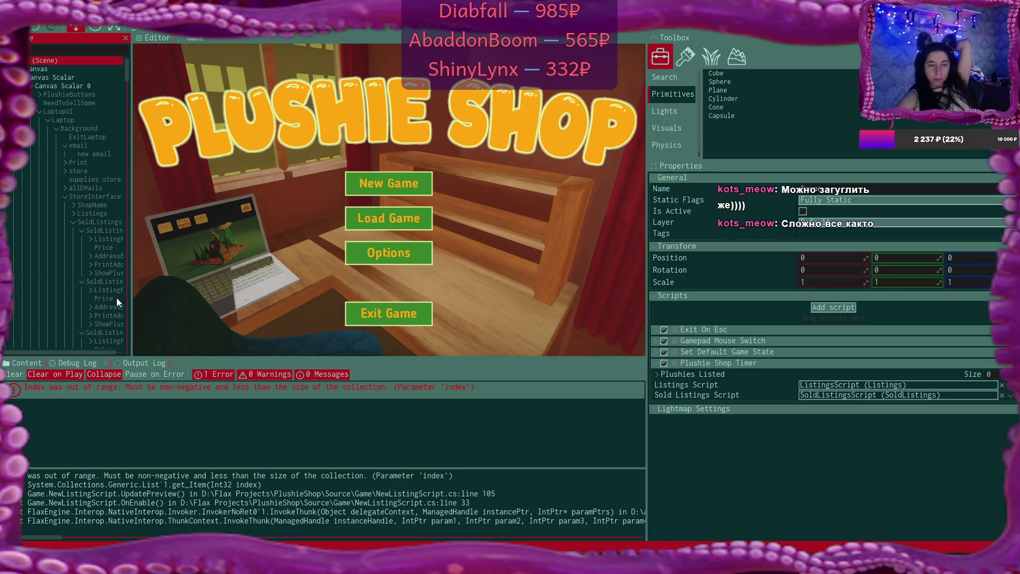
{"action": "left_click", "coordinate": [86, 222]}
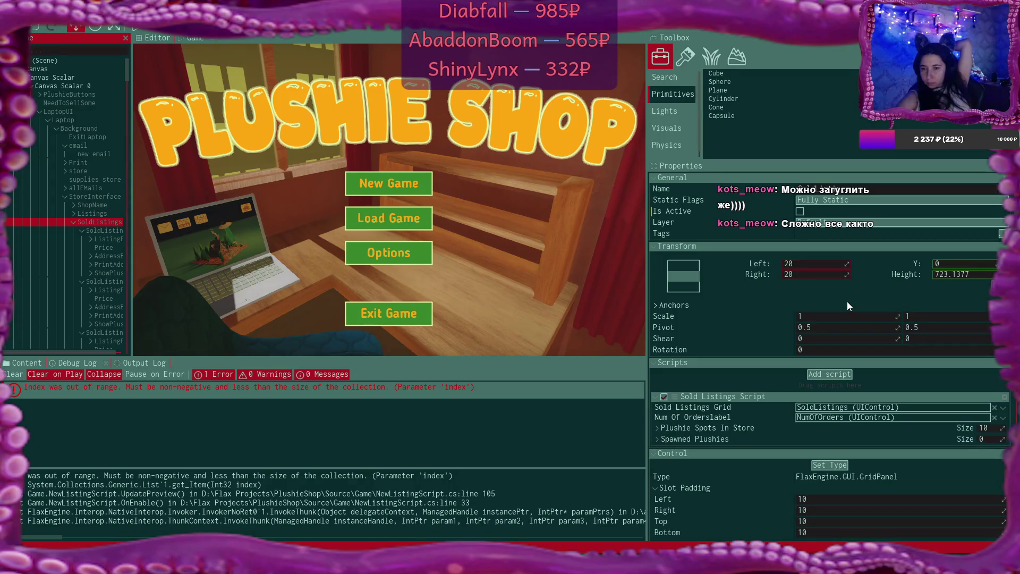
{"action": "left_click", "coordinate": [91, 211]}
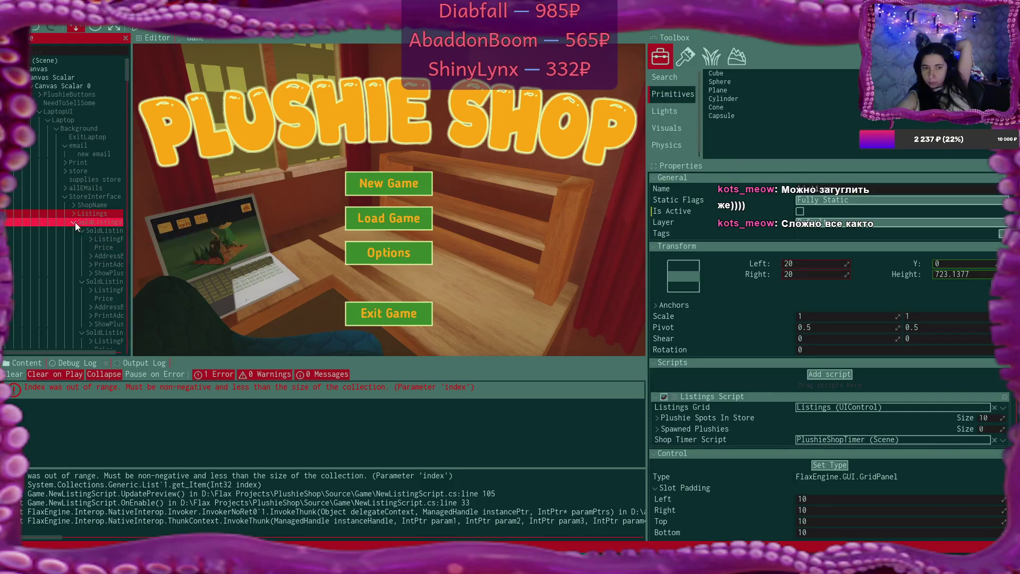
Collapse SoldListings, GoToSoldItems and GoToListings, showing NewListing's New Listing Script with Price Step 5
{"action": "left_click", "coordinate": [74, 222]}
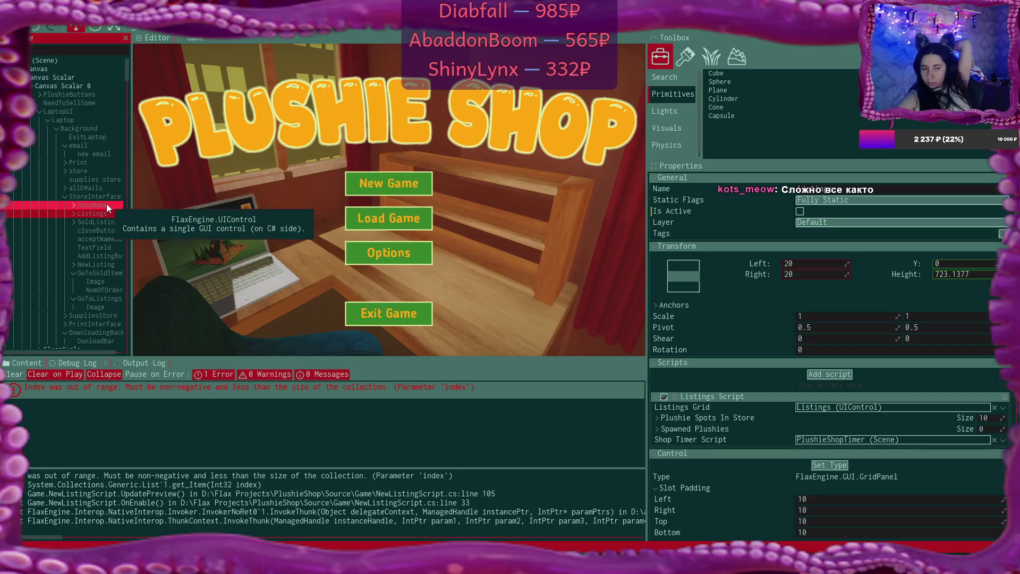
{"action": "left_click", "coordinate": [104, 273]}
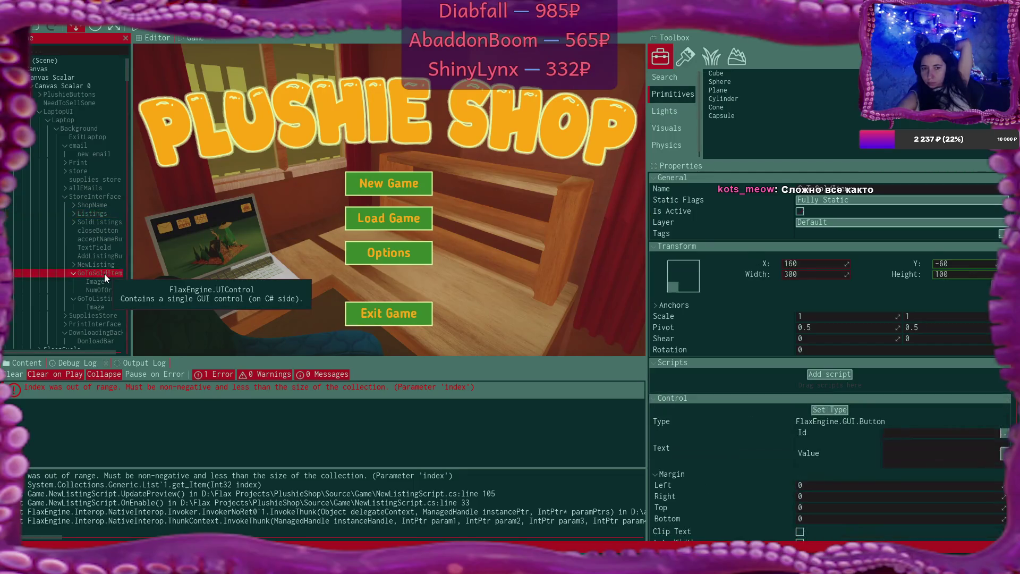
{"action": "left_click", "coordinate": [74, 273]}
{"action": "left_click", "coordinate": [96, 264]}
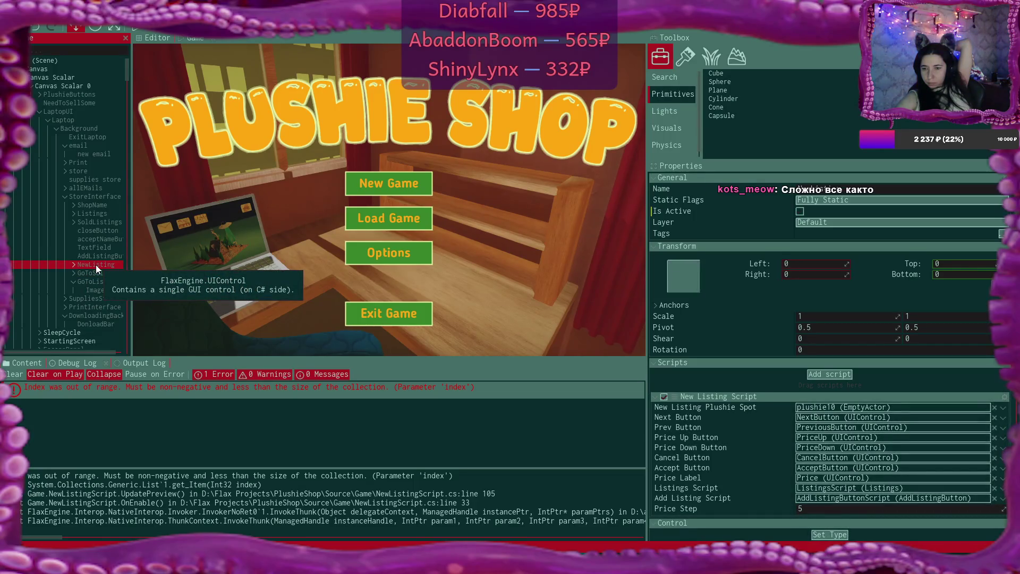
{"action": "left_click", "coordinate": [74, 281]}
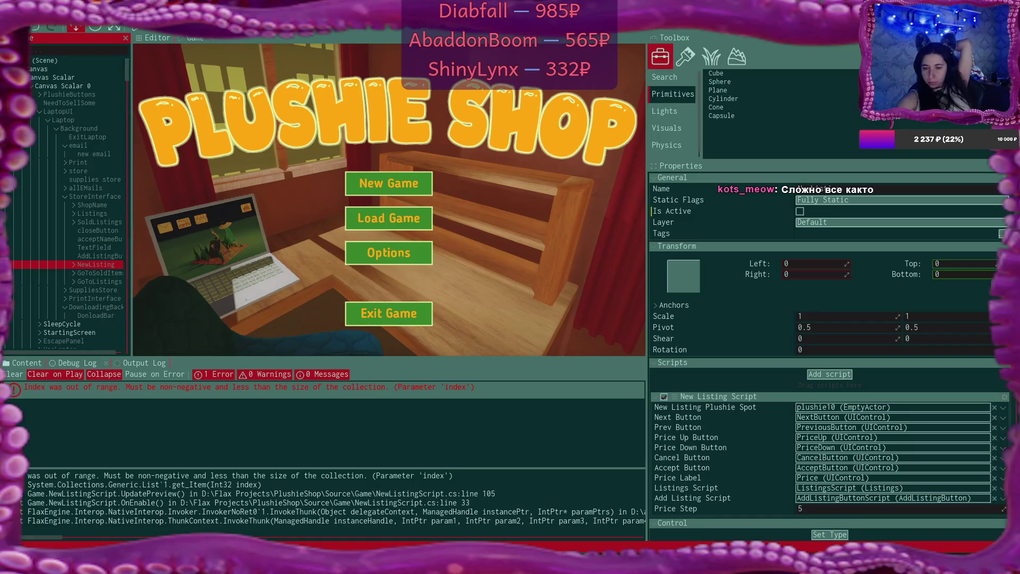
{"action": "mouse_move", "coordinate": [530, 566]}
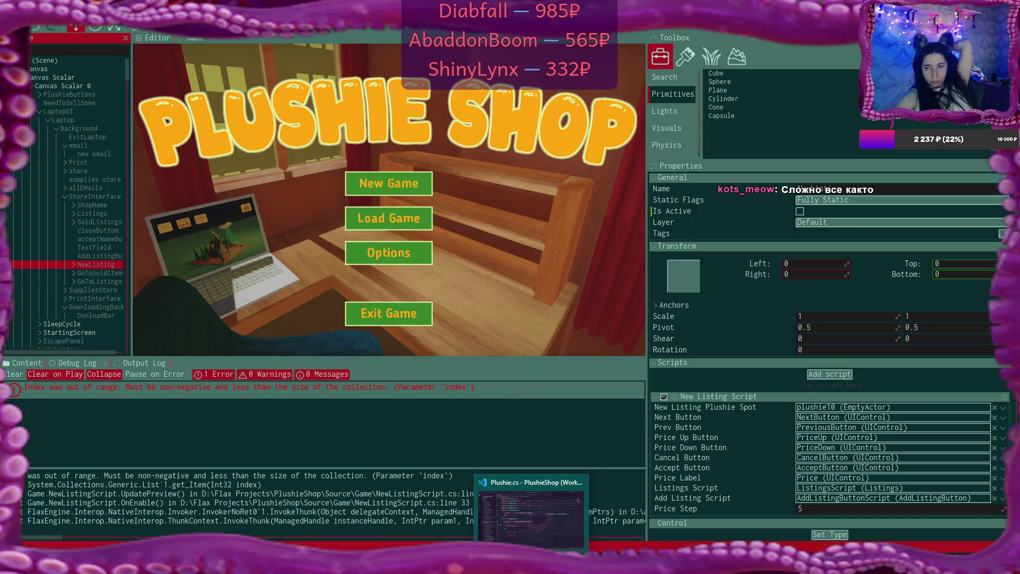
Search the VS Code project for '.Enabled' and open AddListingButtonScript.cs at OpenNewListingUI
{"action": "left_click", "coordinate": [531, 518]}
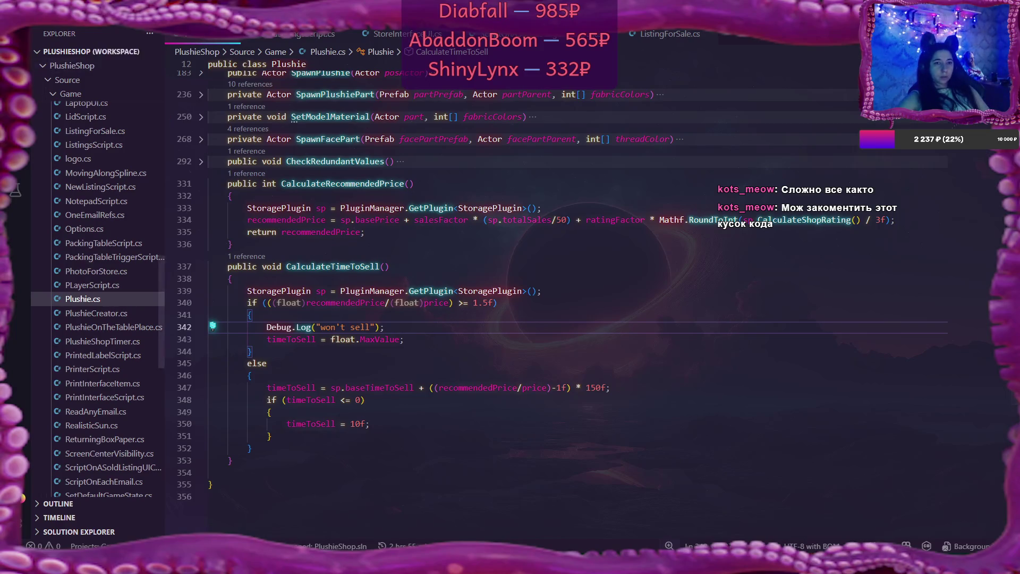
{"action": "key", "text": "ctrl+shift+f"}
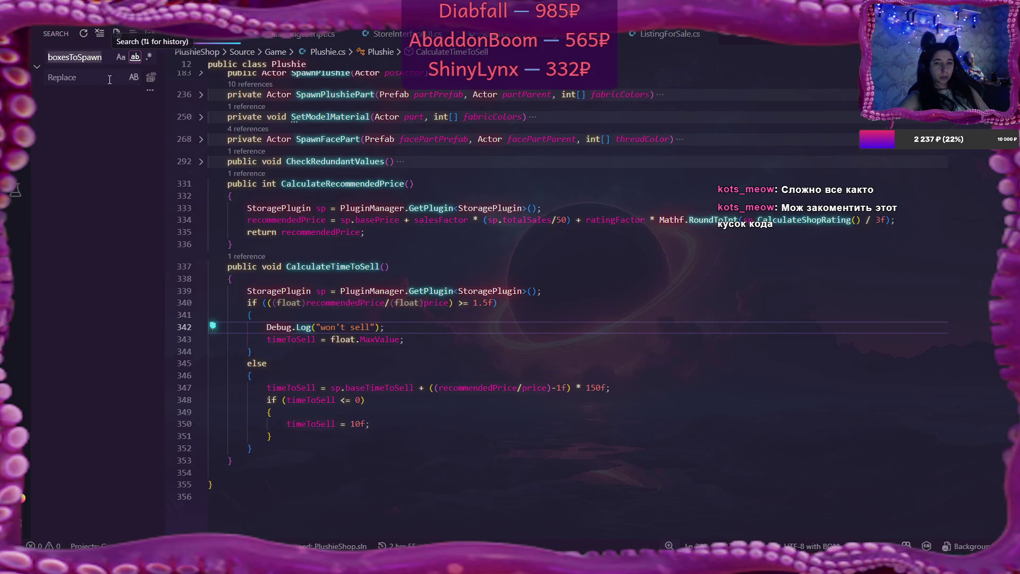
{"action": "type", "text": ".E"}
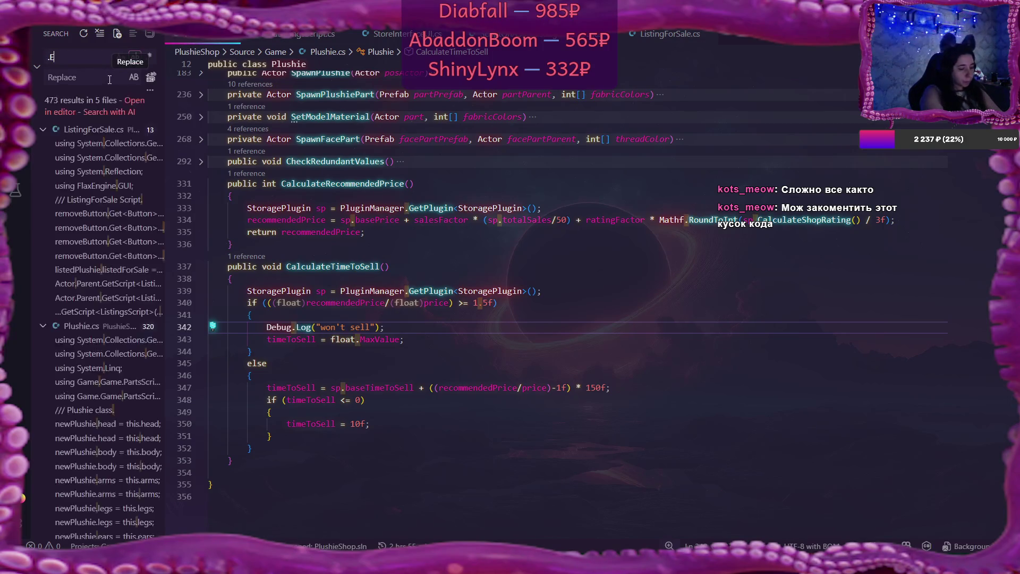
{"action": "type", "text": "nabled"}
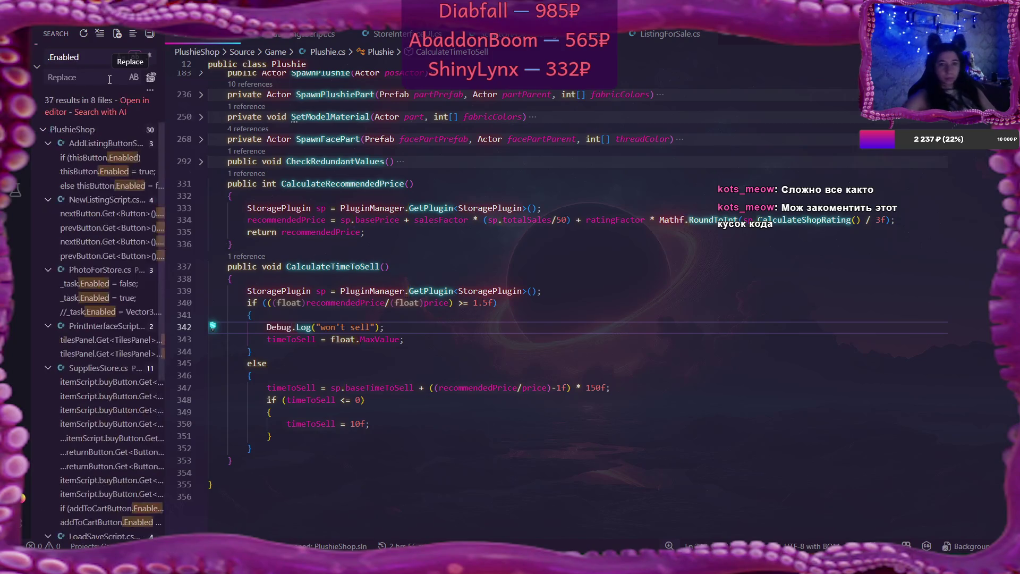
{"action": "left_click", "coordinate": [90, 158]}
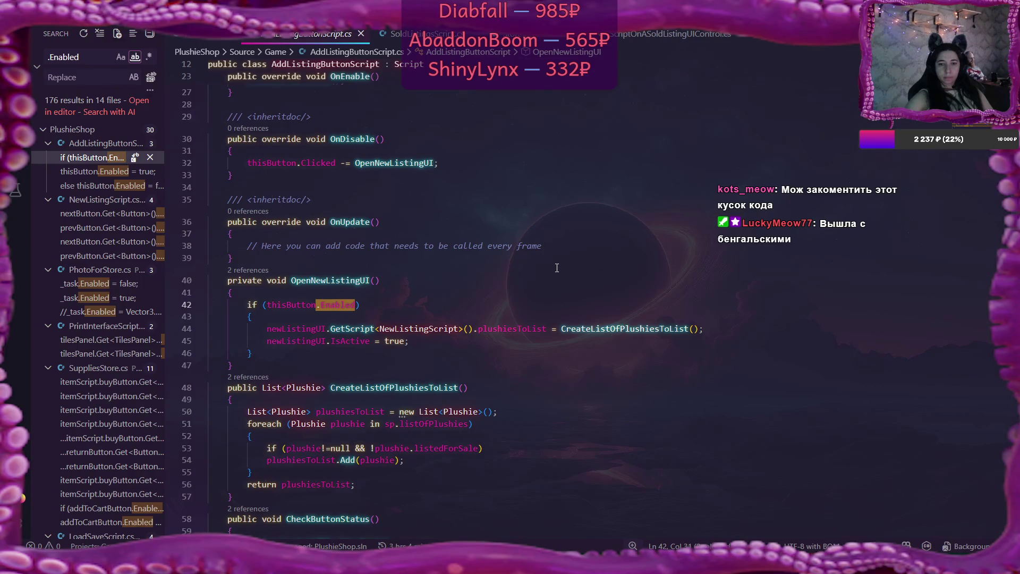
{"action": "scroll", "coordinate": [557, 267], "scroll_direction": "up", "scroll_amount": 6}
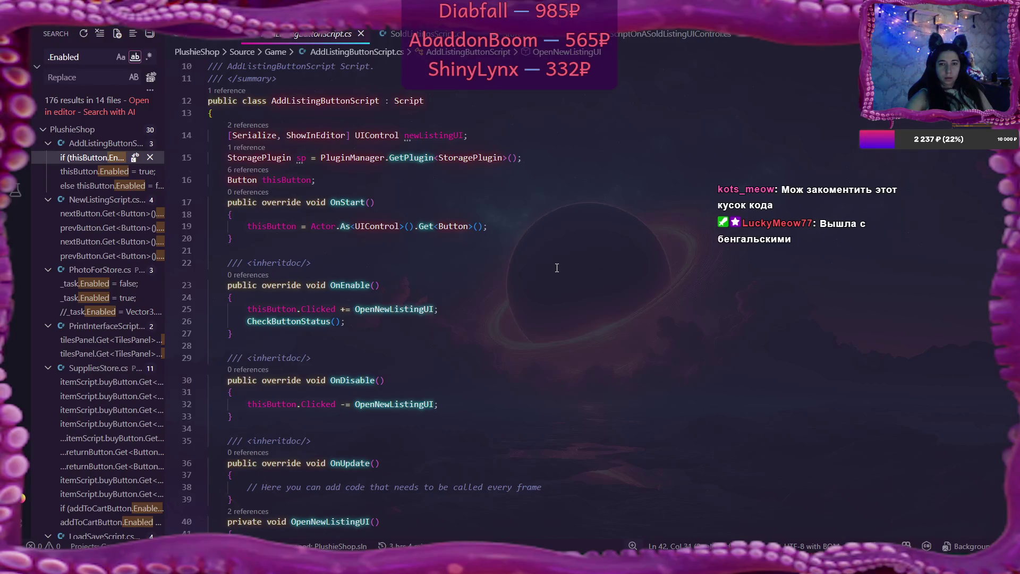
{"action": "scroll", "coordinate": [557, 267], "scroll_direction": "down", "scroll_amount": 6}
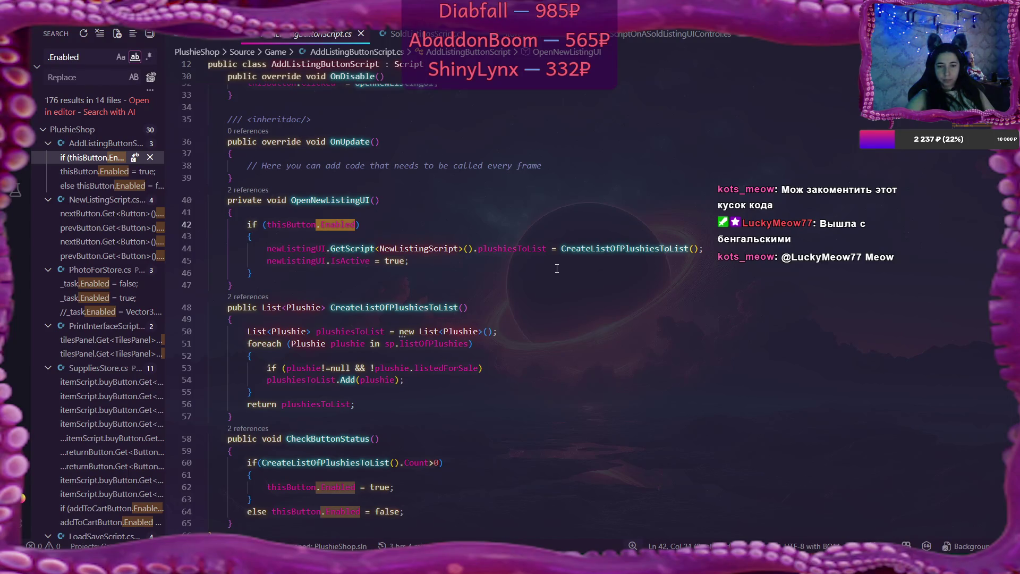
{"action": "scroll", "coordinate": [556, 268], "scroll_direction": "down", "scroll_amount": 3}
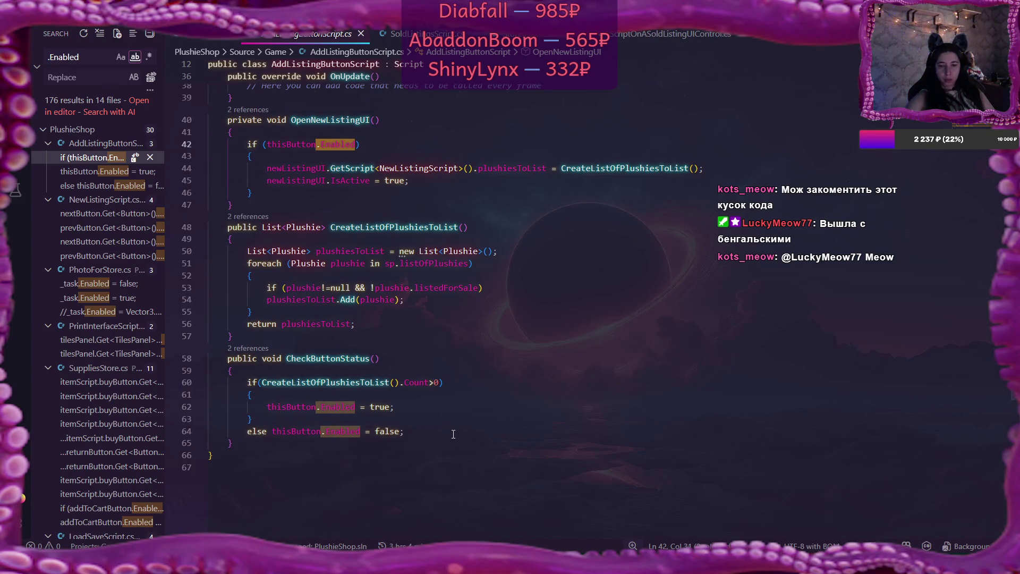
{"action": "scroll", "coordinate": [454, 434], "scroll_direction": "up", "scroll_amount": 1}
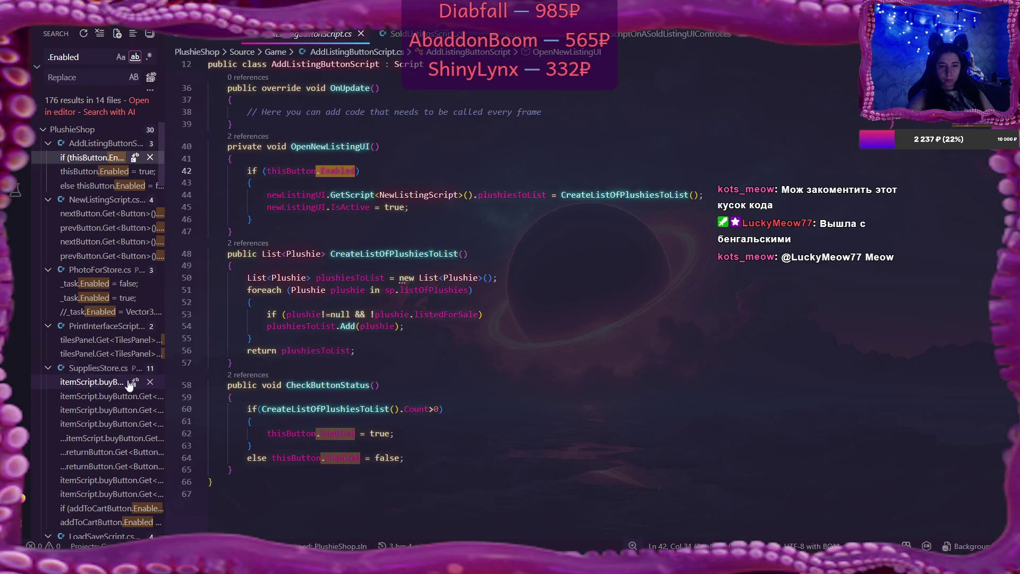
{"action": "scroll", "coordinate": [130, 388], "scroll_direction": "down", "scroll_amount": 3}
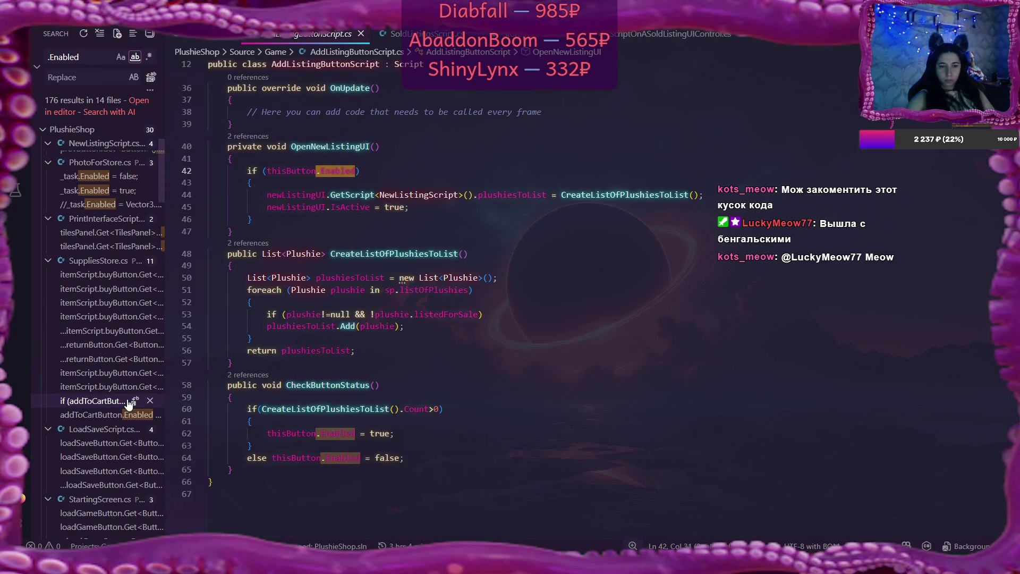
{"action": "scroll", "coordinate": [130, 405], "scroll_direction": "down", "scroll_amount": 3}
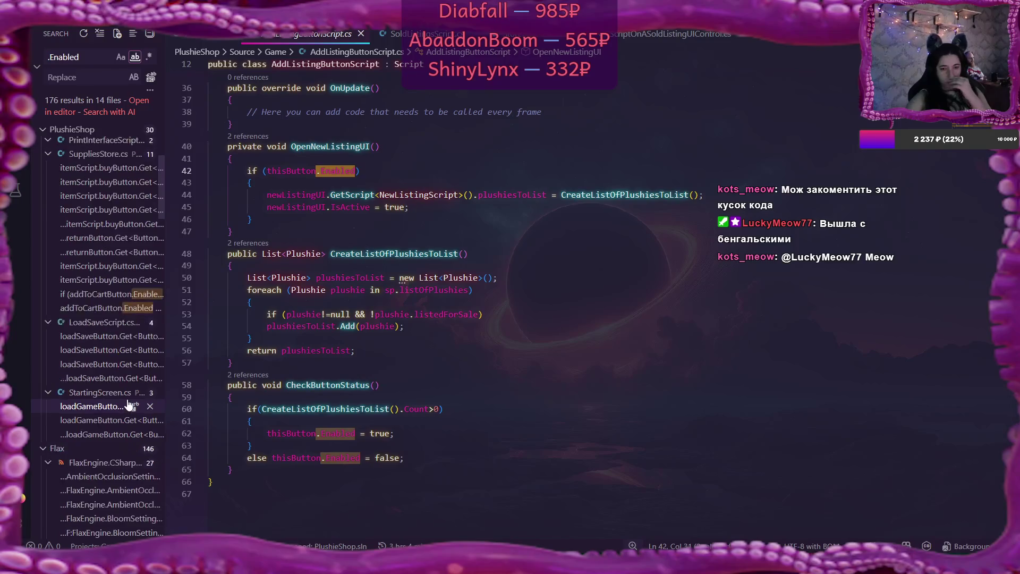
{"action": "scroll", "coordinate": [129, 404], "scroll_direction": "up", "scroll_amount": 4}
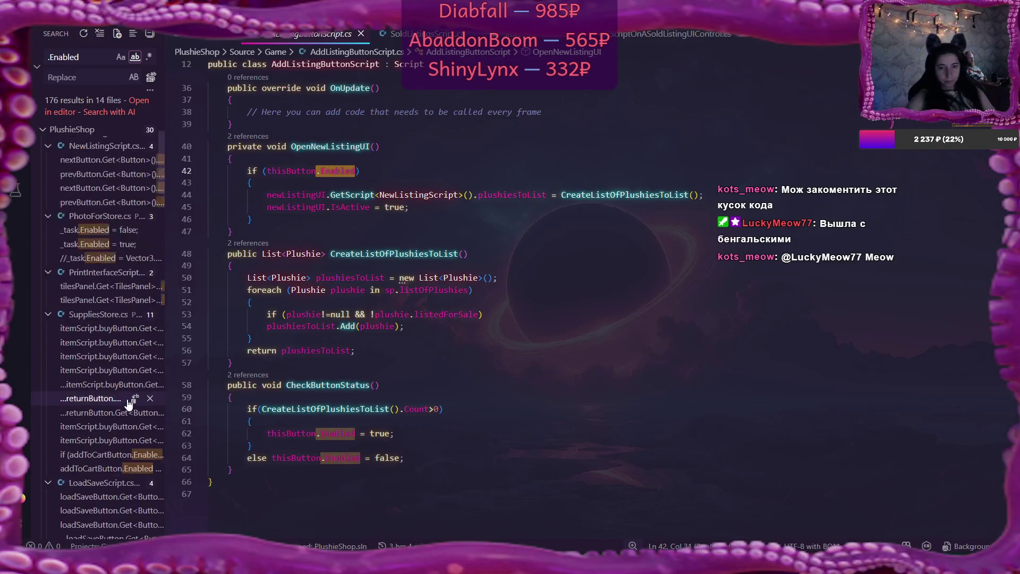
{"action": "scroll", "coordinate": [129, 403], "scroll_direction": "up", "scroll_amount": 2}
{"action": "double_click", "coordinate": [319, 385]}
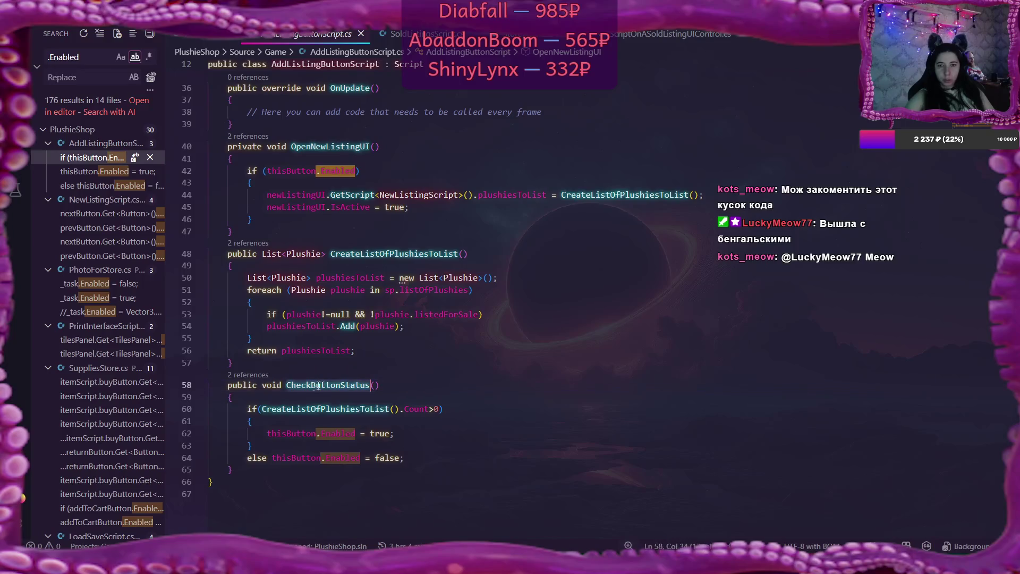
{"action": "scroll", "coordinate": [559, 351], "scroll_direction": "up", "scroll_amount": 5}
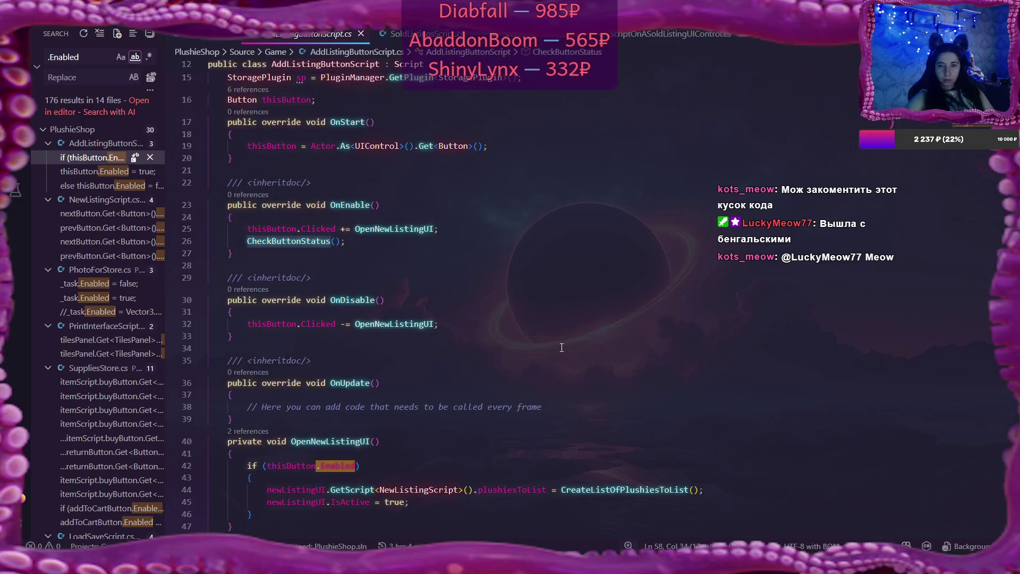
{"action": "scroll", "coordinate": [562, 348], "scroll_direction": "up", "scroll_amount": 2}
{"action": "scroll", "coordinate": [561, 348], "scroll_direction": "down", "scroll_amount": 3}
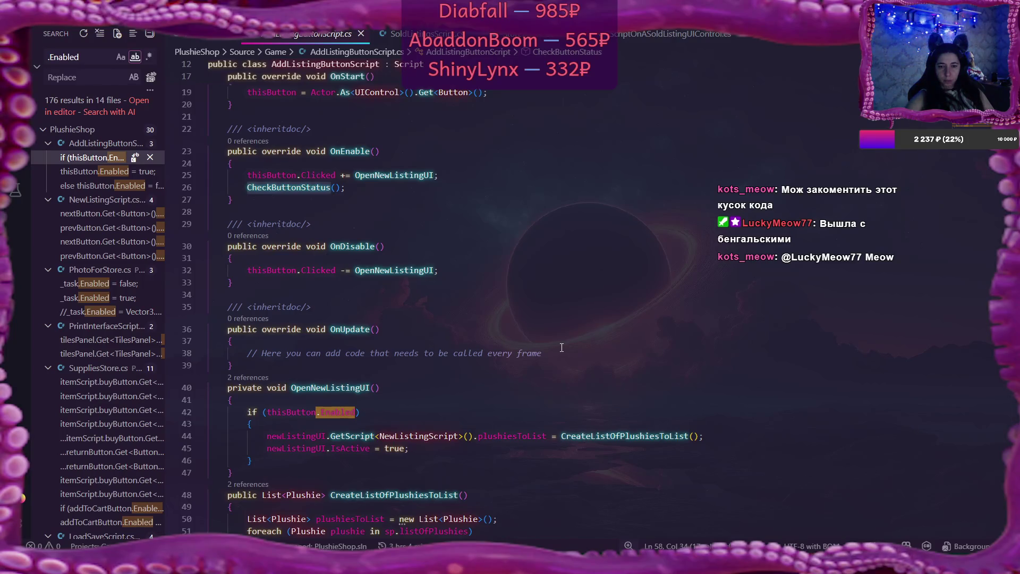
{"action": "scroll", "coordinate": [561, 347], "scroll_direction": "up", "scroll_amount": 5}
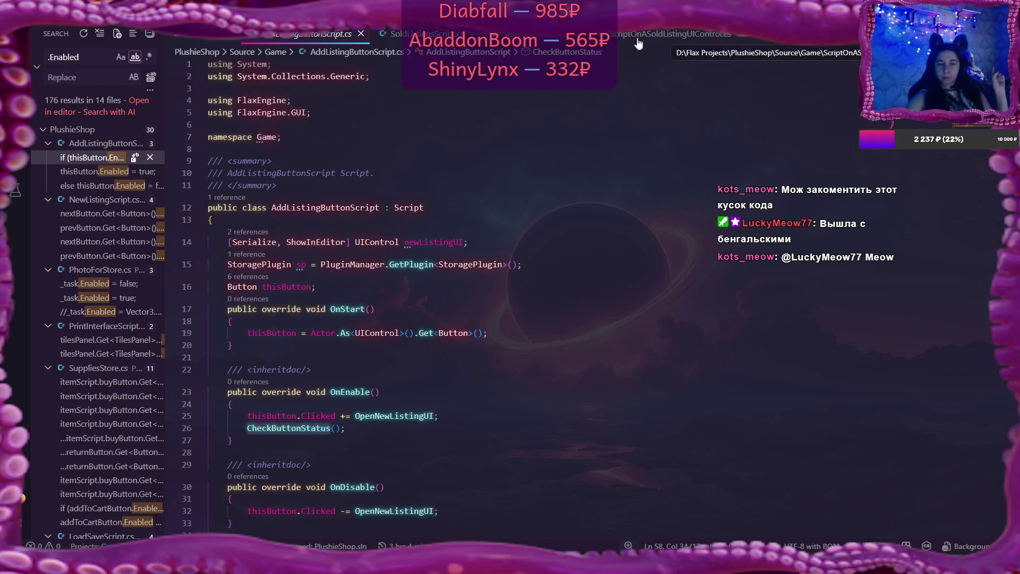
{"action": "key", "text": "ctrl+shift+e"}
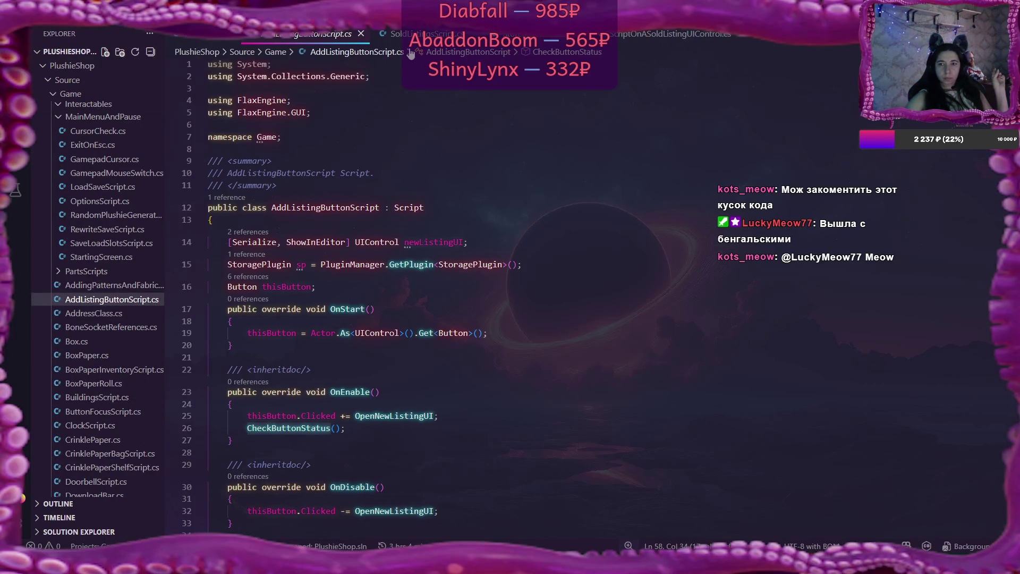
Review SwitchToListings and listingsGrid in StoreInterfaceUI.cs, then bring up ListingForSale.cs
{"action": "left_click", "coordinate": [544, 37]}
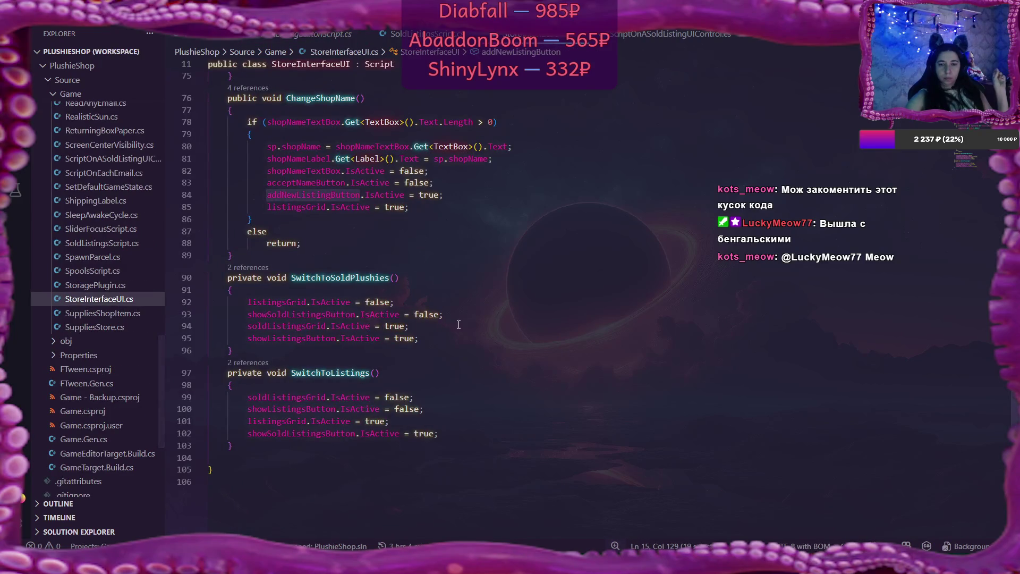
{"action": "left_click", "coordinate": [388, 373]}
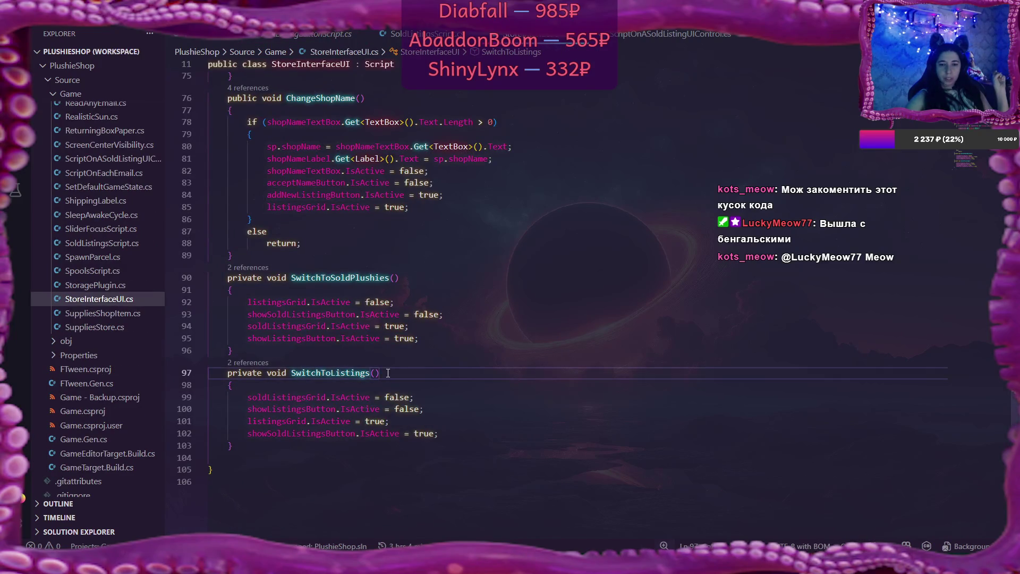
{"action": "mouse_move", "coordinate": [310, 397]}
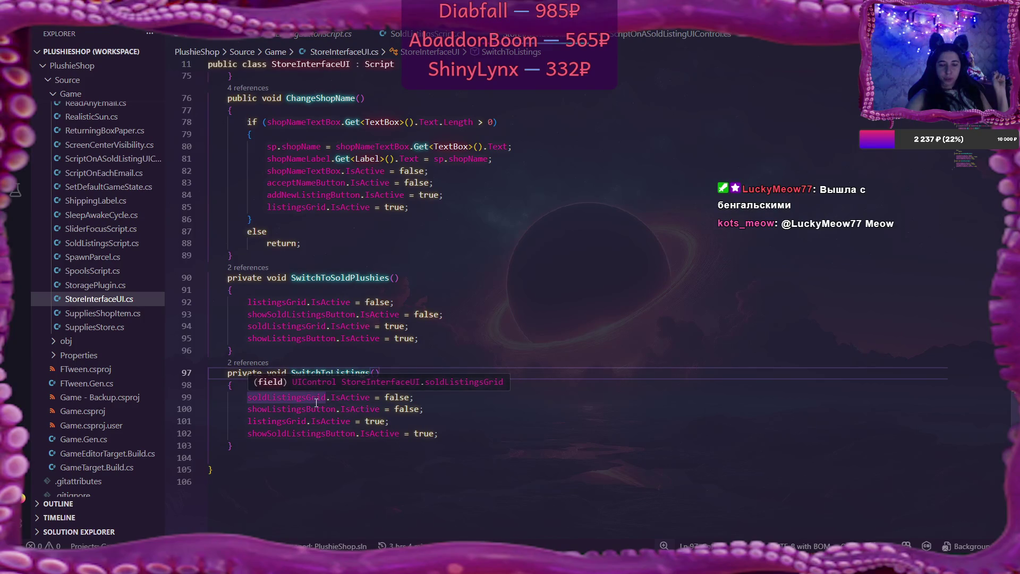
{"action": "left_click", "coordinate": [321, 408]}
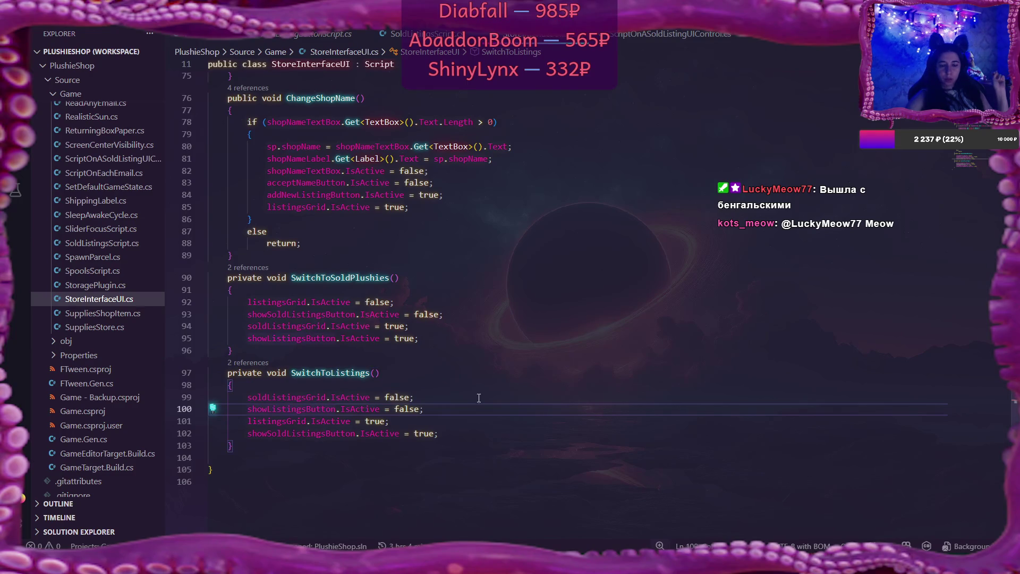
{"action": "left_click", "coordinate": [321, 397]}
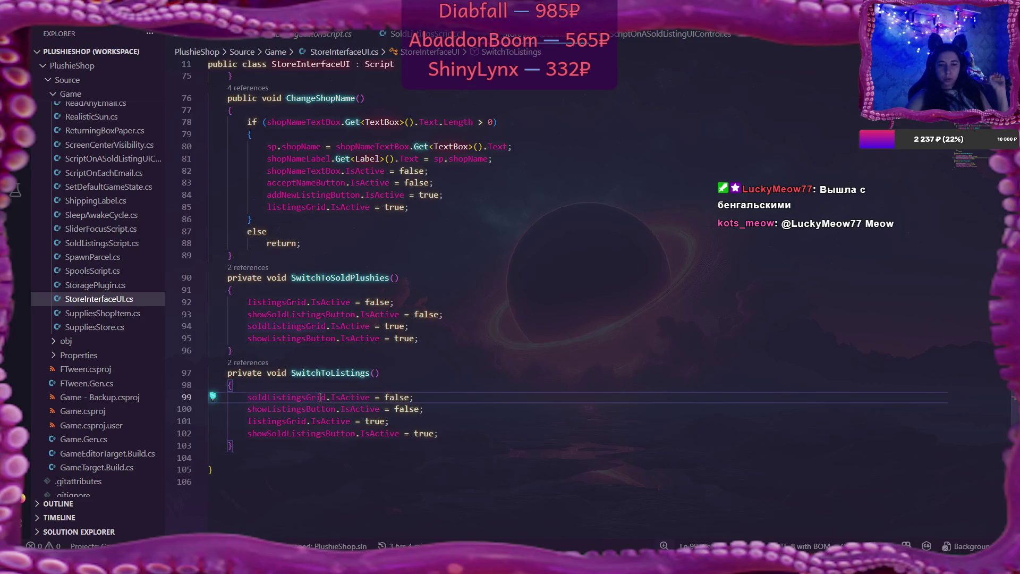
{"action": "left_click", "coordinate": [324, 408]}
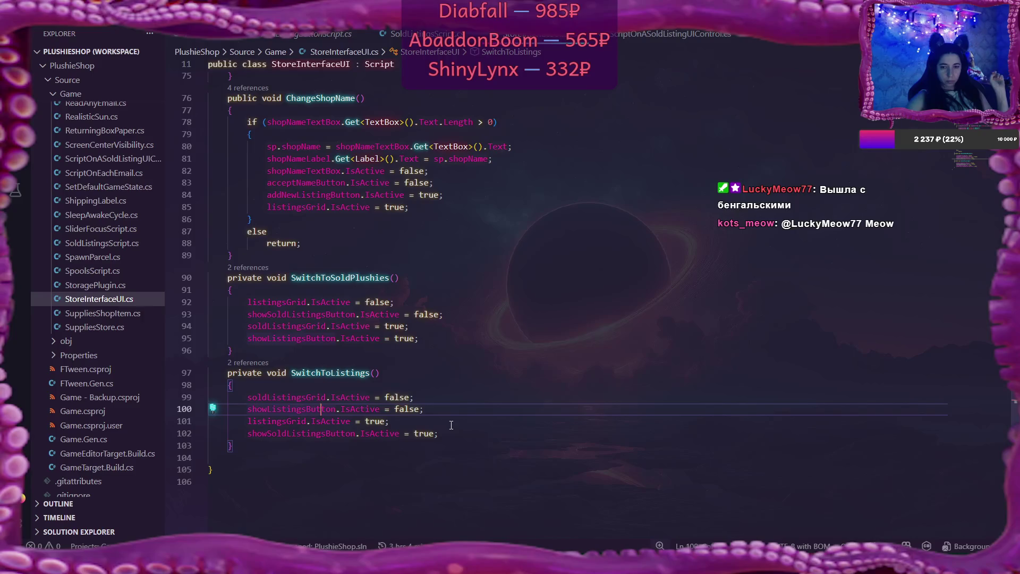
{"action": "double_click", "coordinate": [294, 420]}
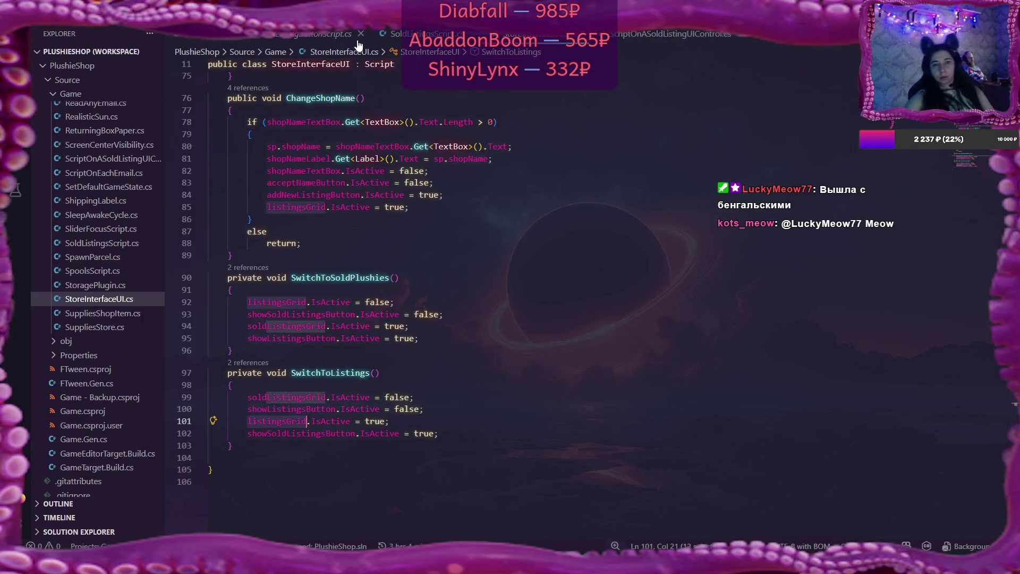
{"action": "key", "text": "ctrl+Tab"}
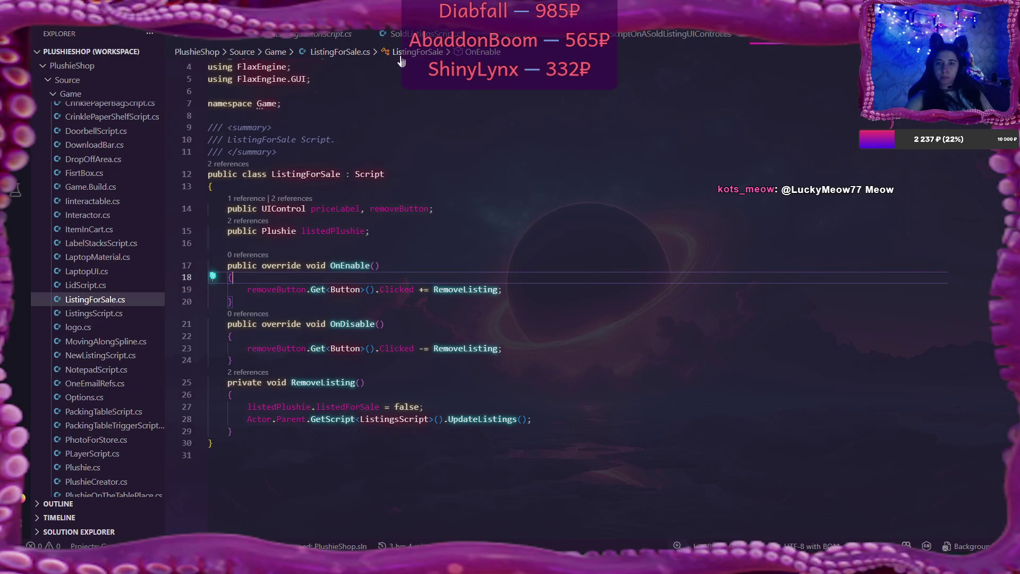
Read ListingsScript.cs's UpdateListings loop around the shopTimerScript line, then return to Flax Editor
{"action": "left_click", "coordinate": [90, 313]}
{"action": "scroll", "coordinate": [672, 280], "scroll_direction": "up", "scroll_amount": 2}
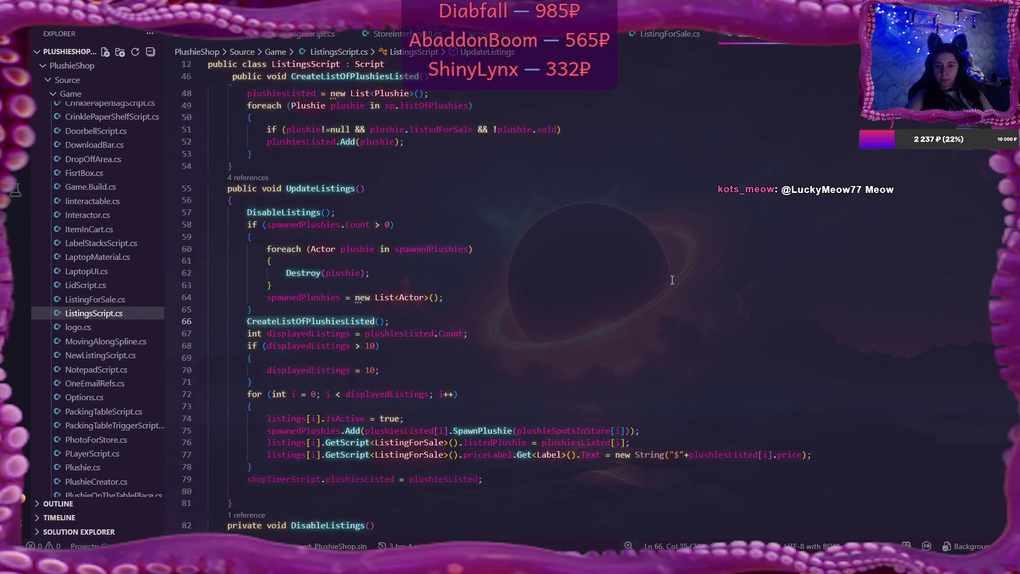
{"action": "scroll", "coordinate": [672, 280], "scroll_direction": "up", "scroll_amount": 10}
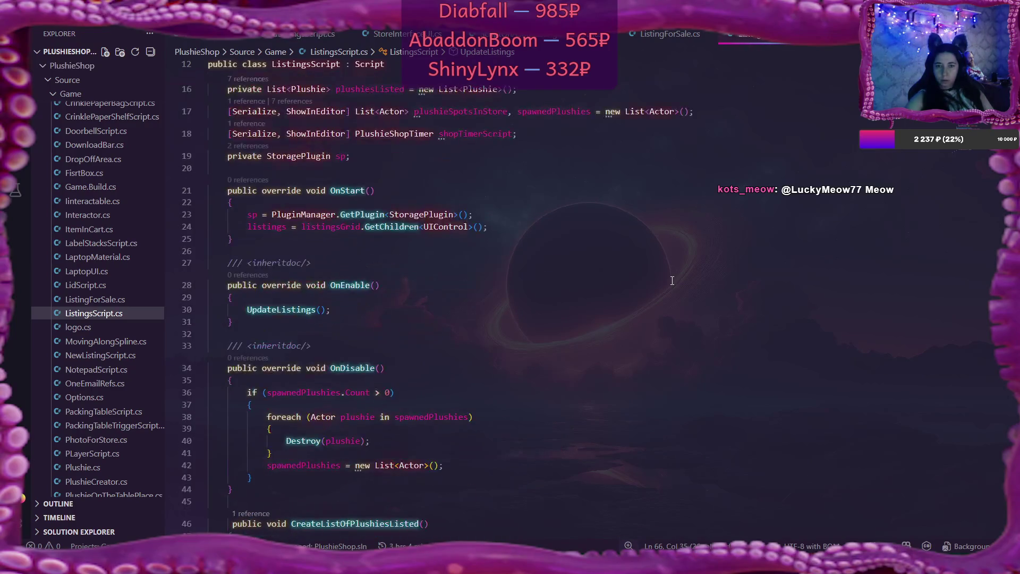
{"action": "scroll", "coordinate": [330, 303], "scroll_direction": "down", "scroll_amount": 10}
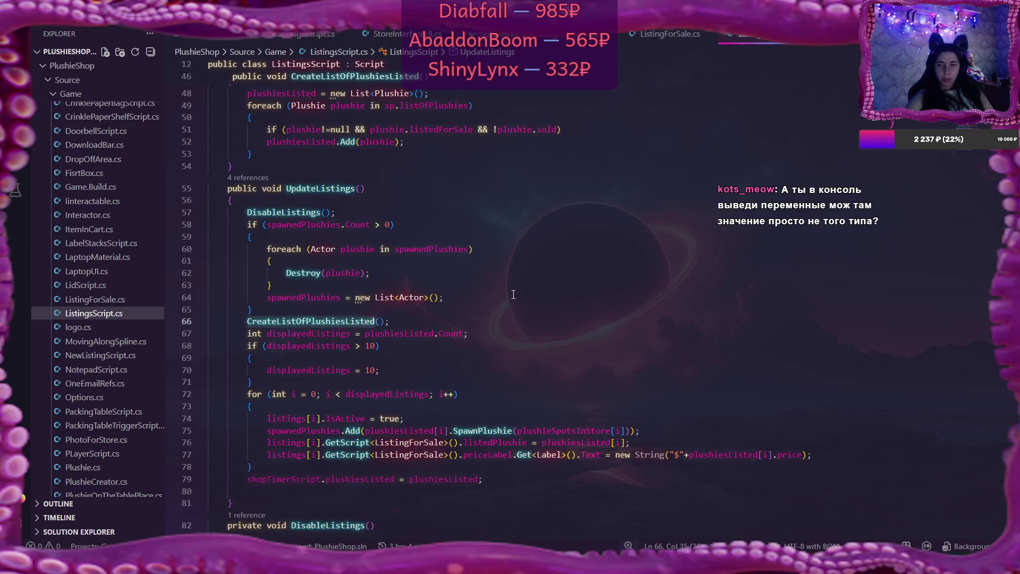
{"action": "scroll", "coordinate": [487, 308], "scroll_direction": "down", "scroll_amount": 5}
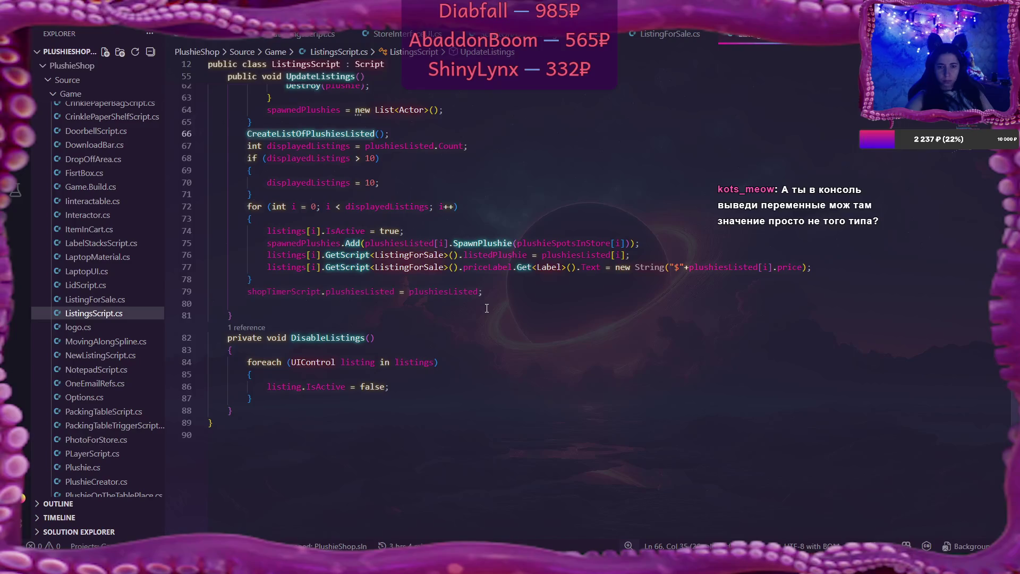
{"action": "scroll", "coordinate": [487, 308], "scroll_direction": "up", "scroll_amount": 2}
{"action": "scroll", "coordinate": [486, 308], "scroll_direction": "up", "scroll_amount": 1}
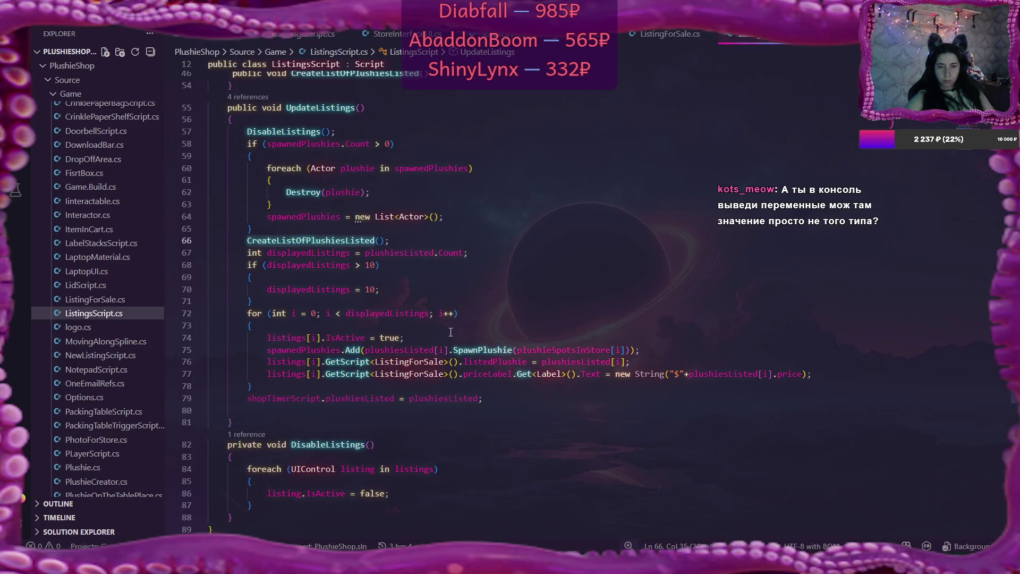
{"action": "left_click", "coordinate": [262, 399]}
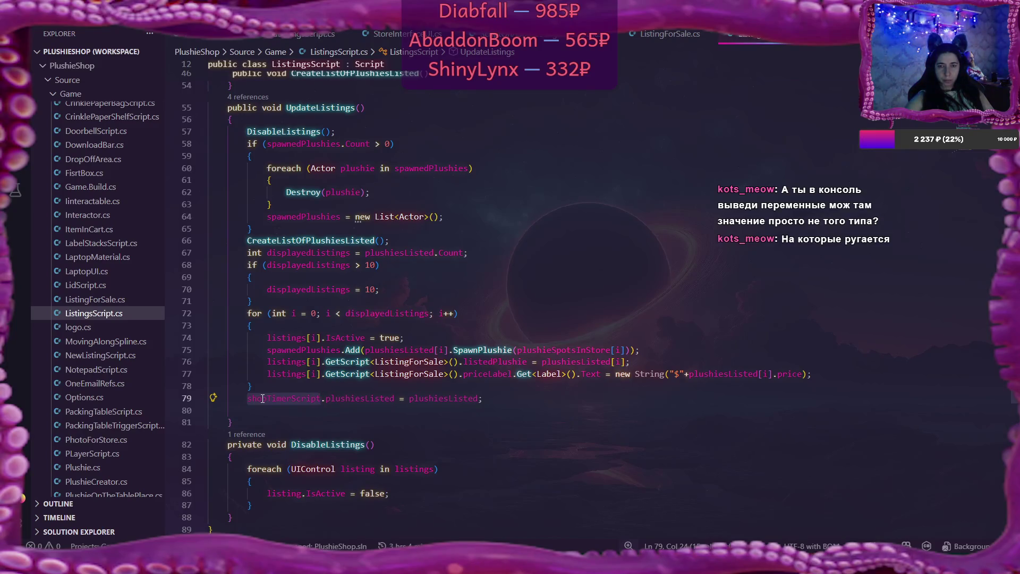
{"action": "scroll", "coordinate": [472, 358], "scroll_direction": "up", "scroll_amount": 5}
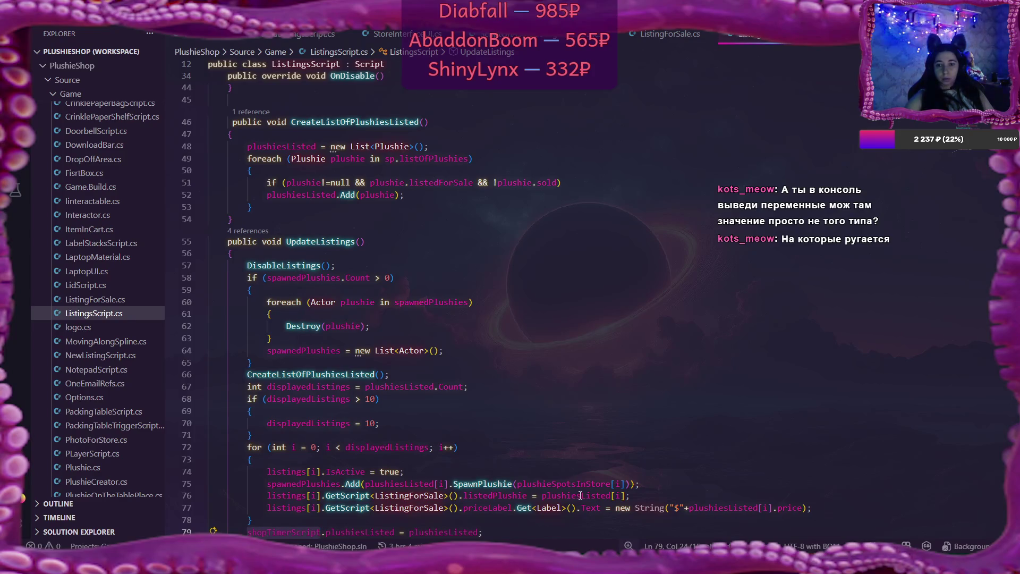
{"action": "key", "text": "alt+Tab"}
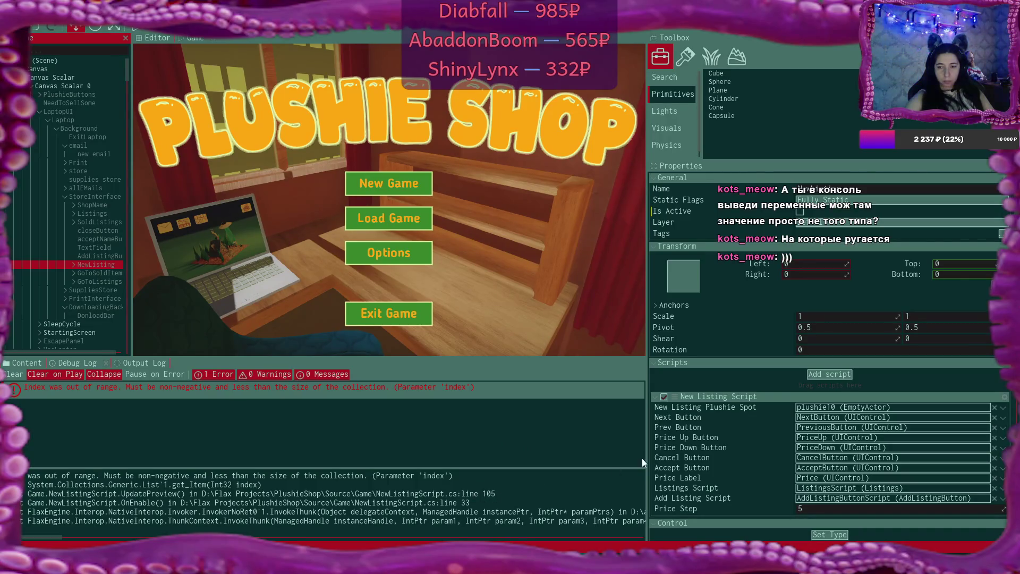
Widen the game view, read the Output Log stack trace, then return to Debug Log and VS Code
{"action": "mouse_move", "coordinate": [649, 442]}
{"action": "left_mouse_down"}
{"action": "mouse_move", "coordinate": [829, 428]}
{"action": "mouse_move", "coordinate": [794, 425]}
{"action": "left_mouse_up"}
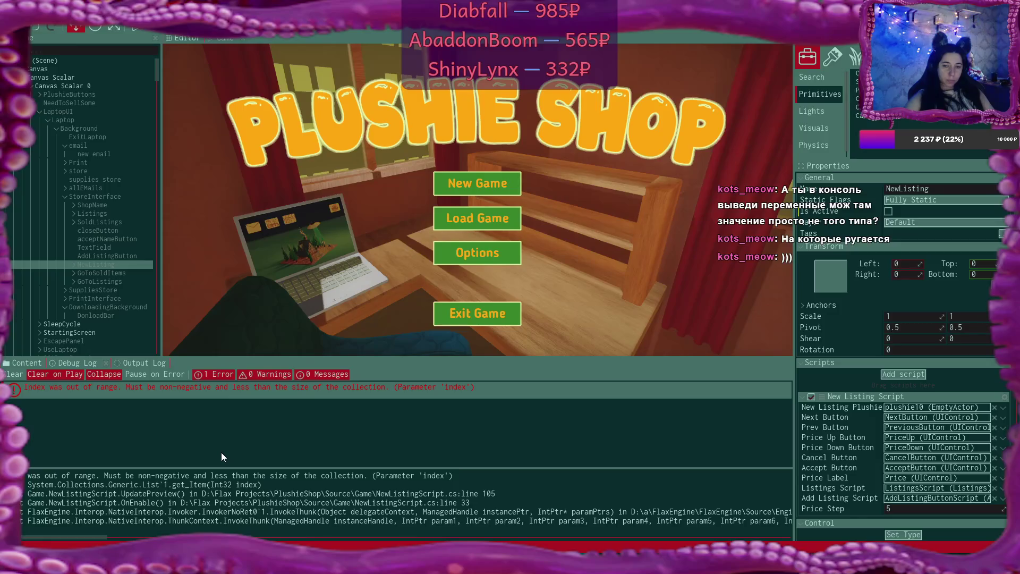
{"action": "left_click", "coordinate": [145, 363]}
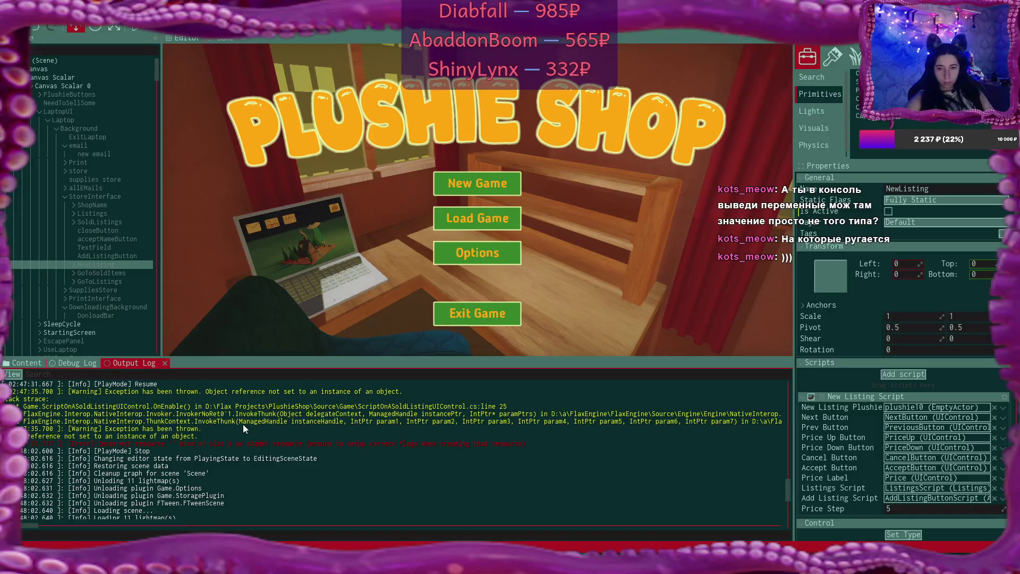
{"action": "scroll", "coordinate": [243, 424], "scroll_direction": "up", "scroll_amount": 1}
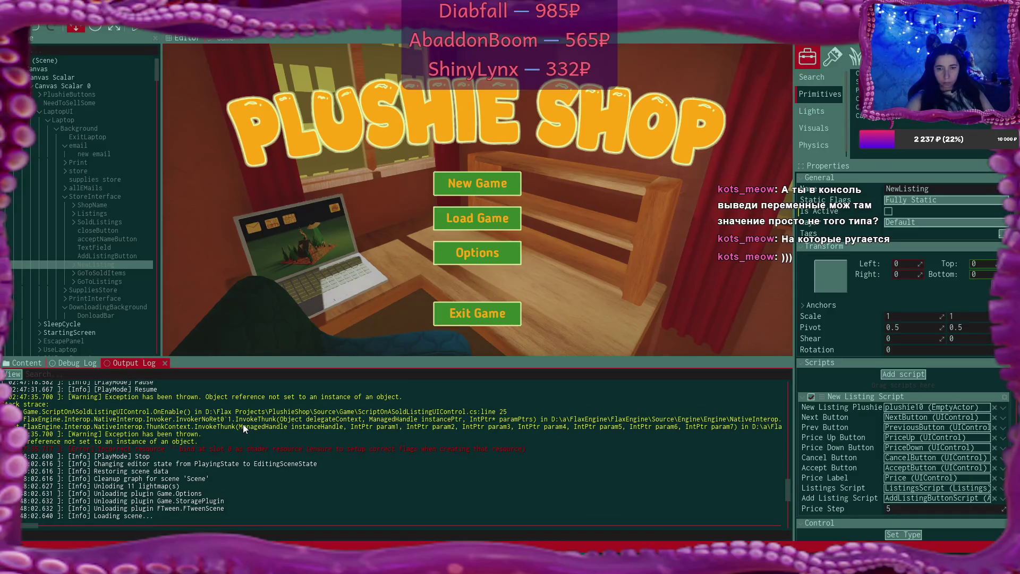
{"action": "left_click_drag", "start_coordinate": [785, 486], "coordinate": [796, 531]}
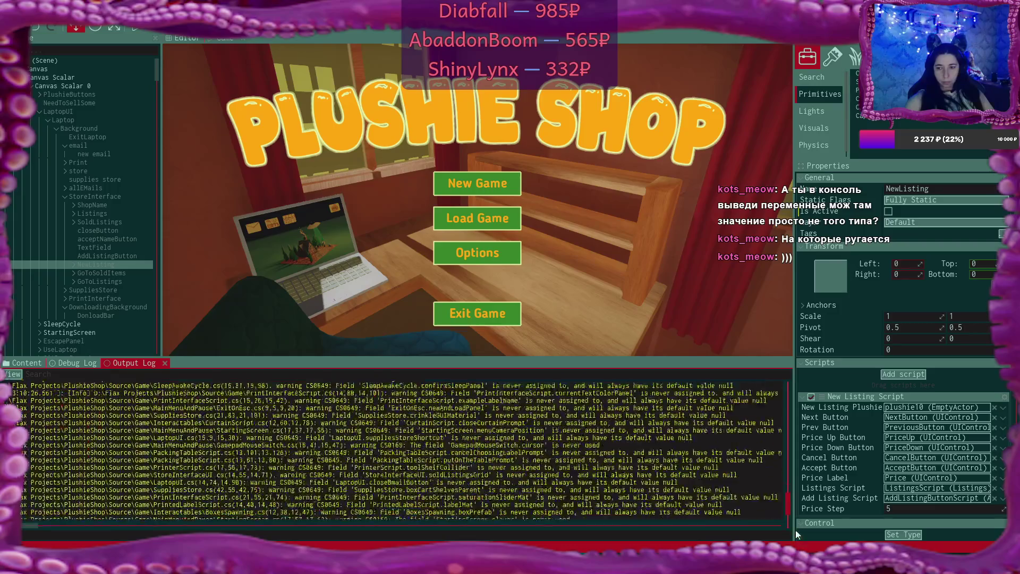
{"action": "scroll", "coordinate": [485, 463], "scroll_direction": "up", "scroll_amount": 4}
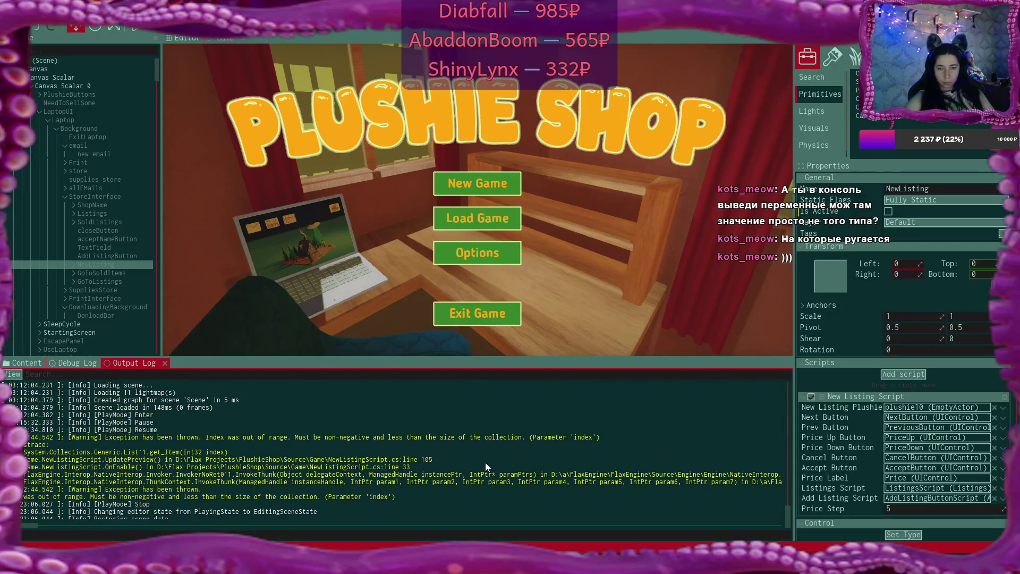
{"action": "scroll", "coordinate": [486, 463], "scroll_direction": "down", "scroll_amount": 1}
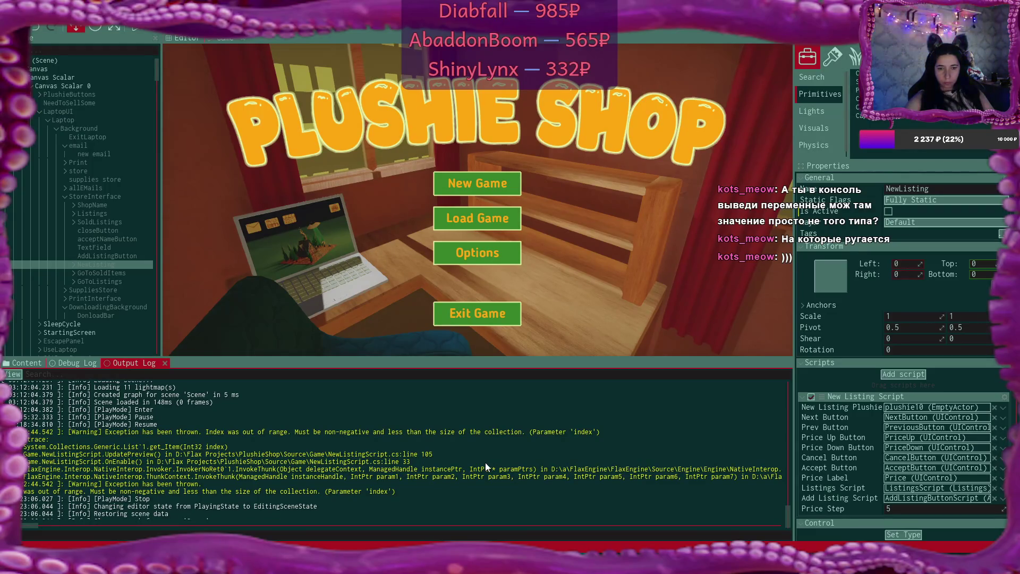
{"action": "scroll", "coordinate": [486, 462], "scroll_direction": "up", "scroll_amount": 2}
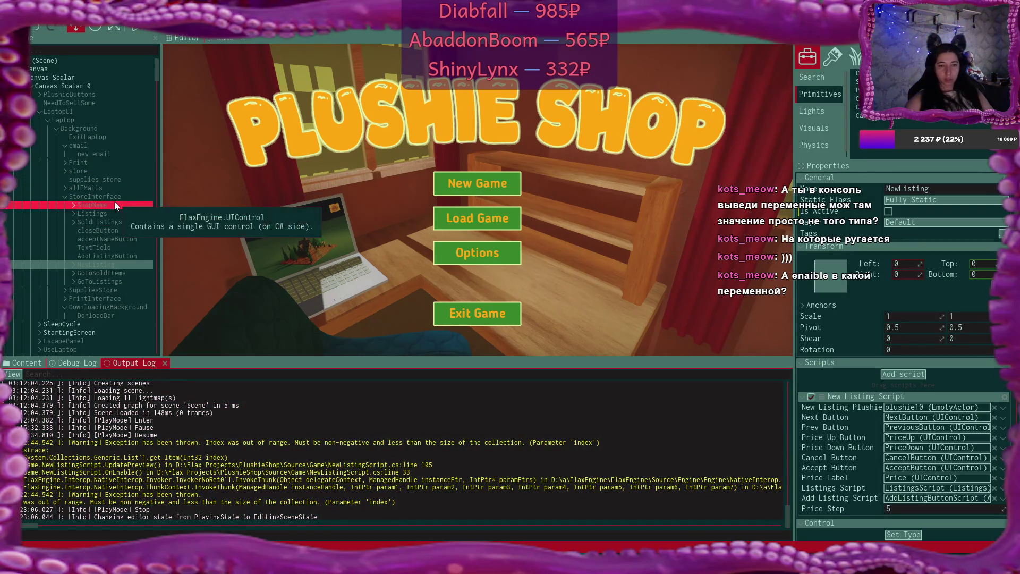
{"action": "left_click", "coordinate": [66, 363]}
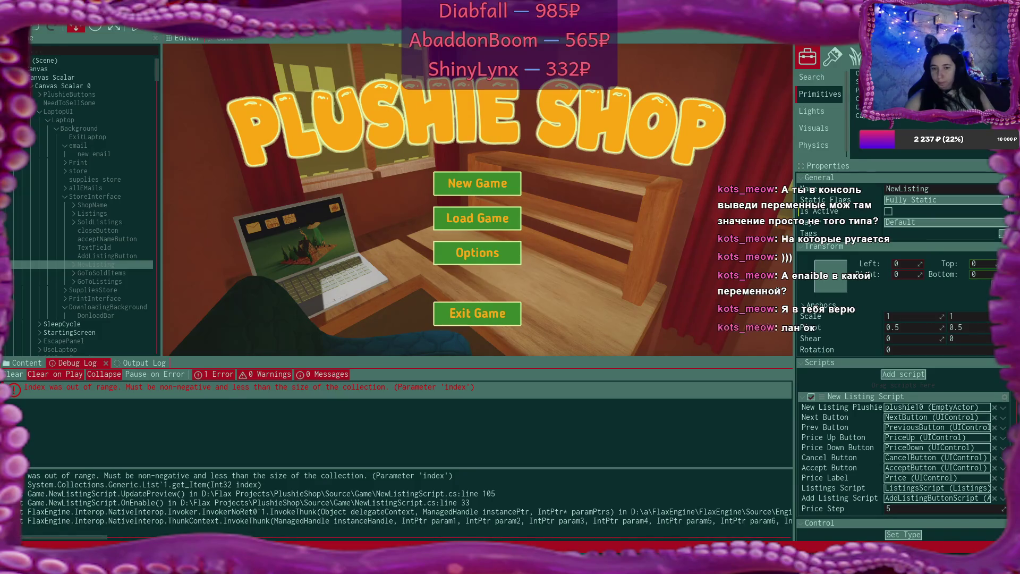
{"action": "key", "text": "alt+Tab"}
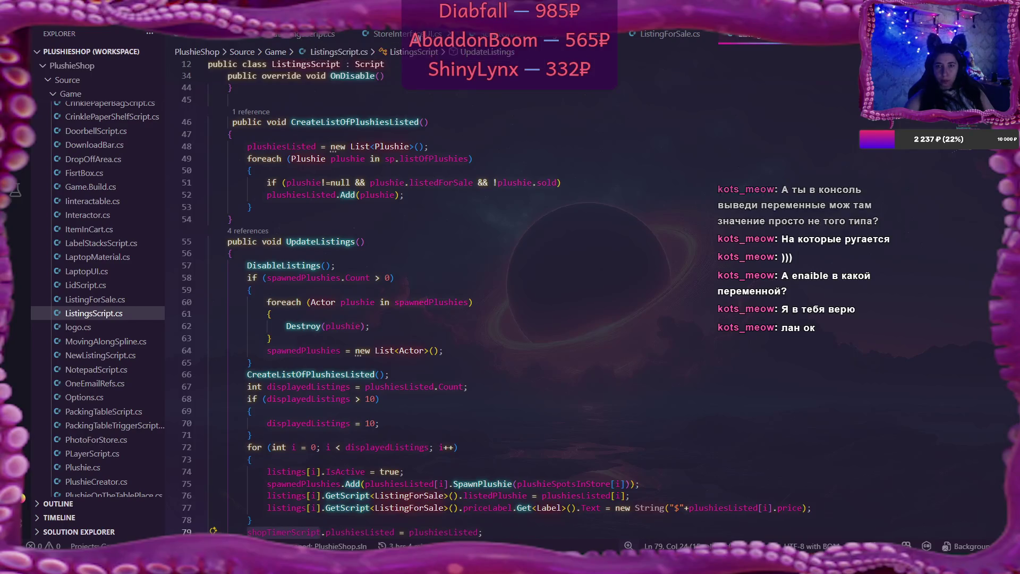
Bring StoreInterfaceUI.cs back and locate the SwitchToListings handler on line 32
{"action": "left_click", "coordinate": [395, 33]}
{"action": "scroll", "coordinate": [520, 352], "scroll_direction": "up", "scroll_amount": 15}
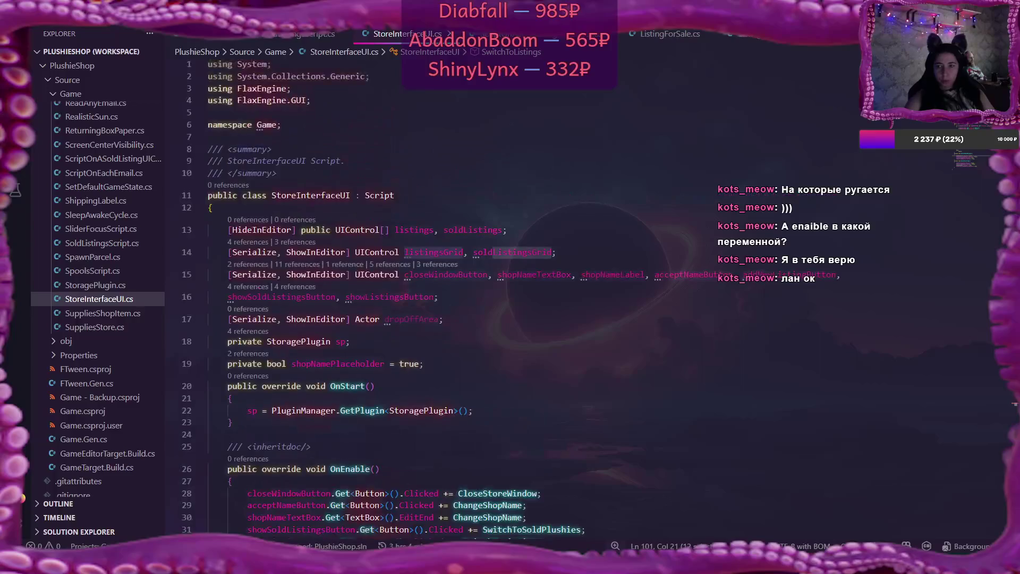
{"action": "scroll", "coordinate": [520, 351], "scroll_direction": "down", "scroll_amount": 3}
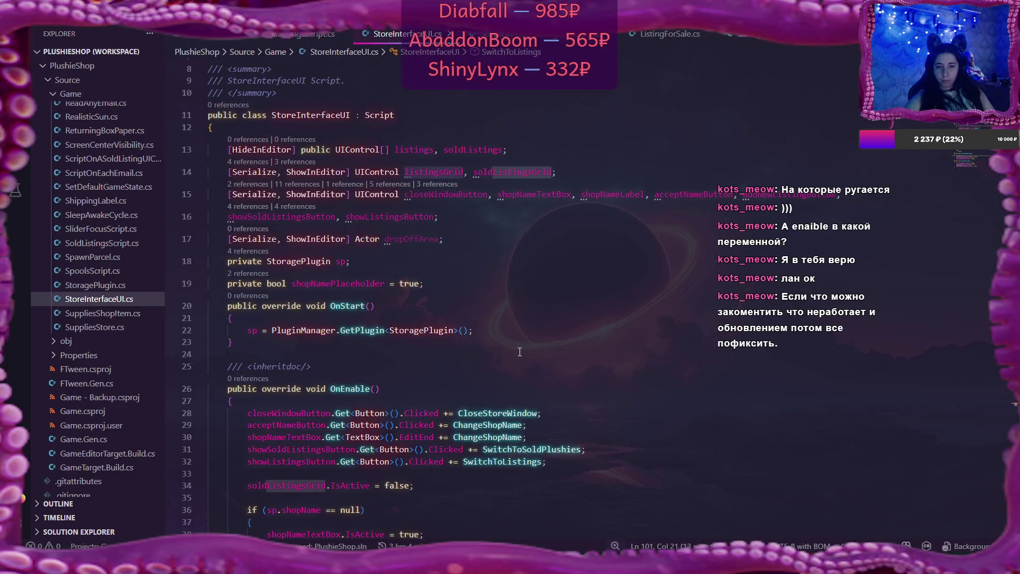
{"action": "scroll", "coordinate": [520, 351], "scroll_direction": "down", "scroll_amount": 3}
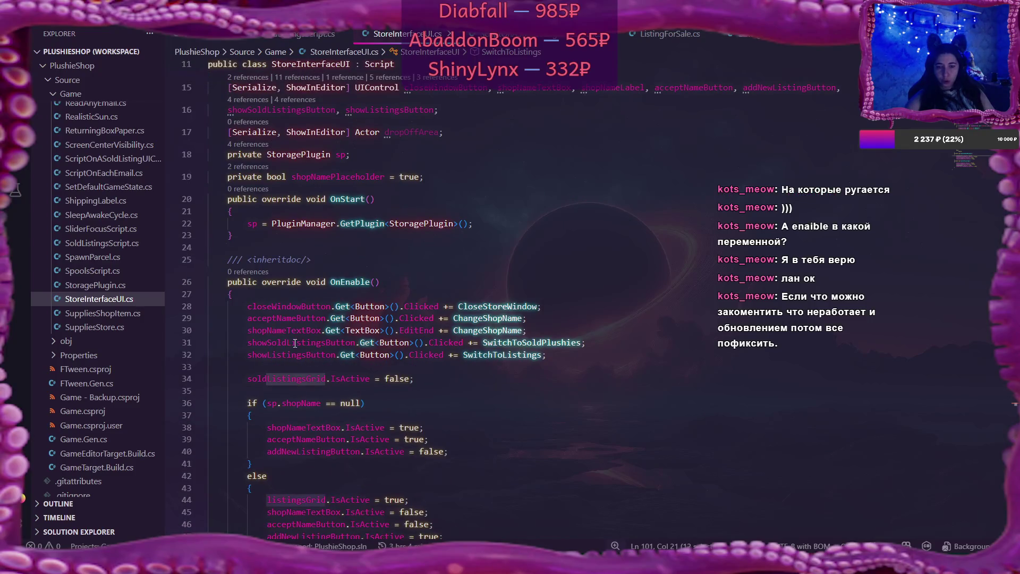
{"action": "mouse_move", "coordinate": [317, 343]}
{"action": "mouse_move", "coordinate": [569, 344]}
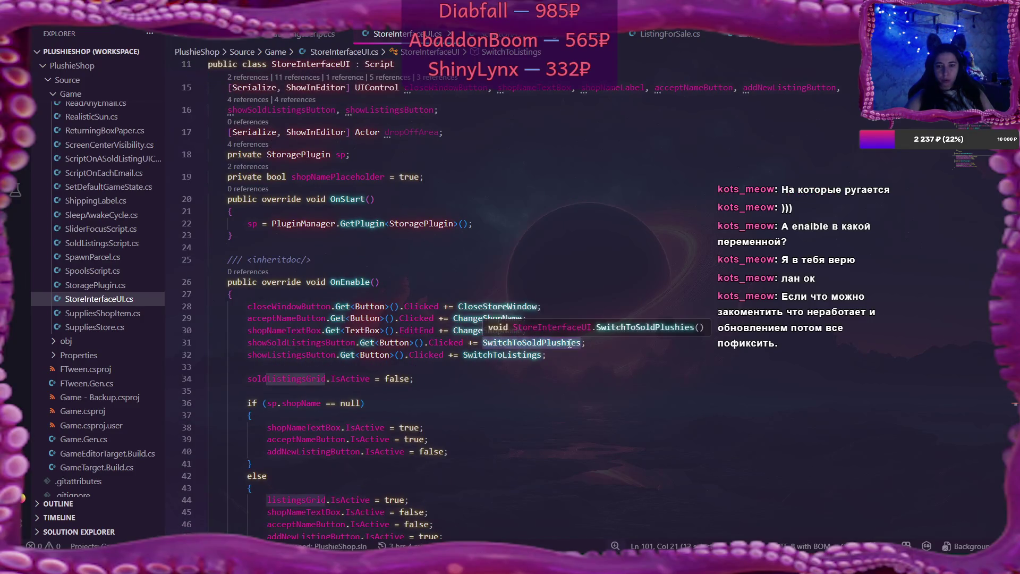
{"action": "mouse_move", "coordinate": [272, 353]}
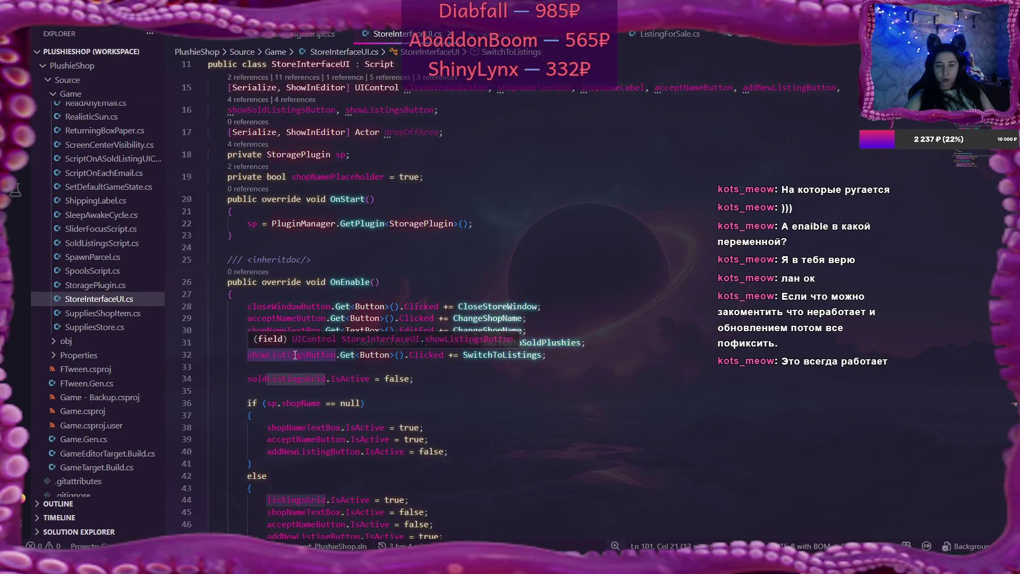
{"action": "double_click", "coordinate": [481, 354]}
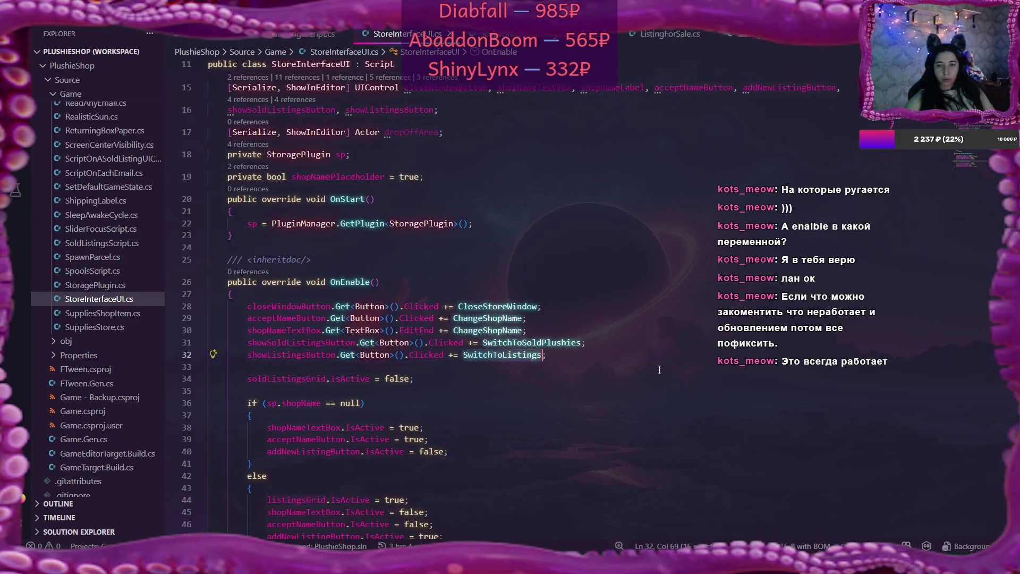
{"action": "scroll", "coordinate": [661, 360], "scroll_direction": "down", "scroll_amount": 5}
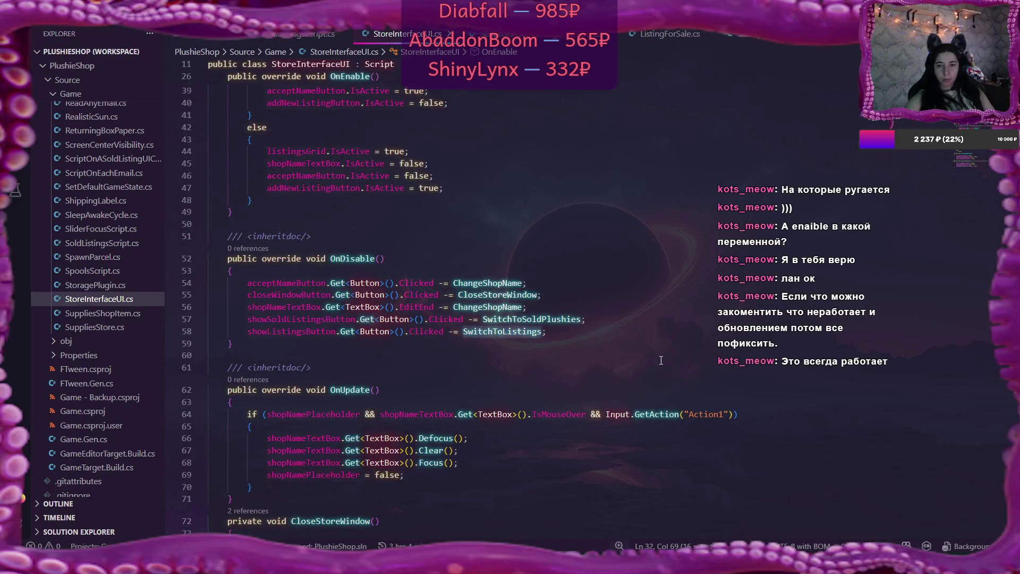
{"action": "scroll", "coordinate": [657, 356], "scroll_direction": "up", "scroll_amount": 5}
Check how showListingsButton is hooked in OnEnable/OnDisable, then return to Flax Editor
{"action": "double_click", "coordinate": [291, 220]}
{"action": "scroll", "coordinate": [630, 334], "scroll_direction": "up", "scroll_amount": 2}
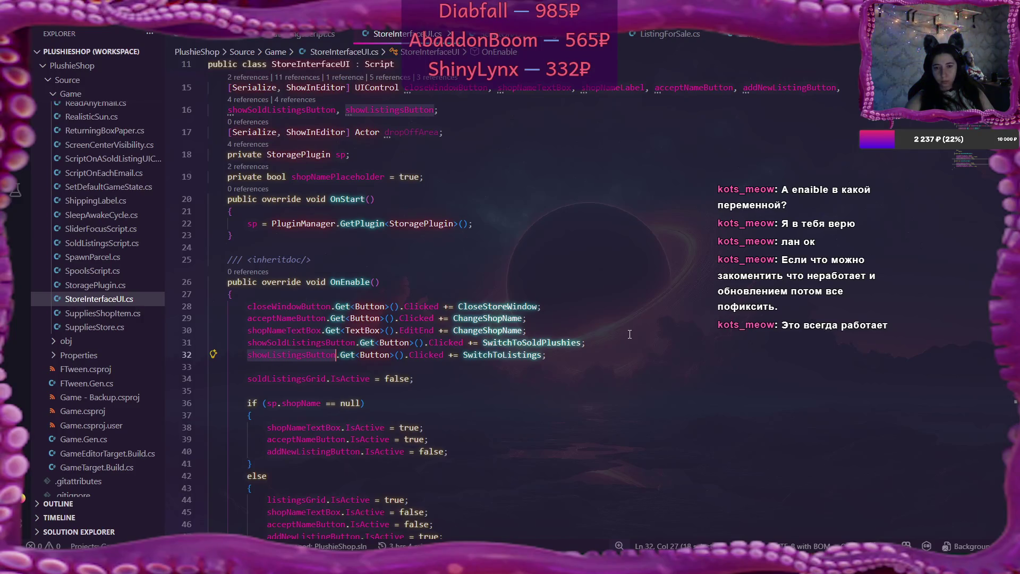
{"action": "scroll", "coordinate": [630, 334], "scroll_direction": "up", "scroll_amount": 1}
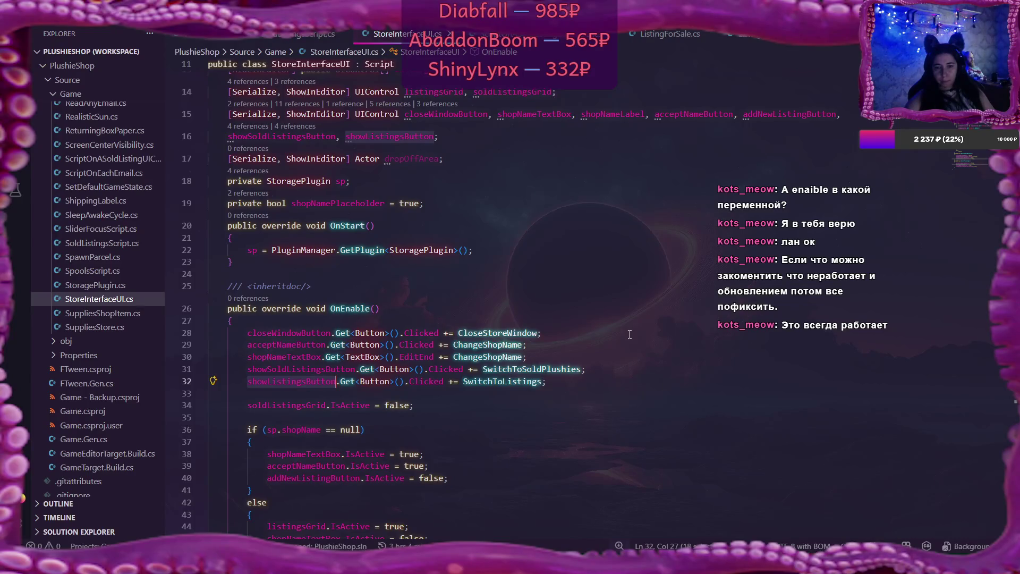
{"action": "scroll", "coordinate": [630, 333], "scroll_direction": "down", "scroll_amount": 2}
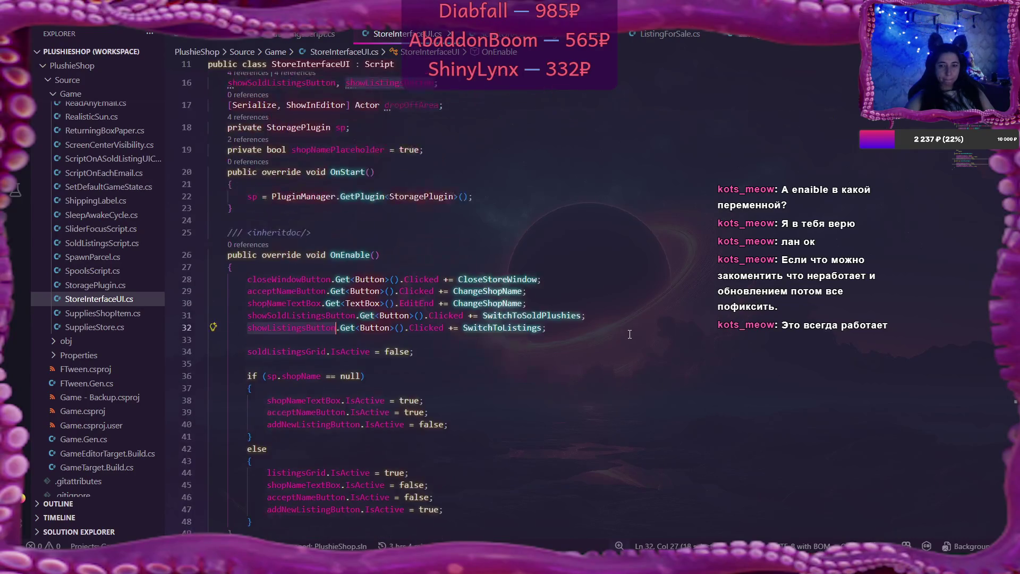
{"action": "scroll", "coordinate": [630, 333], "scroll_direction": "down", "scroll_amount": 7}
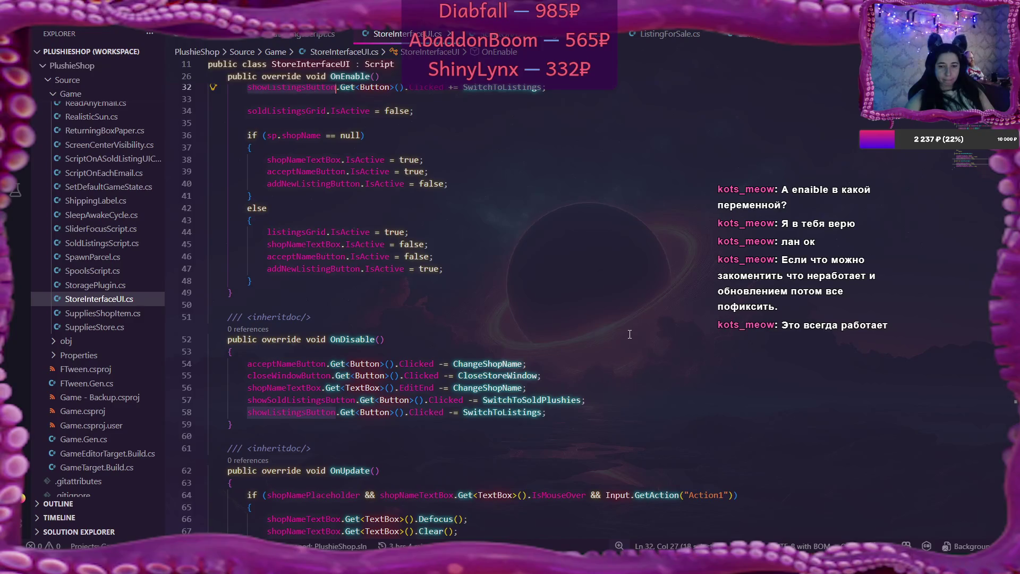
{"action": "key", "text": "alt+Tab"}
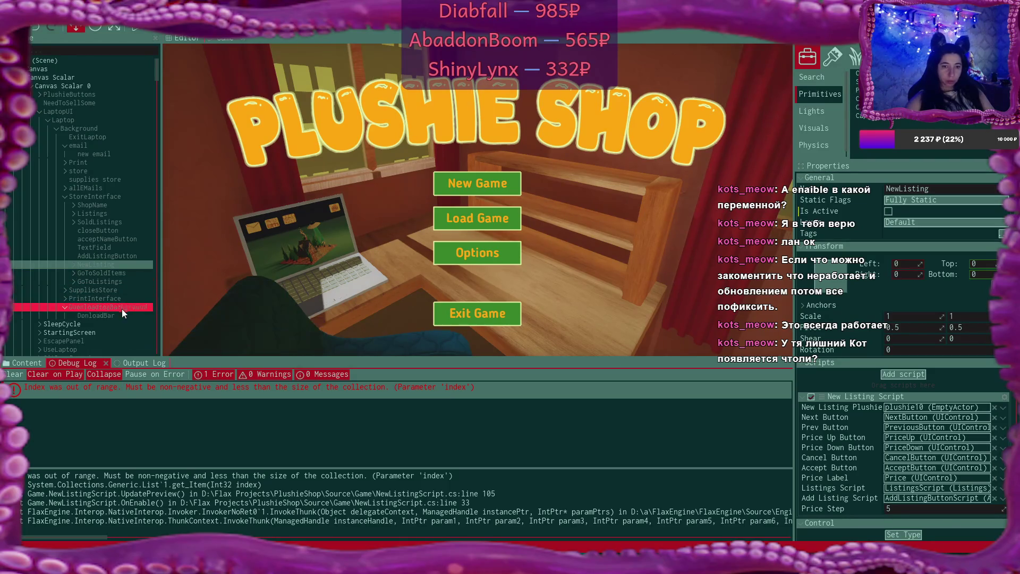
{"action": "left_click", "coordinate": [111, 280]}
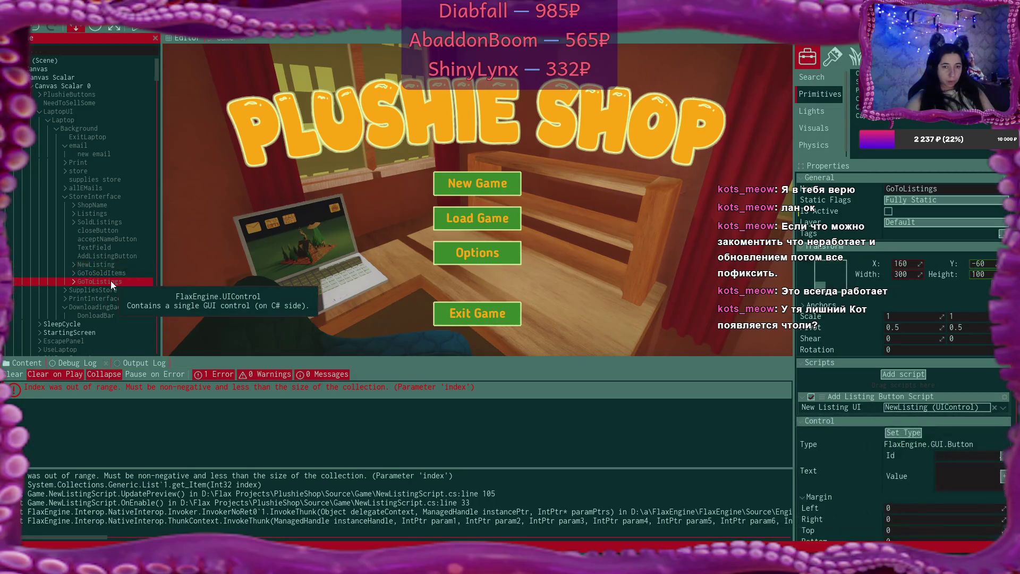
{"action": "scroll", "coordinate": [868, 264], "scroll_direction": "down", "scroll_amount": 5}
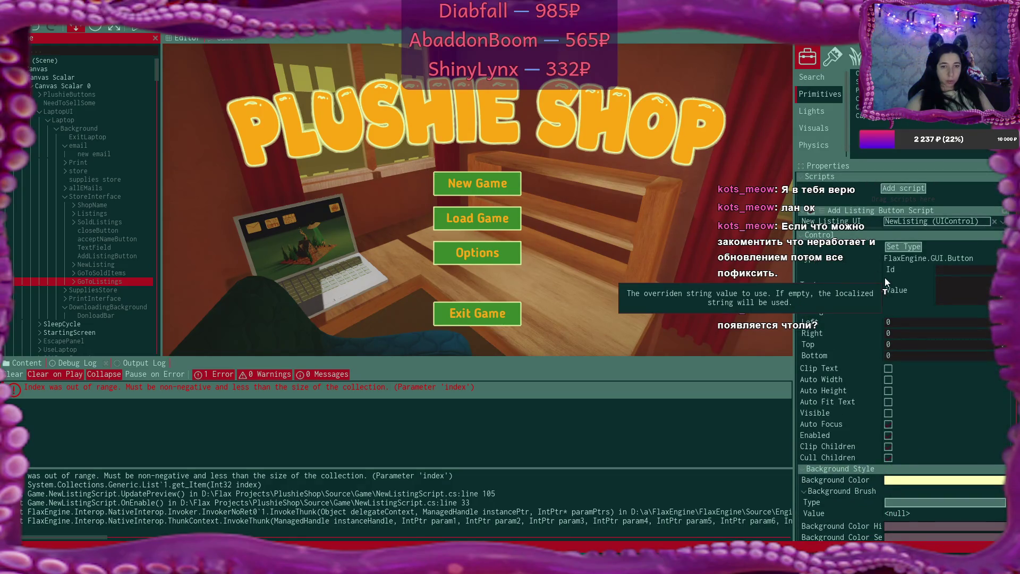
{"action": "left_click", "coordinate": [73, 281]}
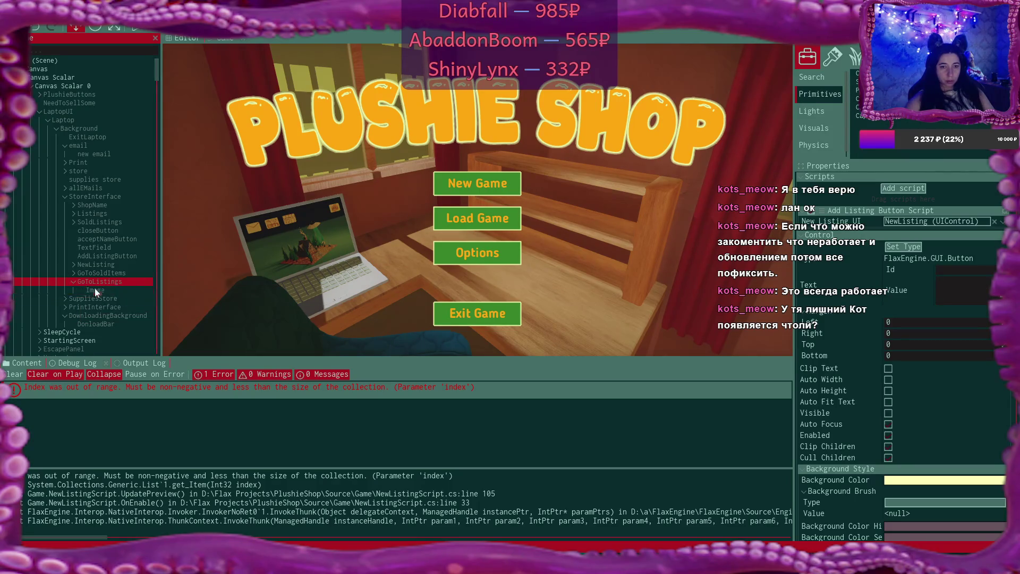
{"action": "left_click", "coordinate": [73, 281]}
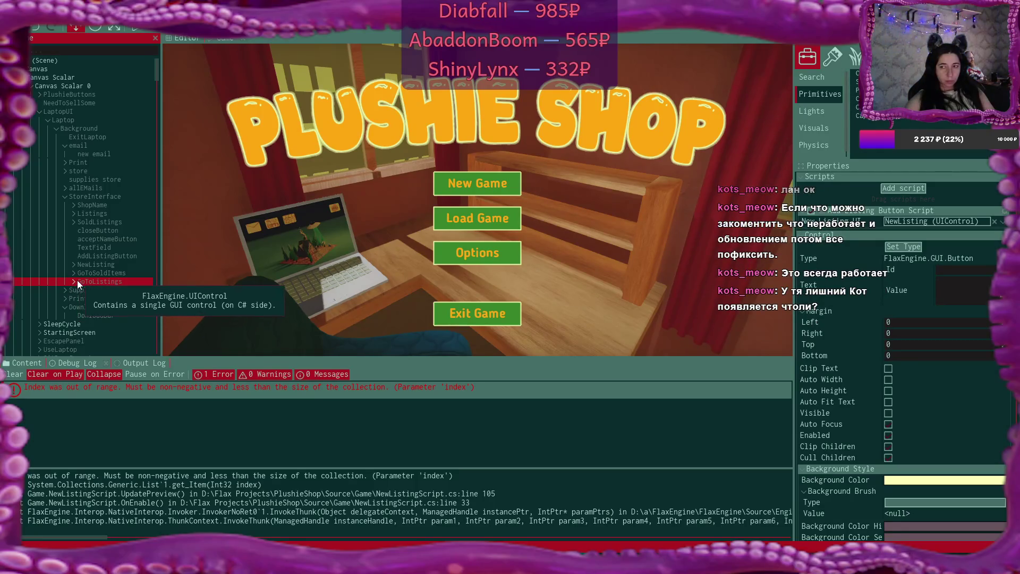
{"action": "left_click", "coordinate": [103, 272], "text": "ctrl"}
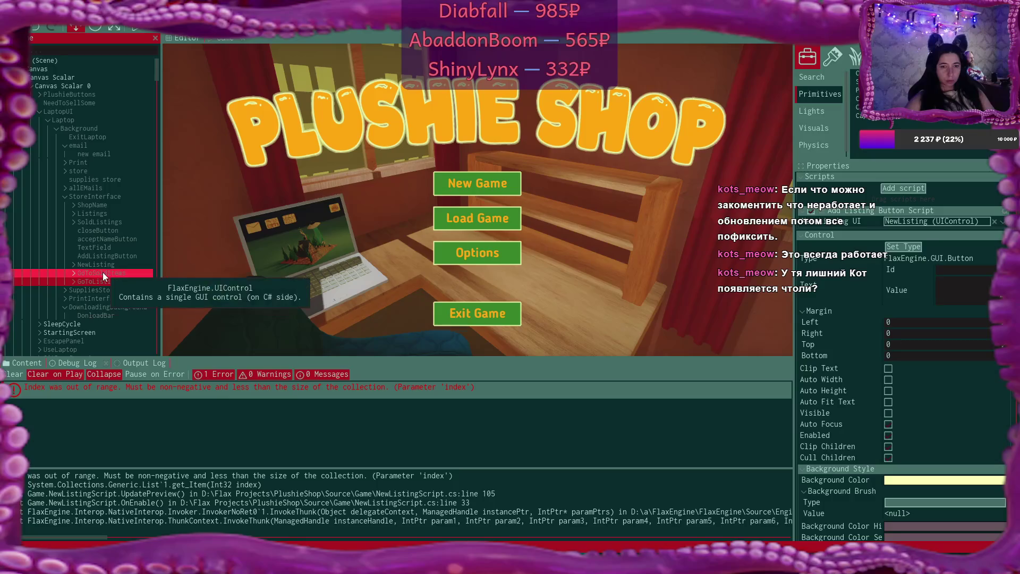
{"action": "left_click", "coordinate": [103, 272]}
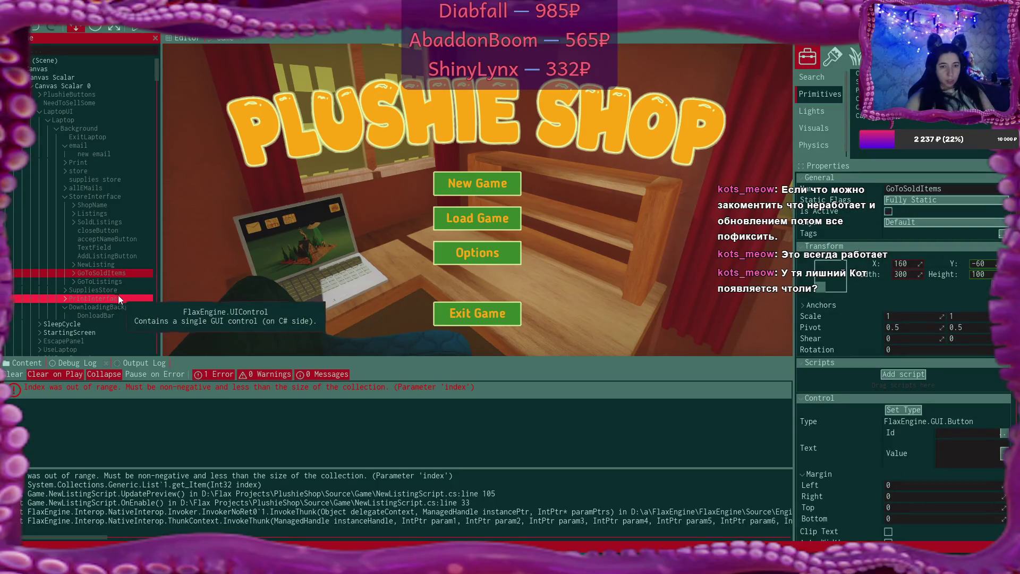
{"action": "left_click", "coordinate": [33, 60]}
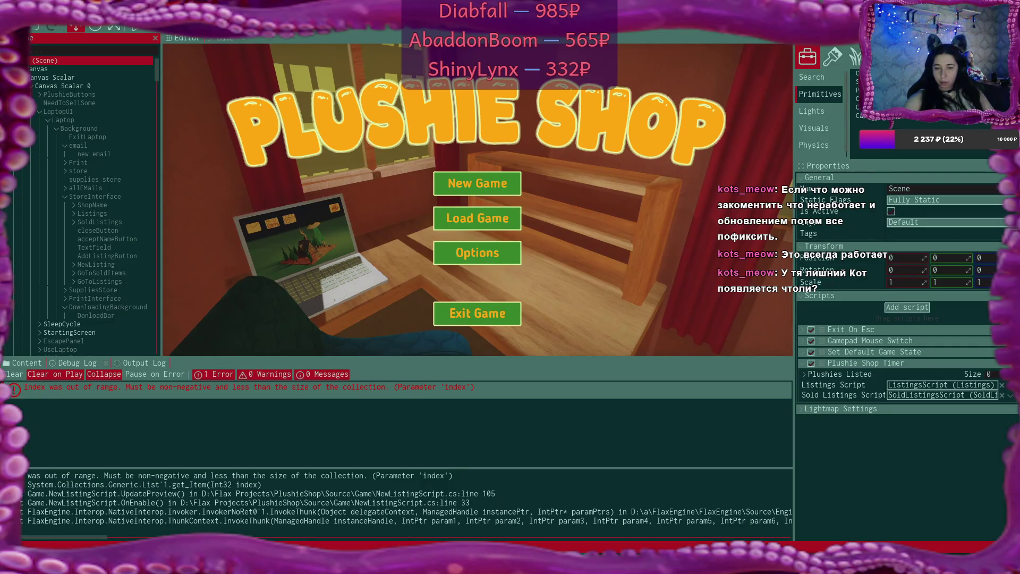
{"action": "mouse_move", "coordinate": [531, 566]}
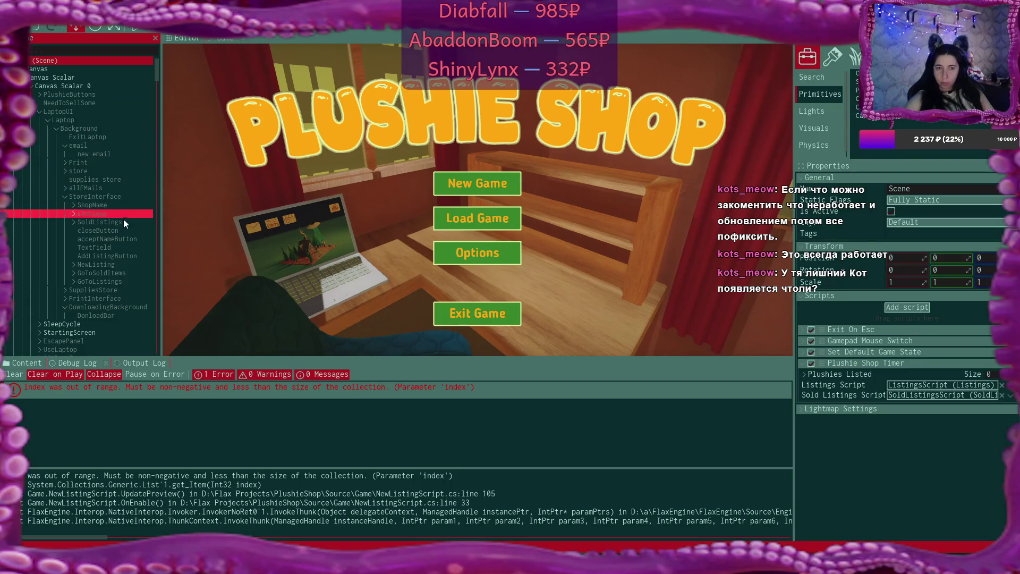
{"action": "left_click", "coordinate": [122, 256]}
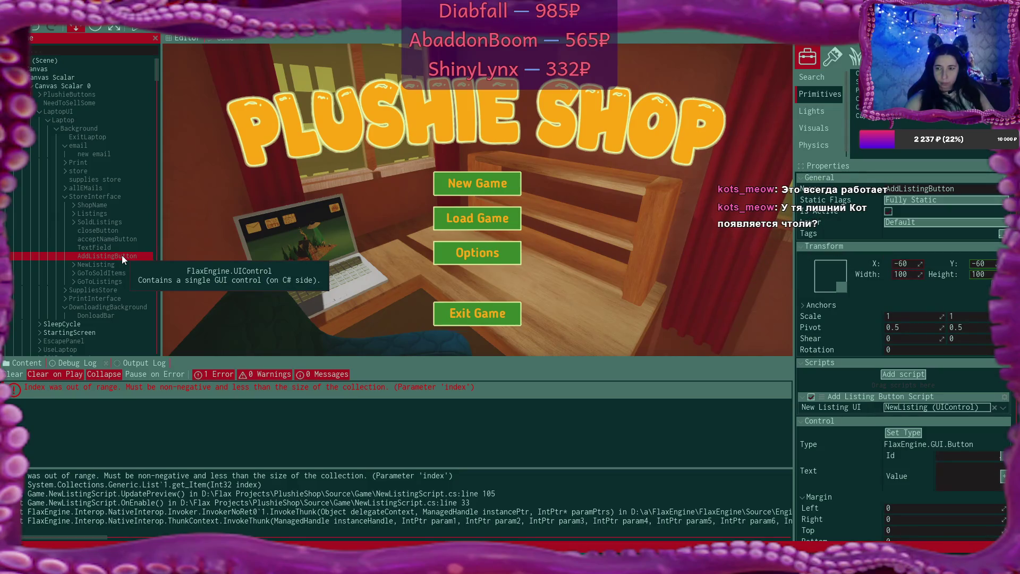
{"action": "left_click", "coordinate": [122, 264]}
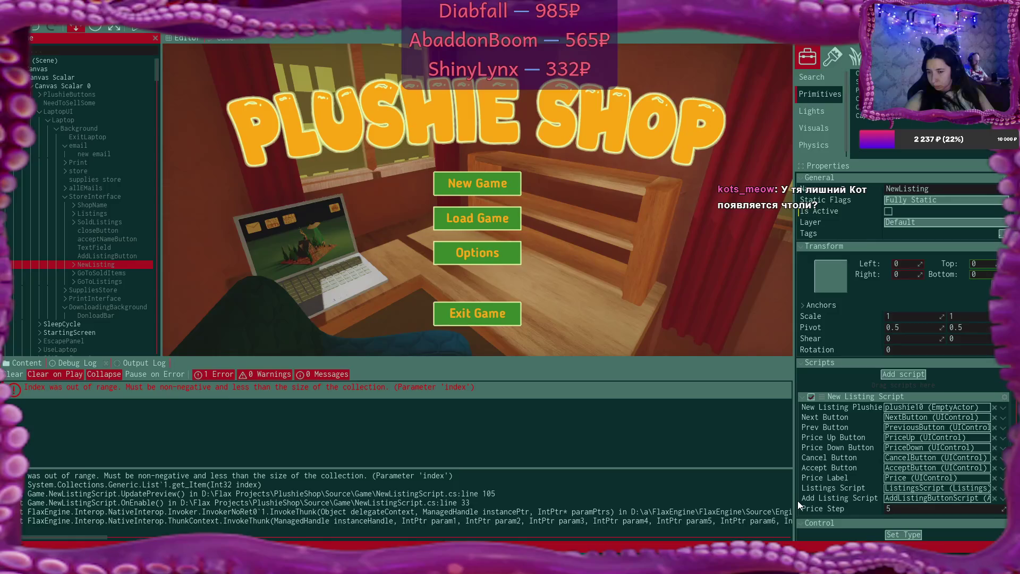
Expand NewListing to inspect its inner panel, then check the GoToSoldItems button's properties
{"action": "left_click", "coordinate": [73, 264]}
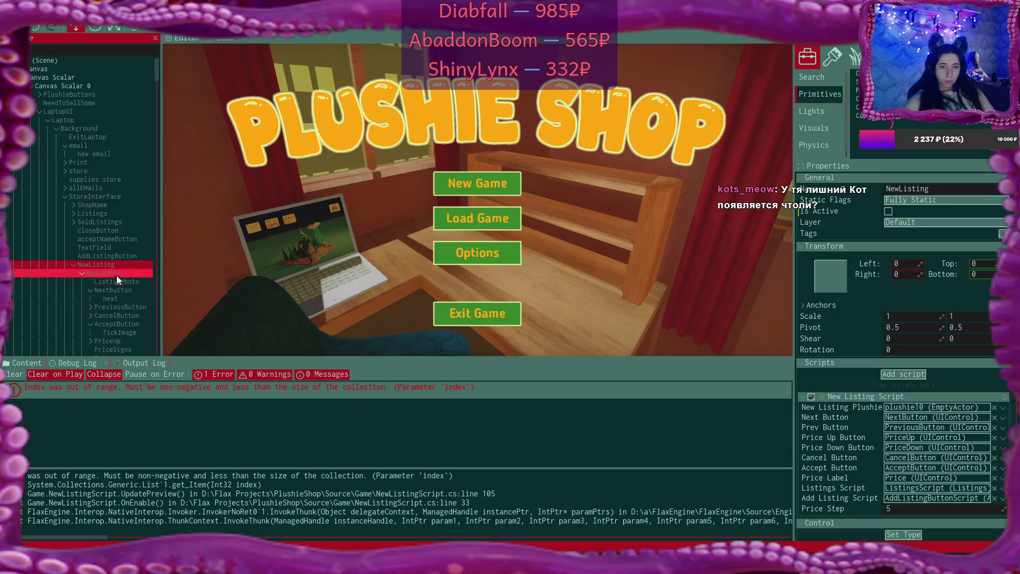
{"action": "left_click", "coordinate": [117, 275]}
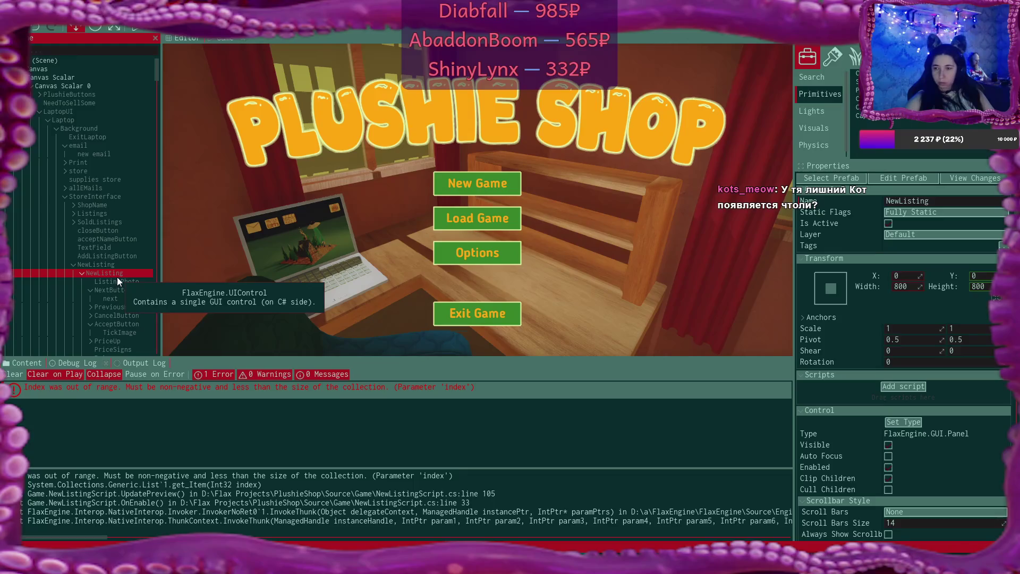
{"action": "scroll", "coordinate": [122, 268], "scroll_direction": "down", "scroll_amount": 5}
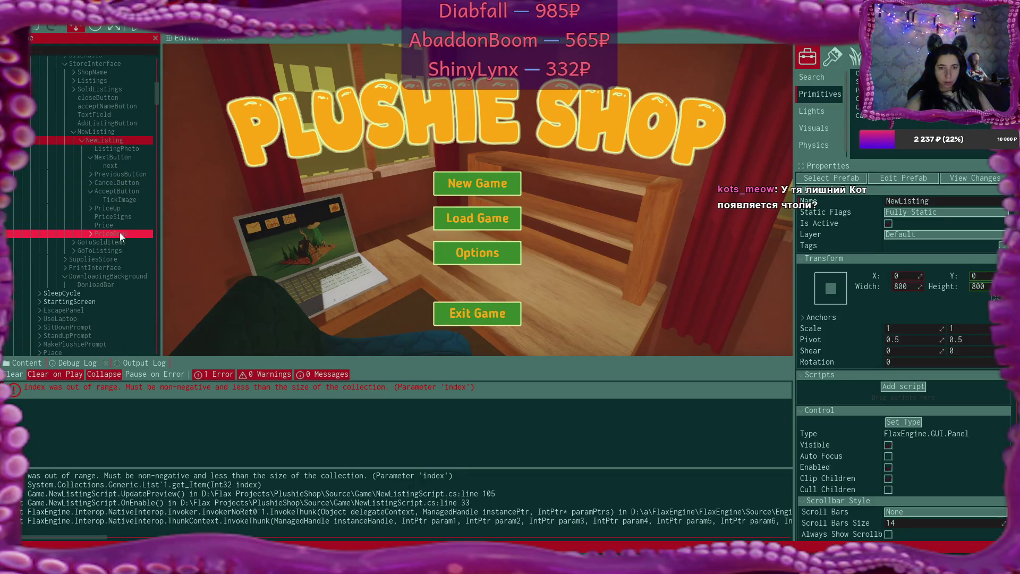
{"action": "left_click", "coordinate": [82, 140]}
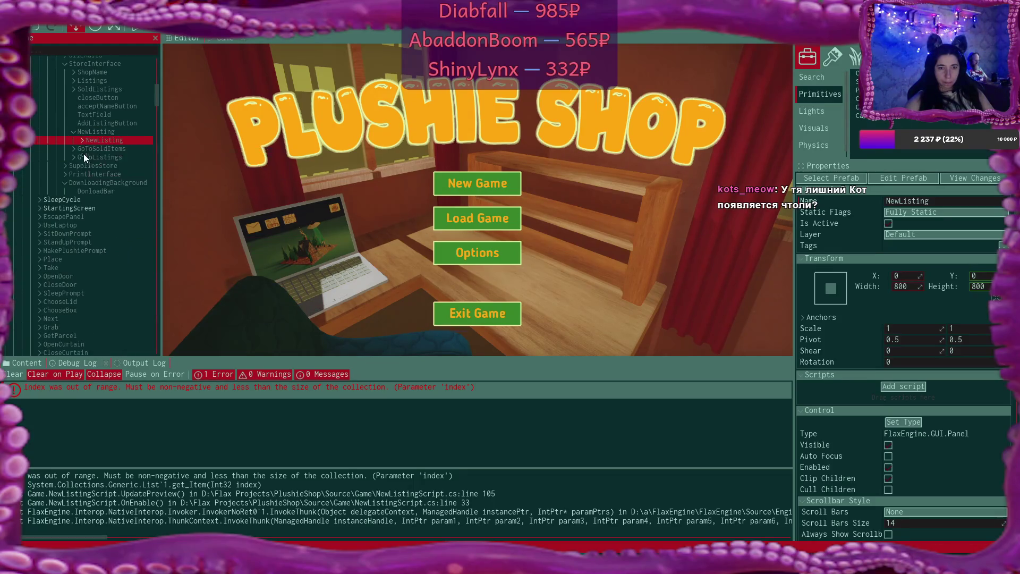
{"action": "left_click", "coordinate": [85, 150]}
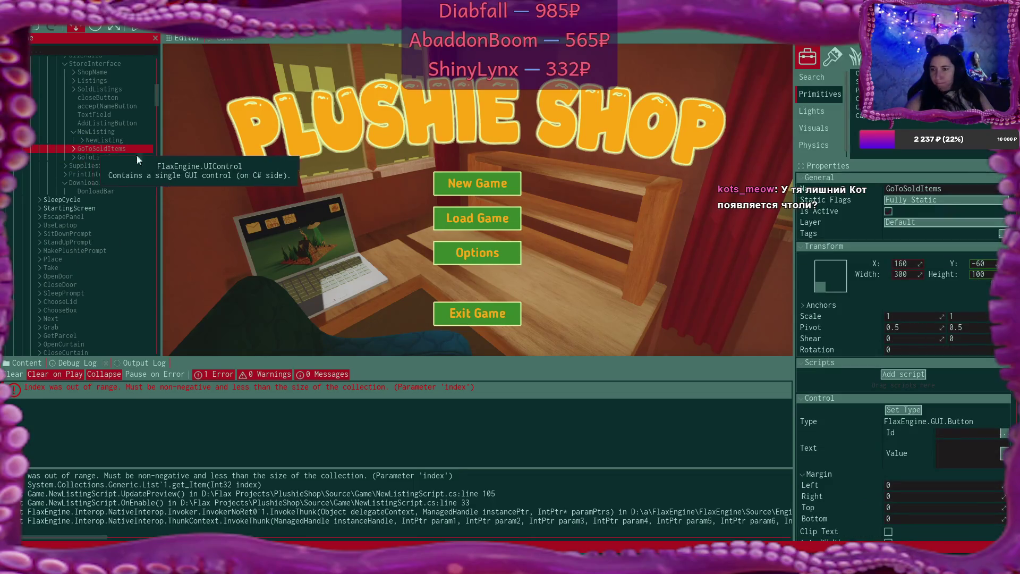
{"action": "scroll", "coordinate": [893, 251], "scroll_direction": "down", "scroll_amount": 2}
{"action": "scroll", "coordinate": [892, 251], "scroll_direction": "up", "scroll_amount": 2}
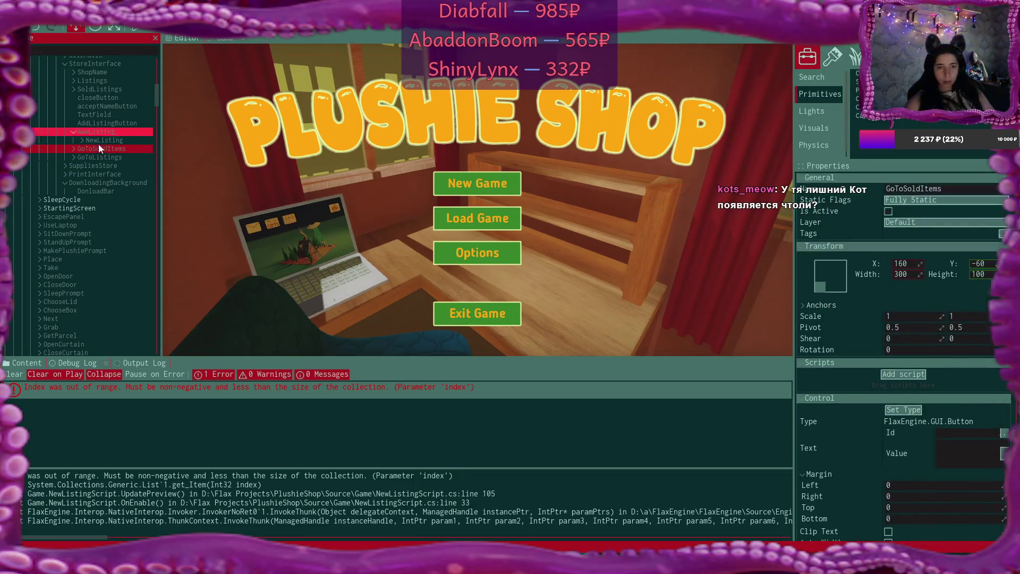
{"action": "scroll", "coordinate": [107, 201], "scroll_direction": "up", "scroll_amount": 2}
{"action": "scroll", "coordinate": [106, 198], "scroll_direction": "up", "scroll_amount": 3}
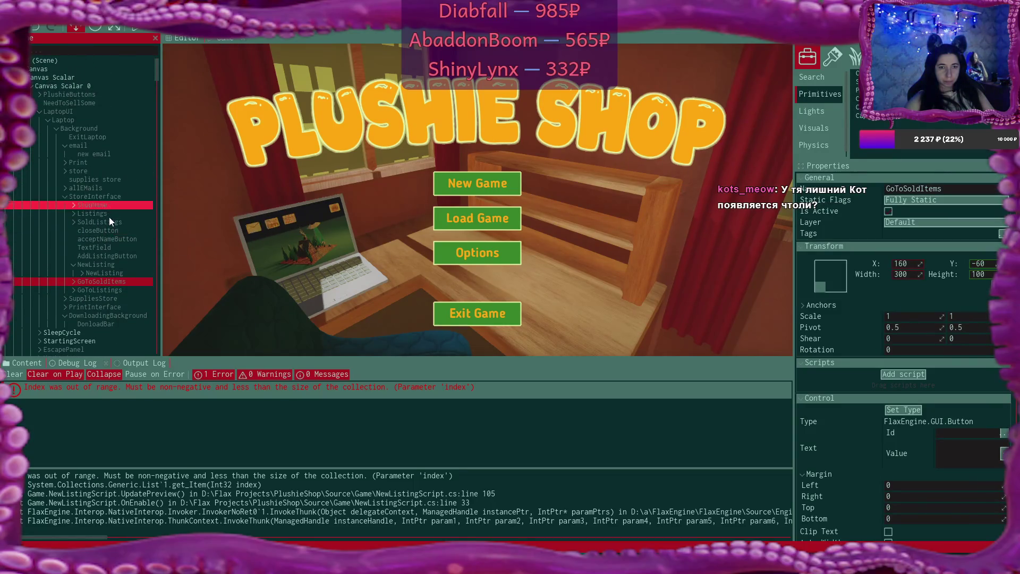
Review SoldListings, Listings and ShopName, then select StoreInterface to show its grid and button references
{"action": "left_click", "coordinate": [110, 222]}
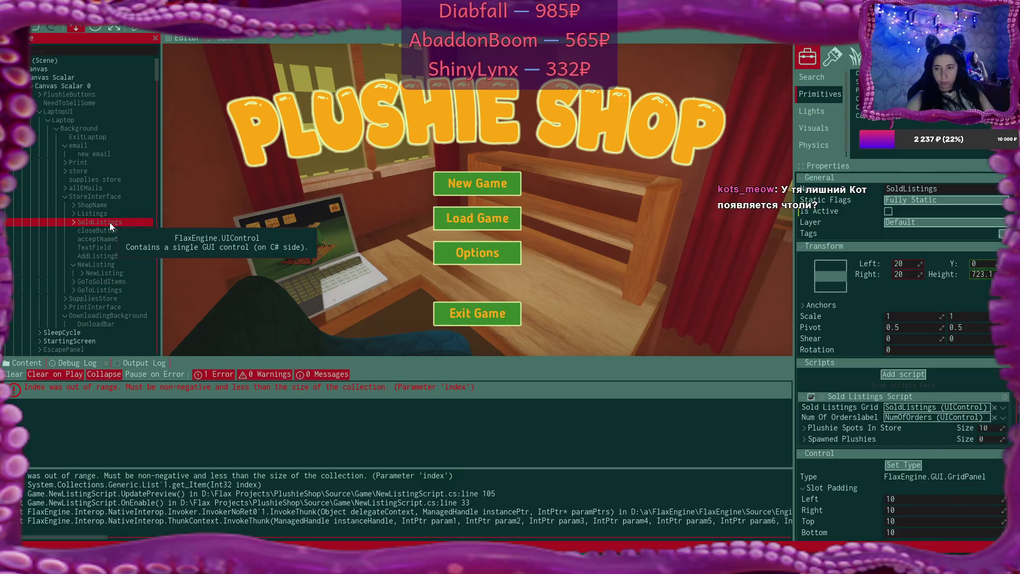
{"action": "left_click", "coordinate": [104, 212]}
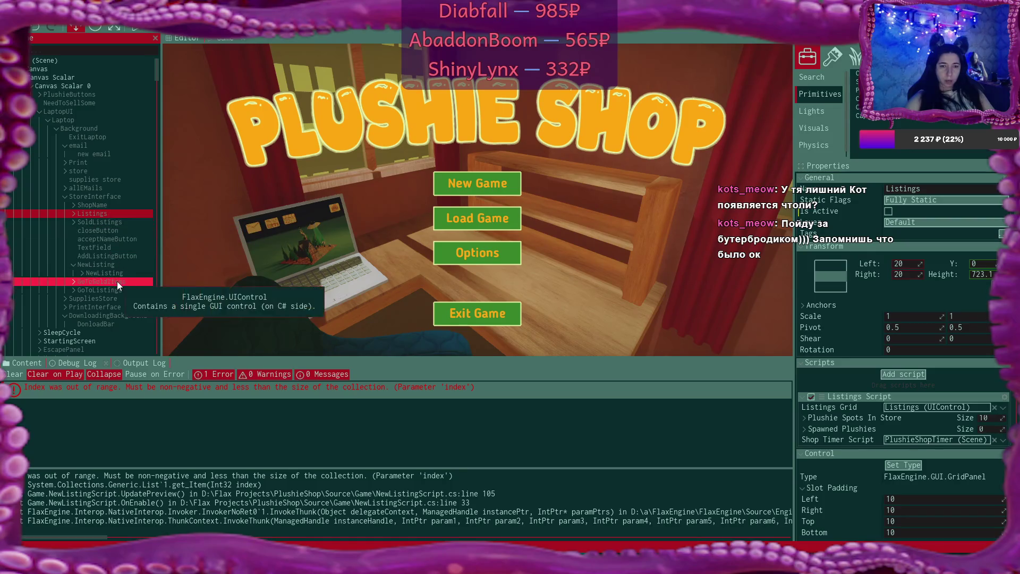
{"action": "left_click", "coordinate": [74, 264]}
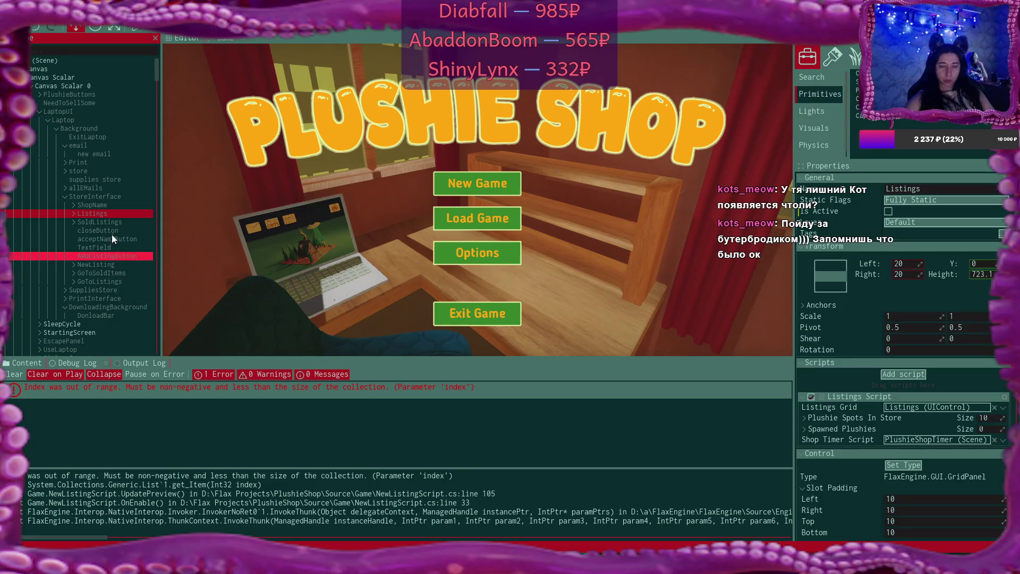
{"action": "left_click", "coordinate": [104, 205]}
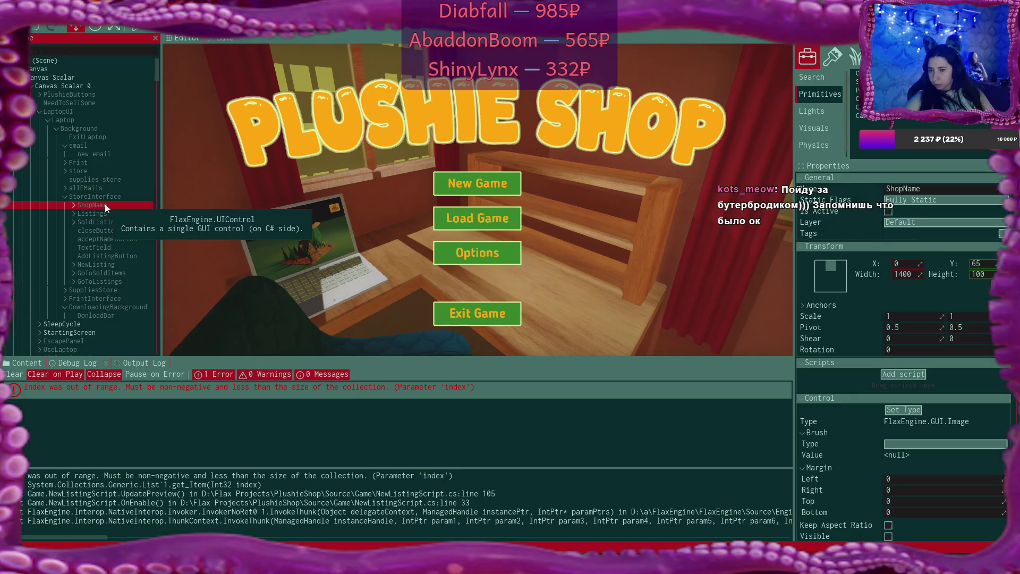
{"action": "left_click", "coordinate": [101, 195]}
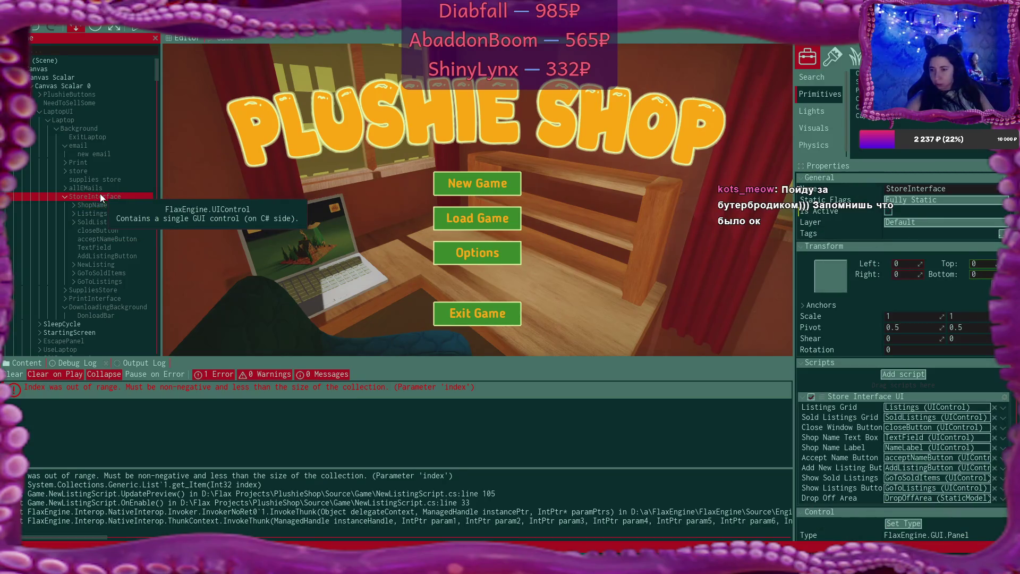
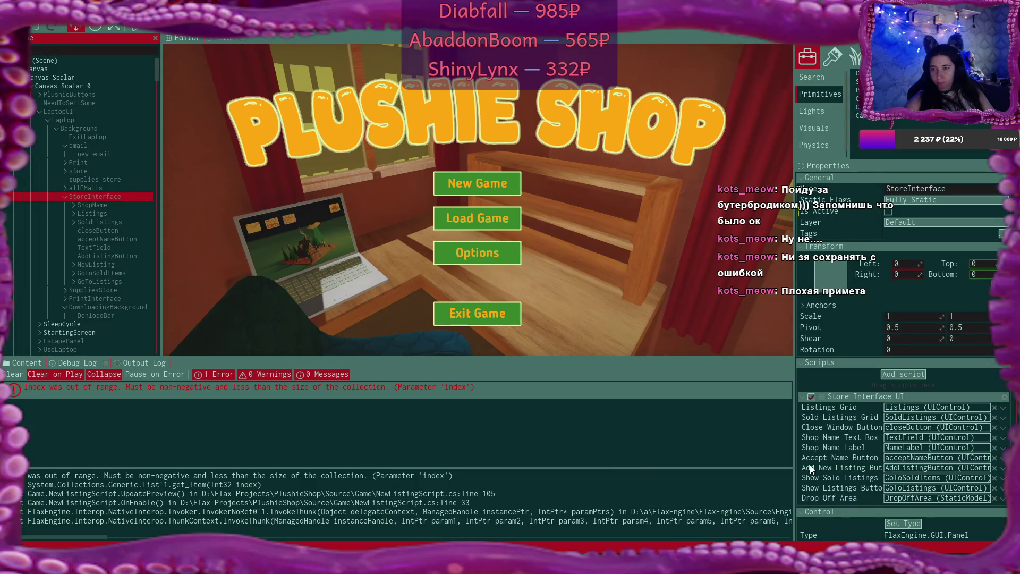
Back in VS Code, open NewListingScript.cs from the Explorer in place of StoreInterfaceUI.cs
{"action": "scroll", "coordinate": [848, 462], "scroll_direction": "down", "scroll_amount": 3}
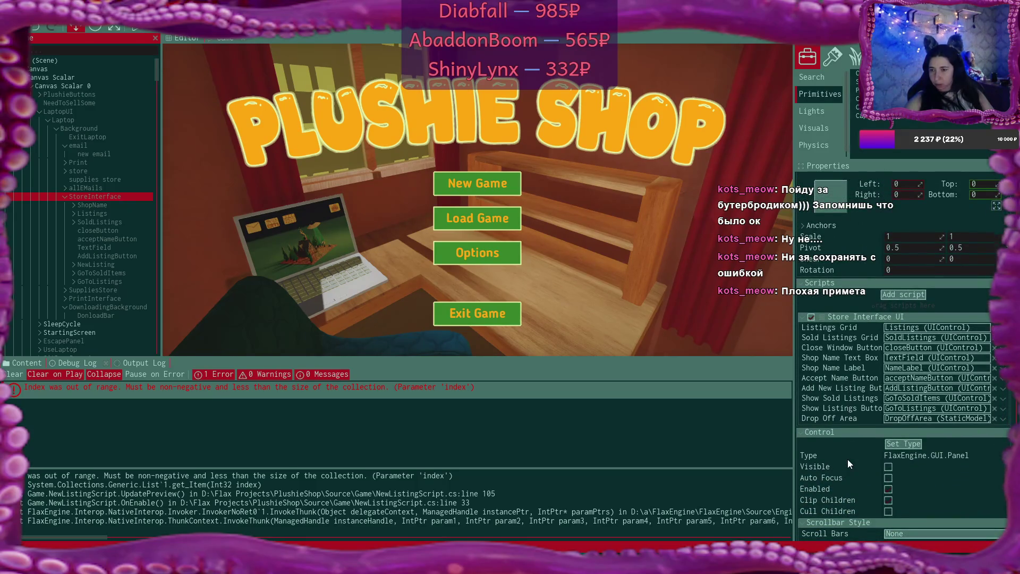
{"action": "scroll", "coordinate": [847, 460], "scroll_direction": "up", "scroll_amount": 1}
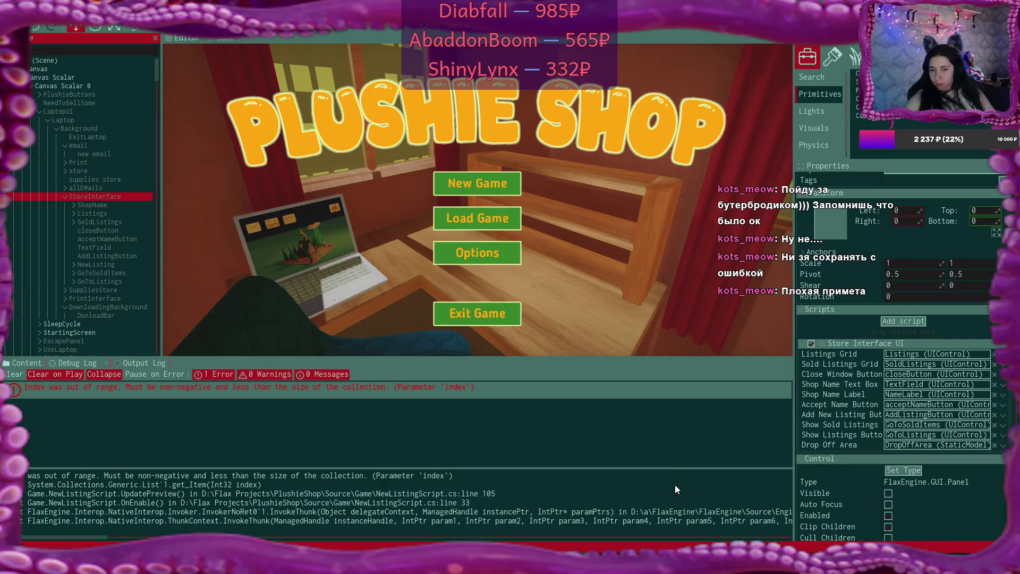
{"action": "key", "text": "alt+Tab"}
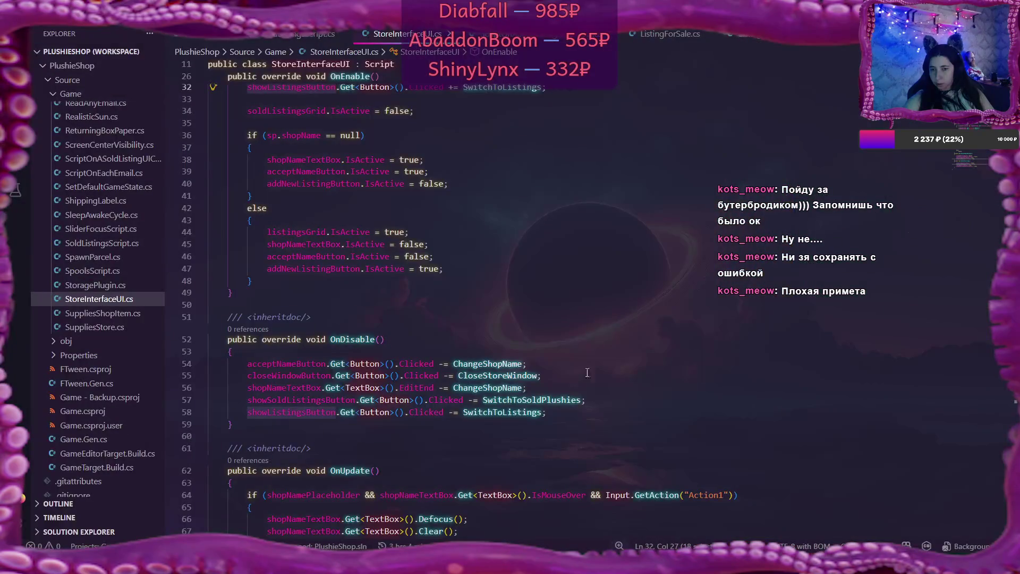
{"action": "scroll", "coordinate": [576, 223], "scroll_direction": "up", "scroll_amount": 5}
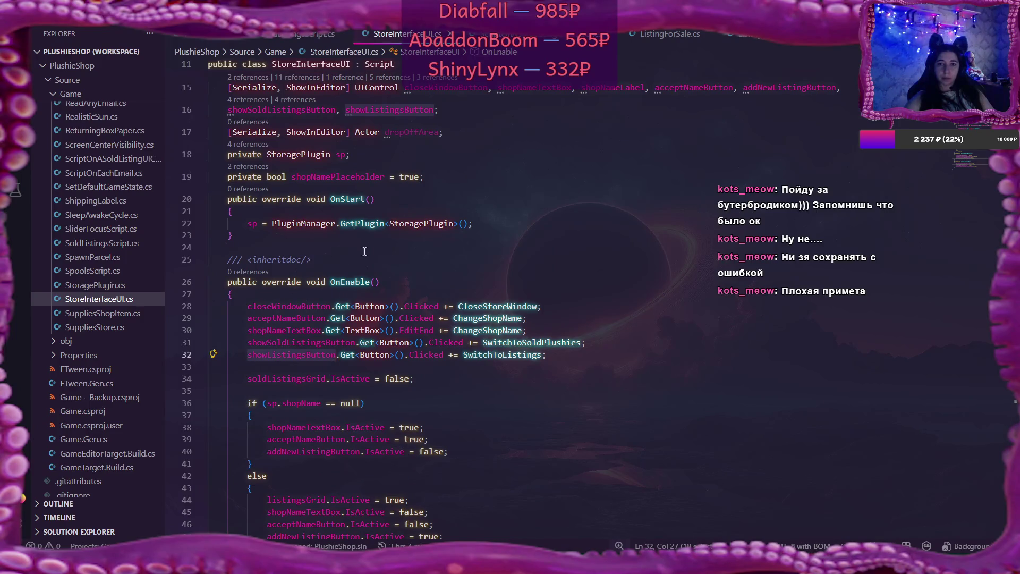
{"action": "scroll", "coordinate": [93, 276], "scroll_direction": "up", "scroll_amount": 1}
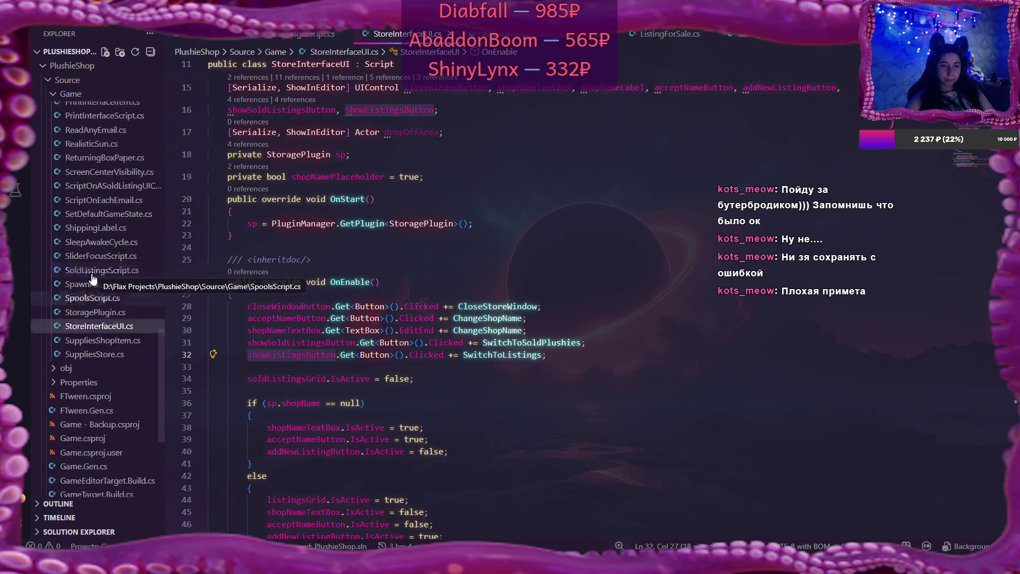
{"action": "scroll", "coordinate": [92, 278], "scroll_direction": "up", "scroll_amount": 10}
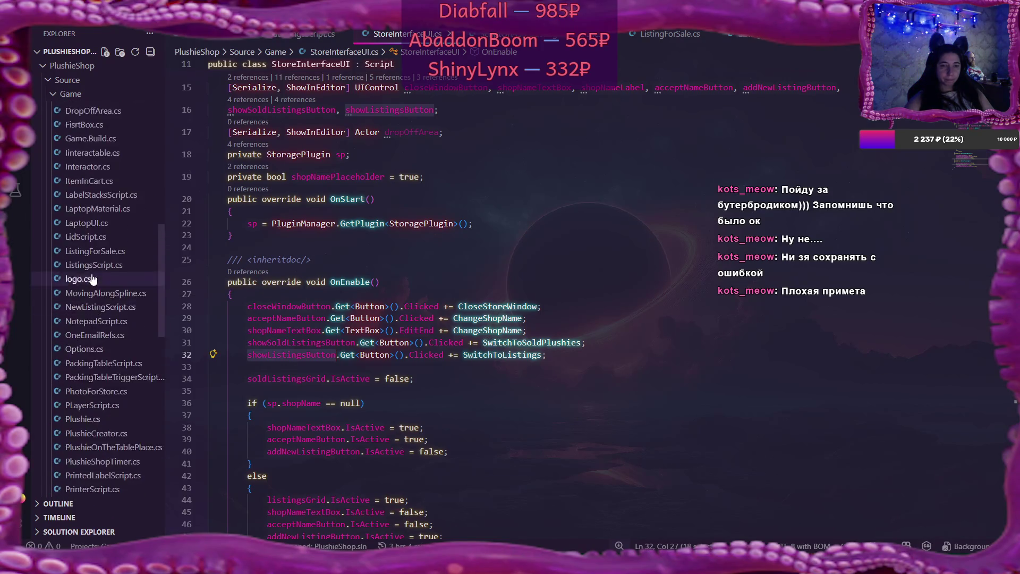
{"action": "scroll", "coordinate": [92, 277], "scroll_direction": "up", "scroll_amount": 5}
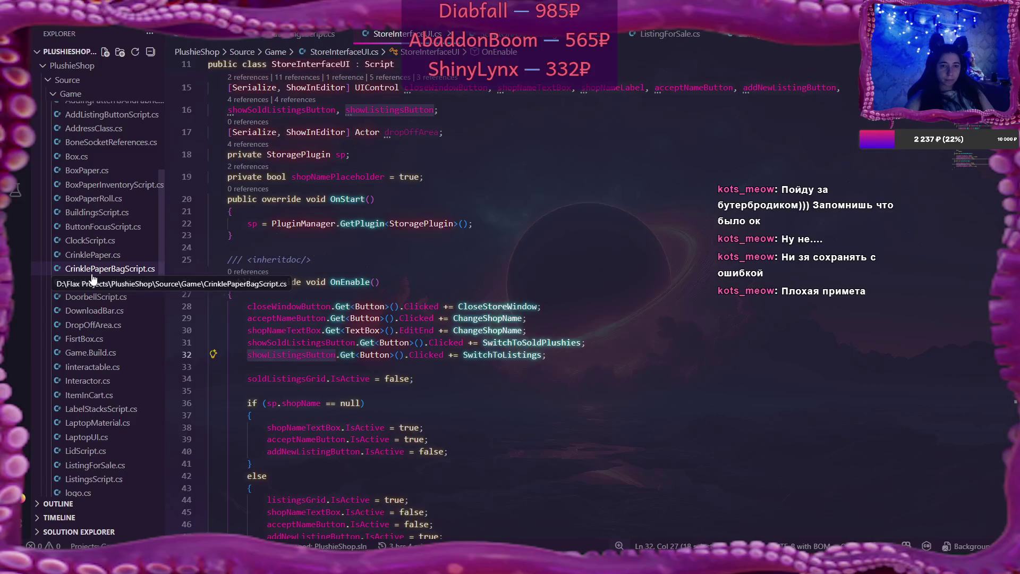
{"action": "scroll", "coordinate": [92, 277], "scroll_direction": "down", "scroll_amount": 8}
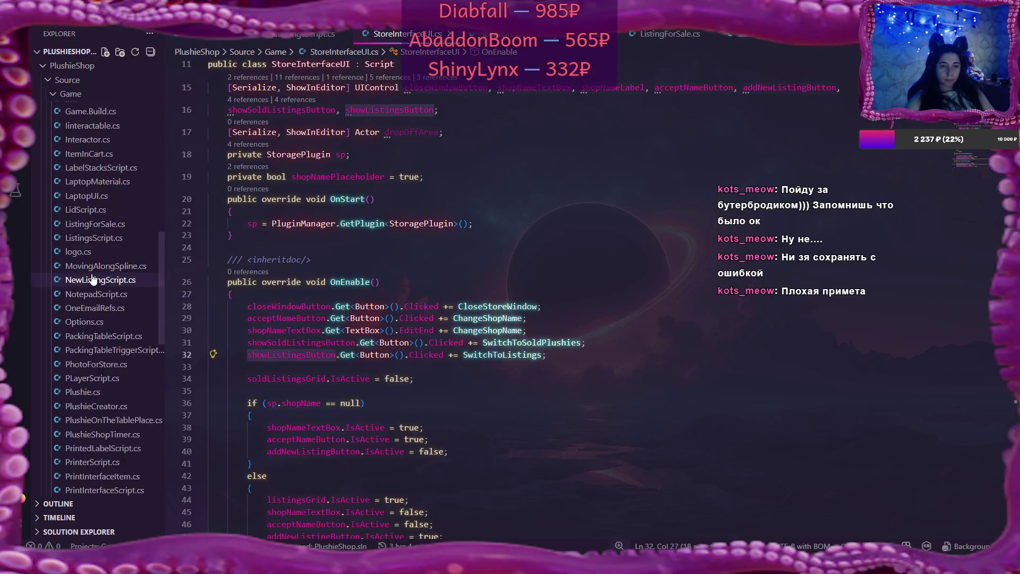
{"action": "left_click", "coordinate": [96, 199]}
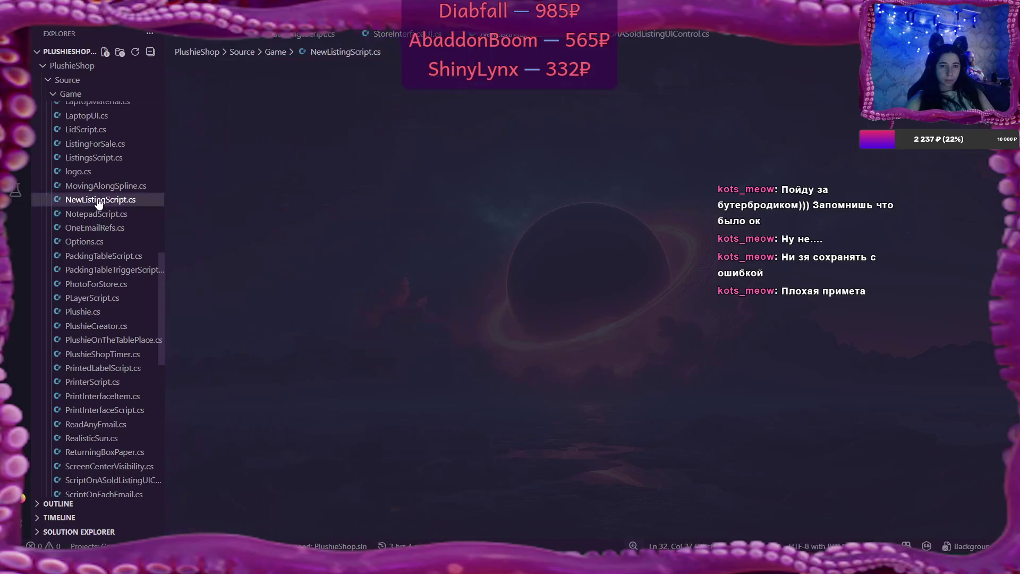
{"action": "scroll", "coordinate": [645, 210], "scroll_direction": "up", "scroll_amount": 3}
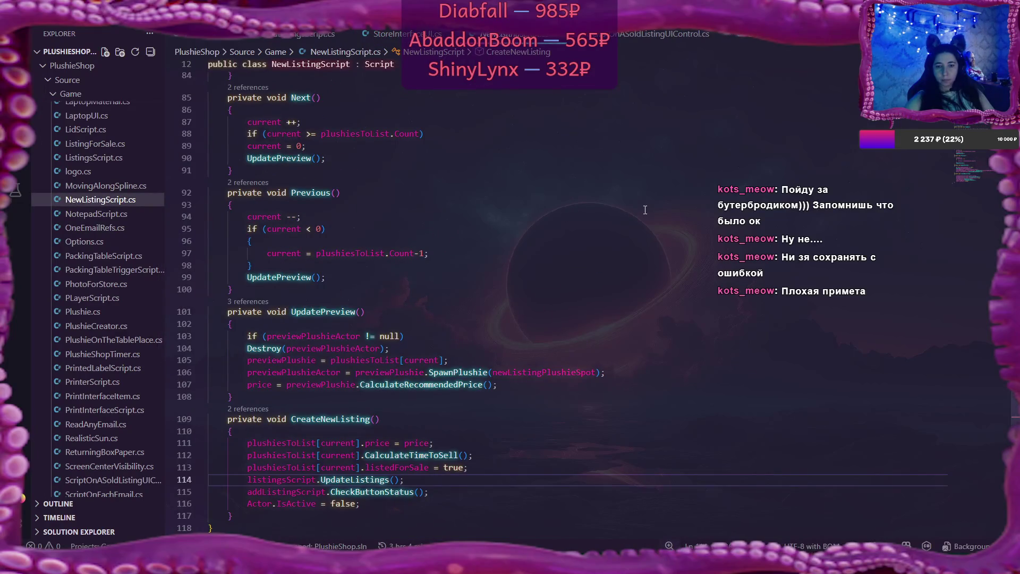
{"action": "scroll", "coordinate": [645, 211], "scroll_direction": "up", "scroll_amount": 3}
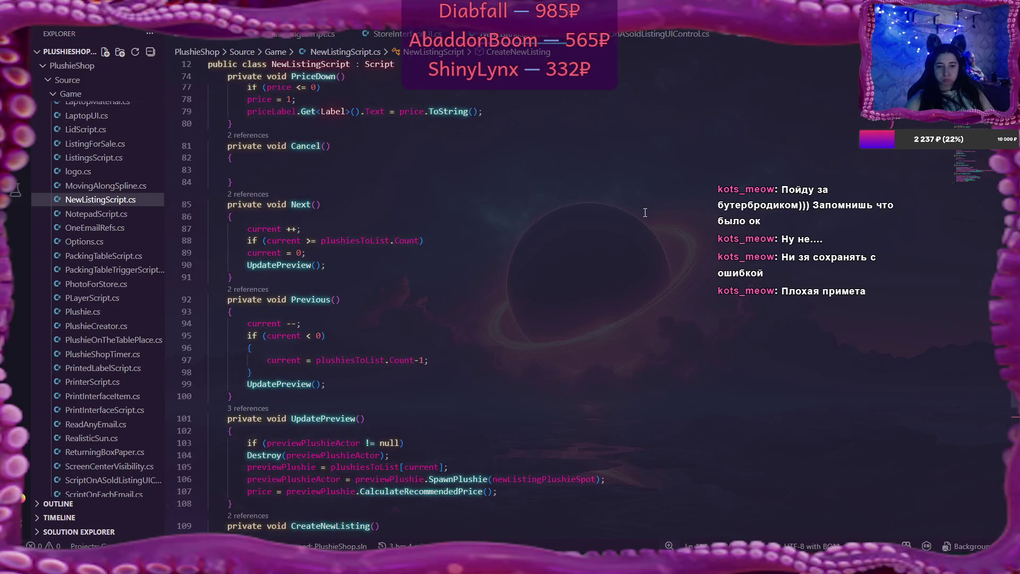
{"action": "scroll", "coordinate": [540, 408], "scroll_direction": "down", "scroll_amount": 2}
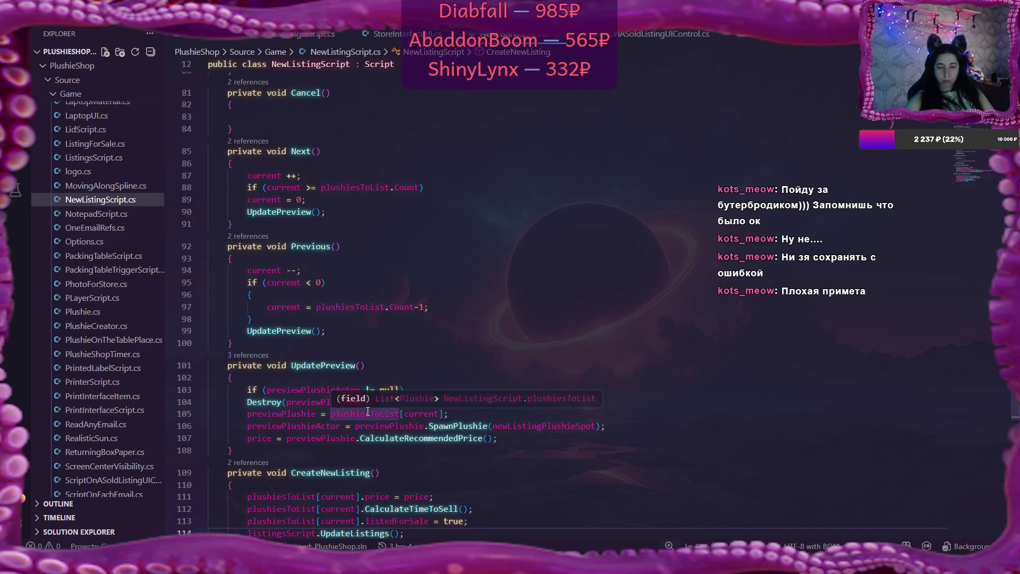
{"action": "left_click", "coordinate": [457, 414]}
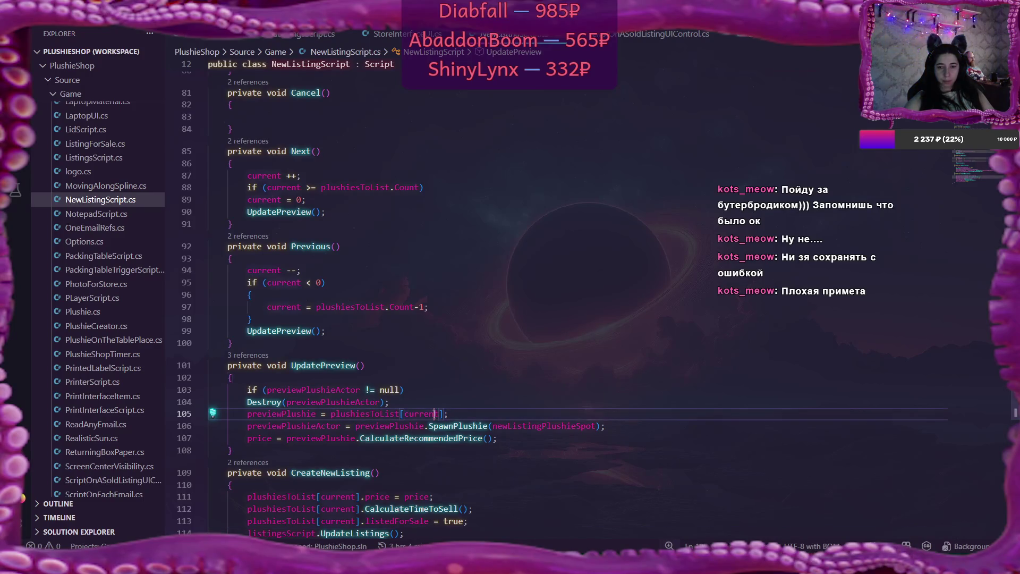
{"action": "key", "text": "Left"}
{"action": "key", "text": "Left"}
{"action": "scroll", "coordinate": [575, 383], "scroll_direction": "up", "scroll_amount": 5}
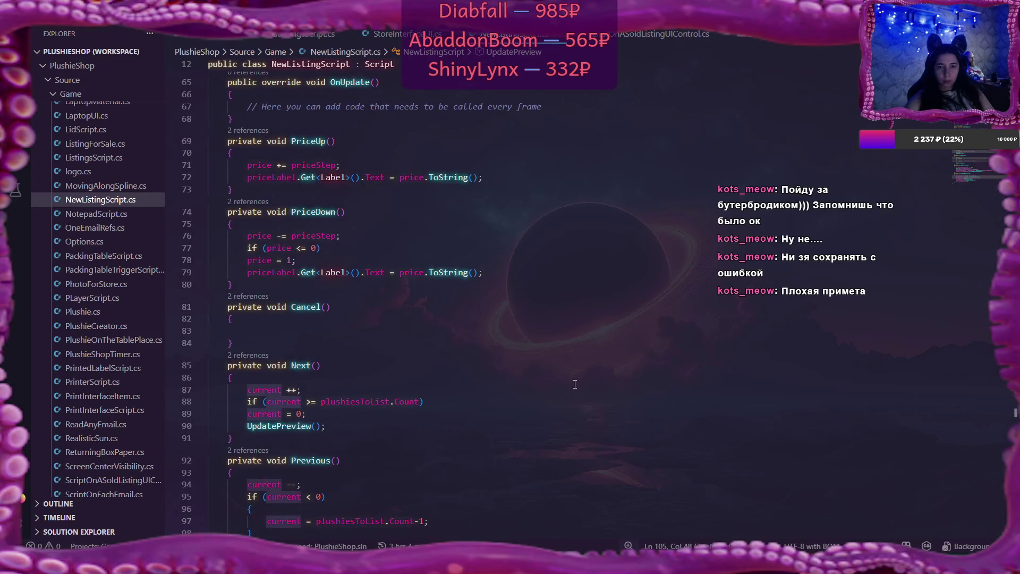
{"action": "scroll", "coordinate": [575, 383], "scroll_direction": "up", "scroll_amount": 4}
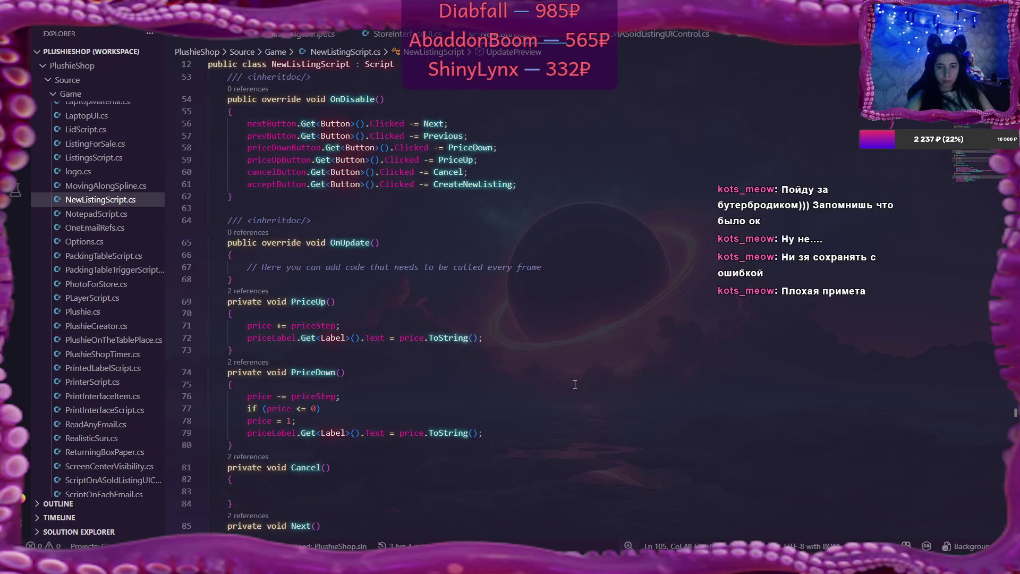
{"action": "scroll", "coordinate": [575, 384], "scroll_direction": "up", "scroll_amount": 5}
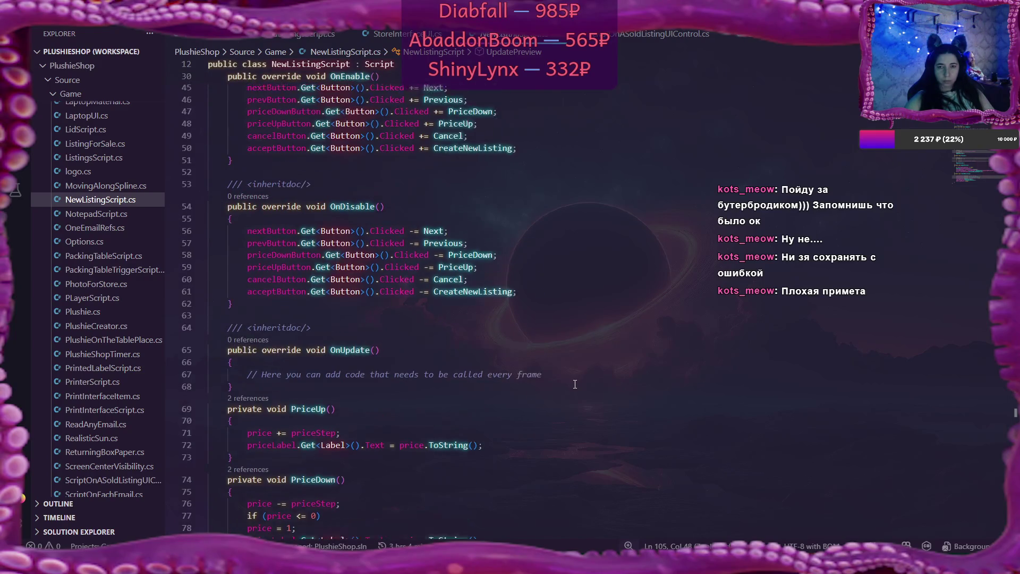
{"action": "scroll", "coordinate": [574, 384], "scroll_direction": "up", "scroll_amount": 2}
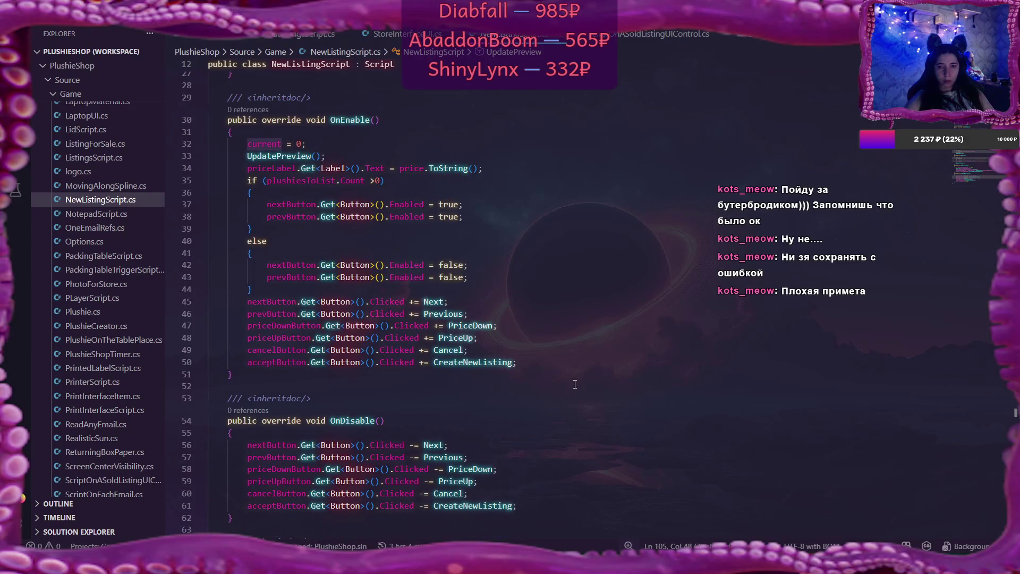
{"action": "scroll", "coordinate": [575, 383], "scroll_direction": "down", "scroll_amount": 2}
{"action": "scroll", "coordinate": [575, 384], "scroll_direction": "down", "scroll_amount": 6}
{"action": "scroll", "coordinate": [575, 383], "scroll_direction": "up", "scroll_amount": 10}
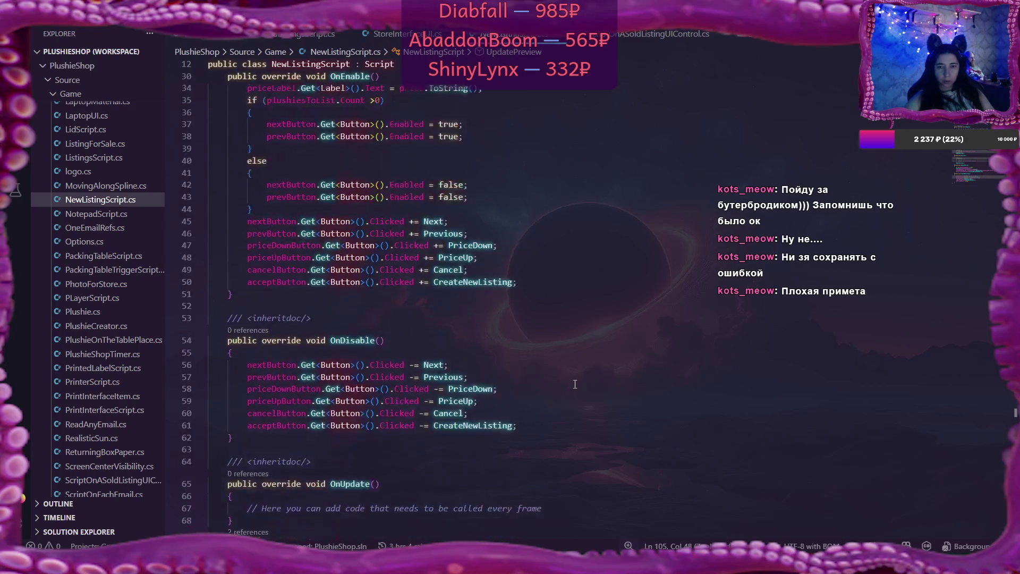
{"action": "scroll", "coordinate": [575, 384], "scroll_direction": "up", "scroll_amount": 5}
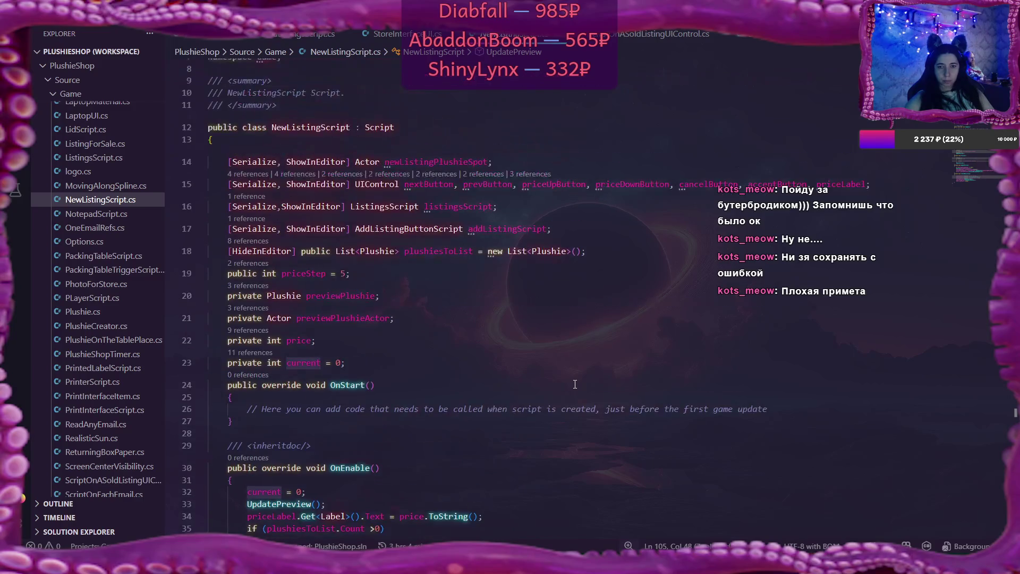
{"action": "scroll", "coordinate": [575, 384], "scroll_direction": "down", "scroll_amount": 11}
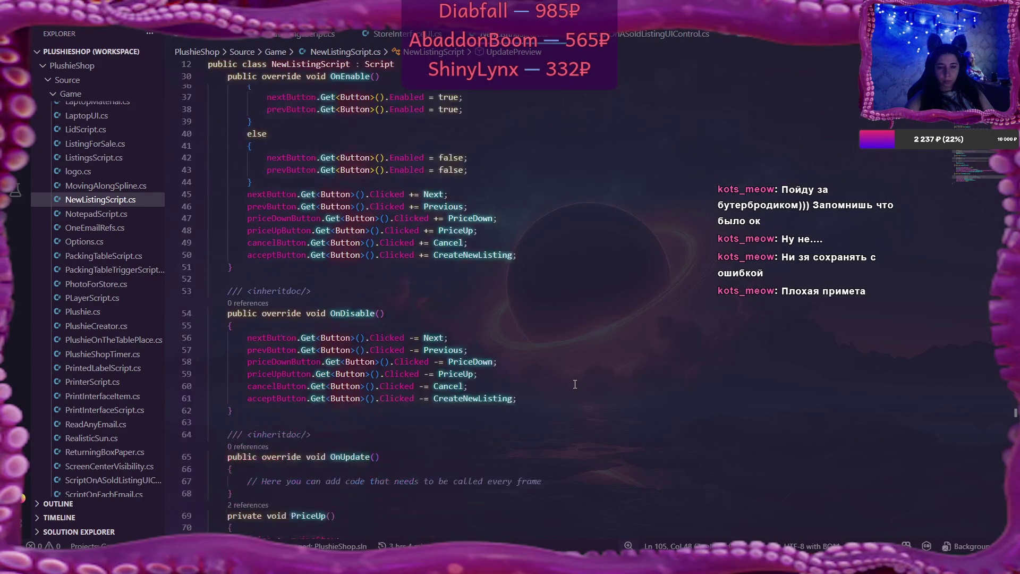
{"action": "scroll", "coordinate": [457, 420], "scroll_direction": "down", "scroll_amount": 6}
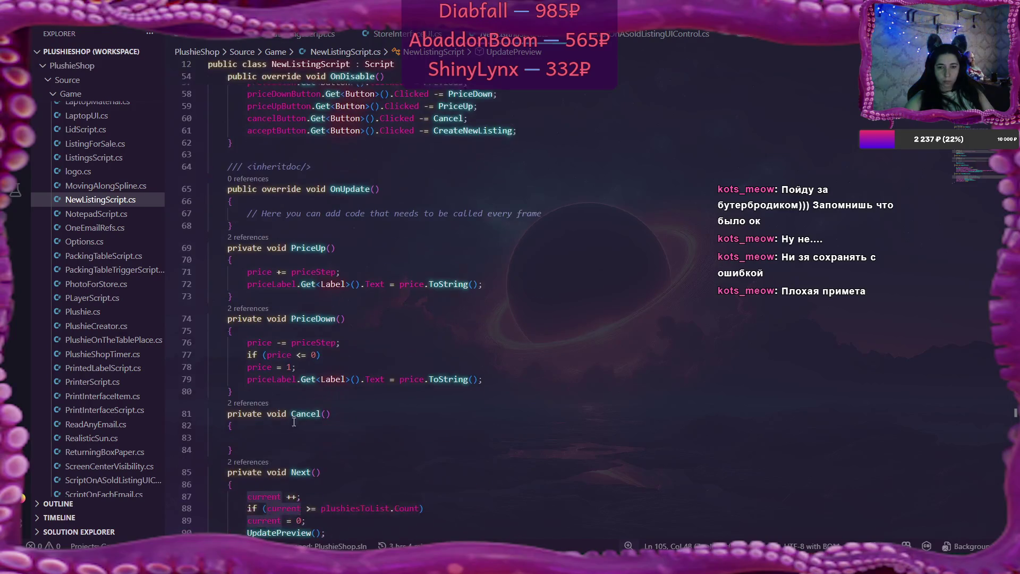
Write Actor.IsActive = false; inside the empty Cancel method on line 83
{"action": "left_click", "coordinate": [293, 435]}
{"action": "type", "text": "Acto"}
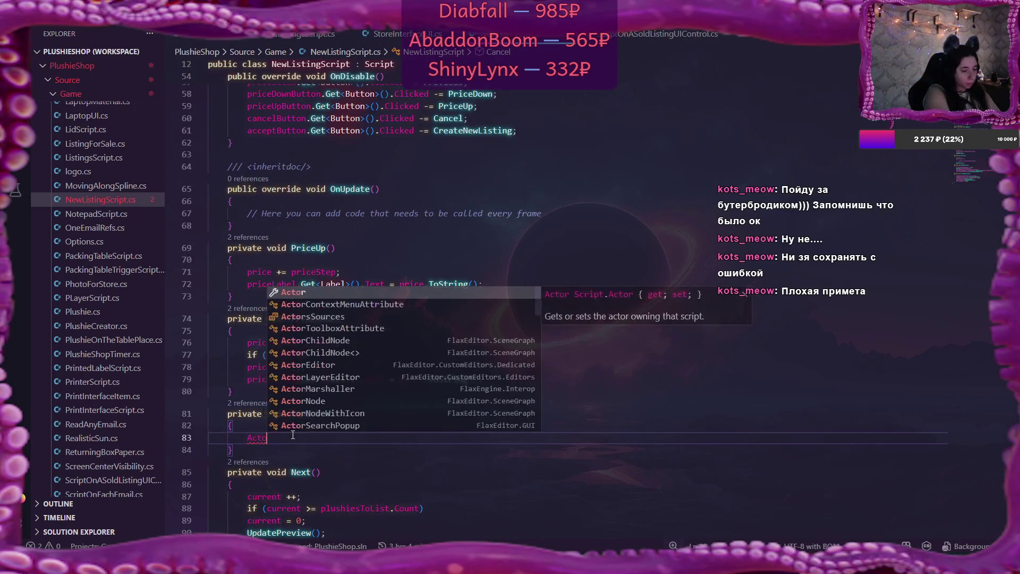
{"action": "type", "text": "r.Is"}
{"action": "key", "text": "Tab"}
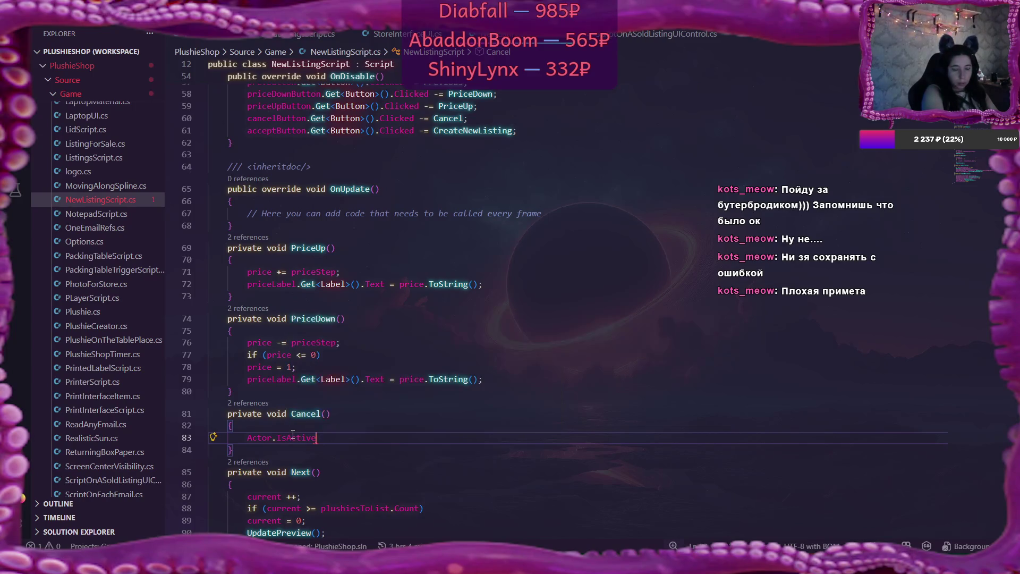
{"action": "type", "text": " = "}
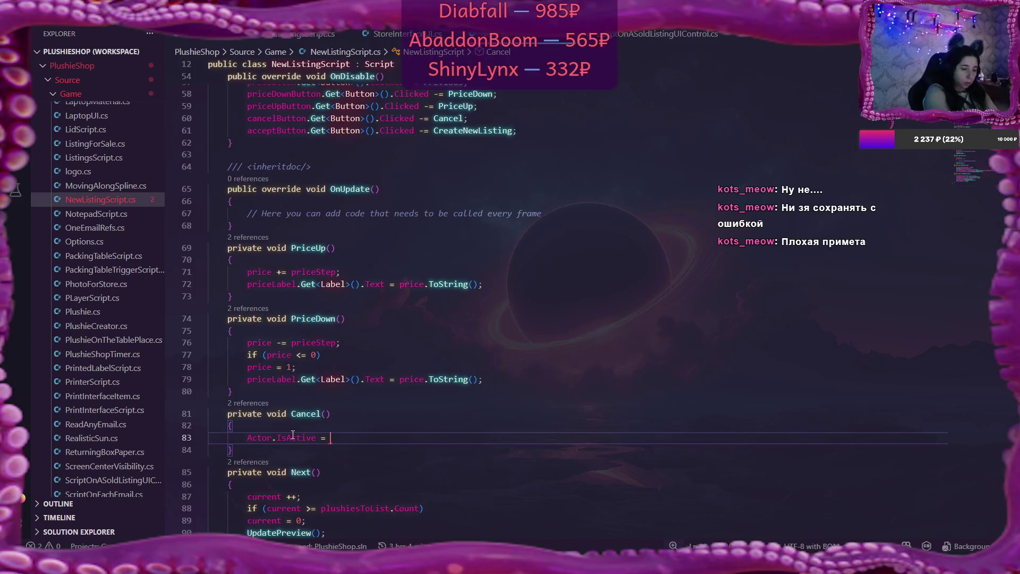
{"action": "type", "text": "fals"}
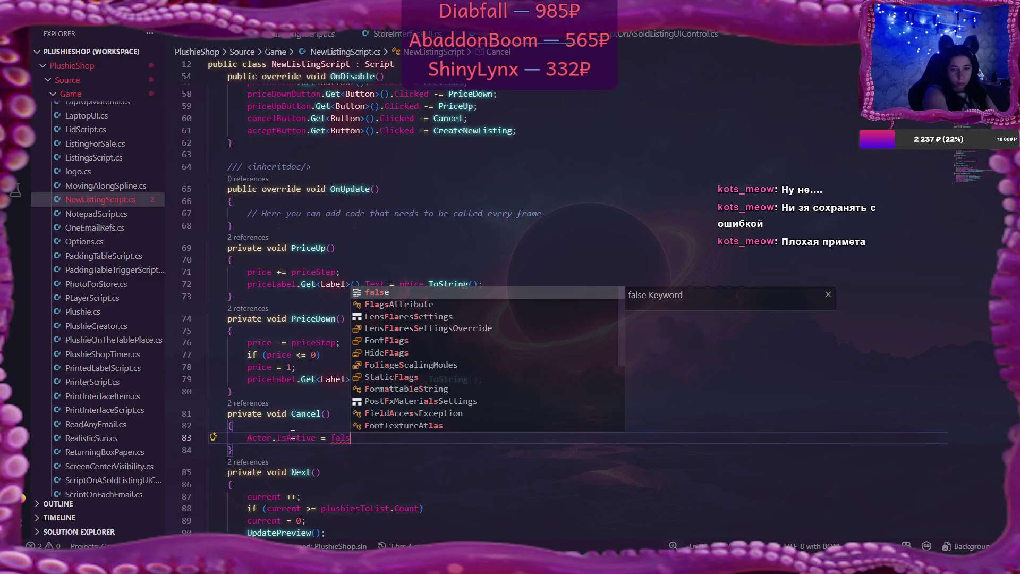
{"action": "type", "text": "e;"}
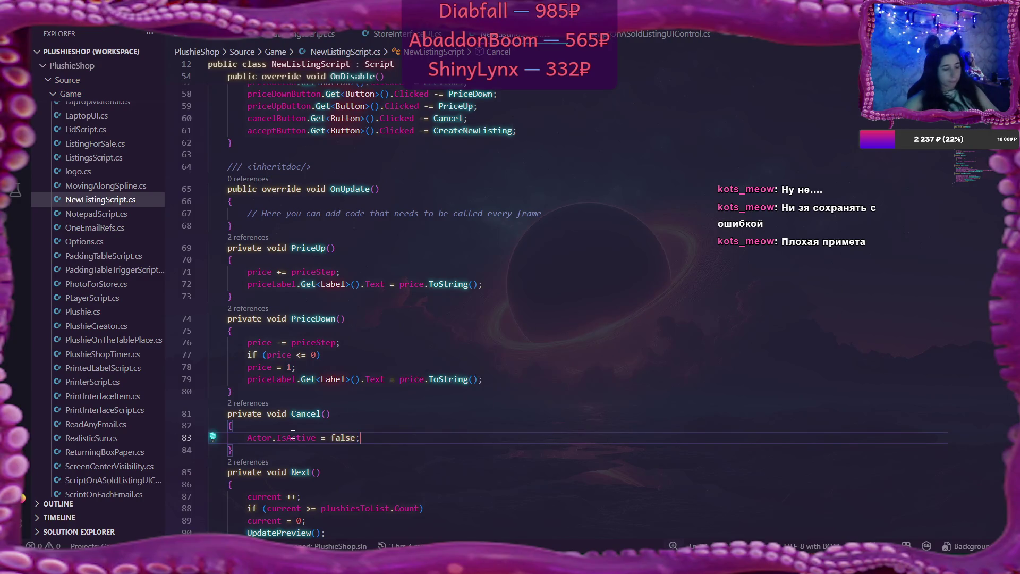
Look over the edited script, then bring up SoldListingsScript.cs
{"action": "scroll", "coordinate": [522, 485], "scroll_direction": "down", "scroll_amount": 8}
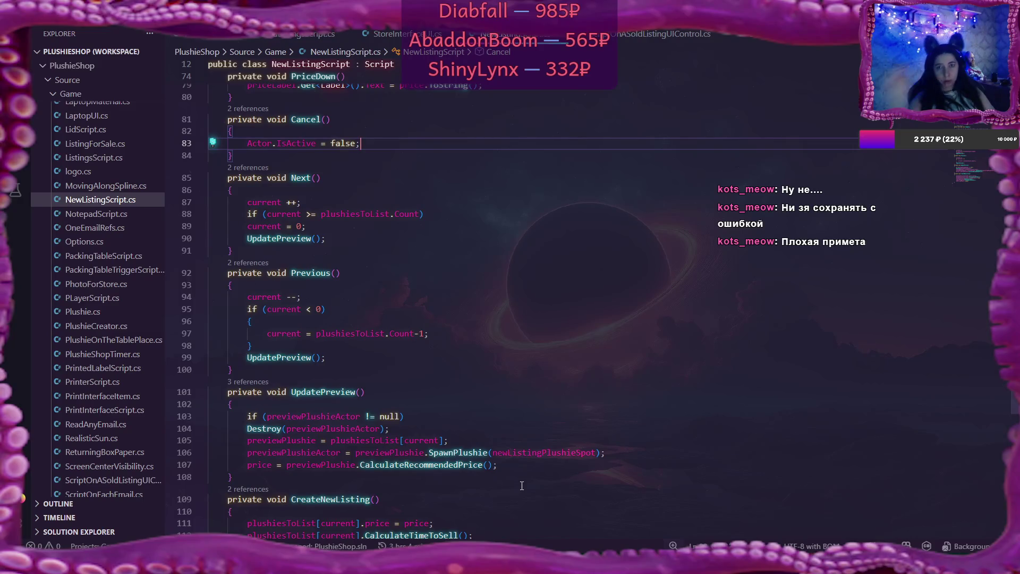
{"action": "scroll", "coordinate": [522, 485], "scroll_direction": "up", "scroll_amount": 1}
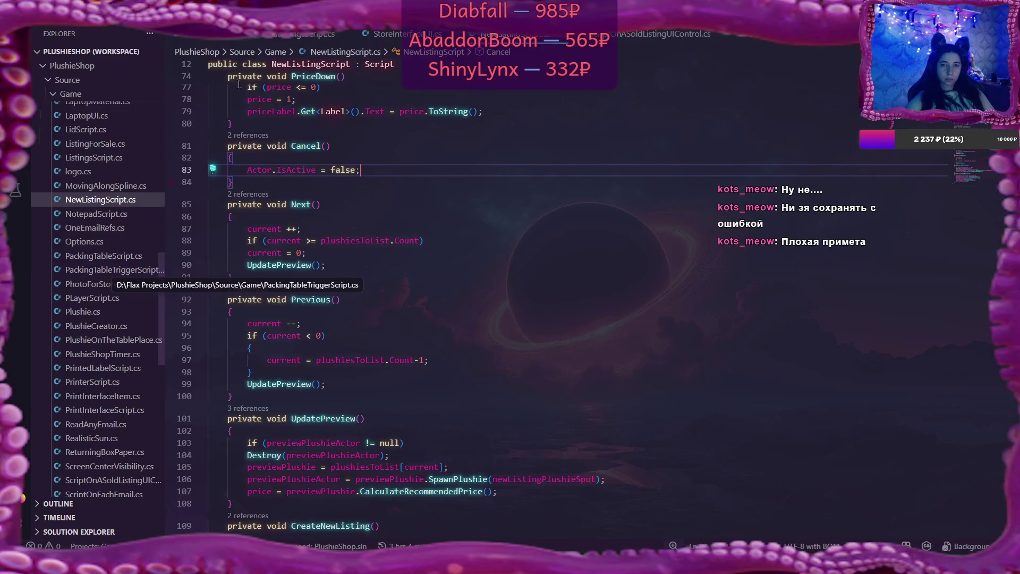
{"action": "left_click", "coordinate": [271, 35]}
{"action": "scroll", "coordinate": [519, 271], "scroll_direction": "up", "scroll_amount": 15}
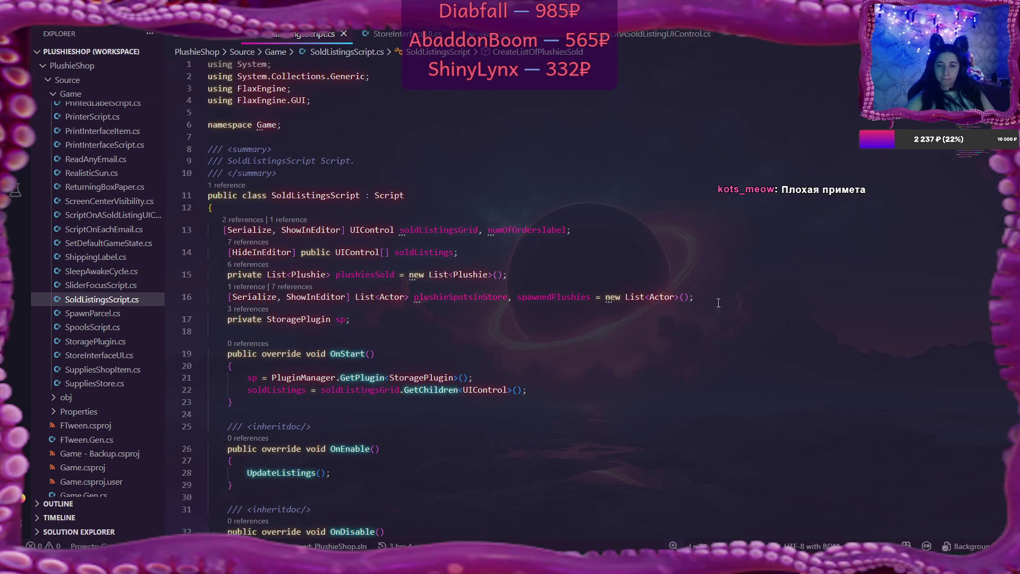
{"action": "left_click", "coordinate": [564, 234]}
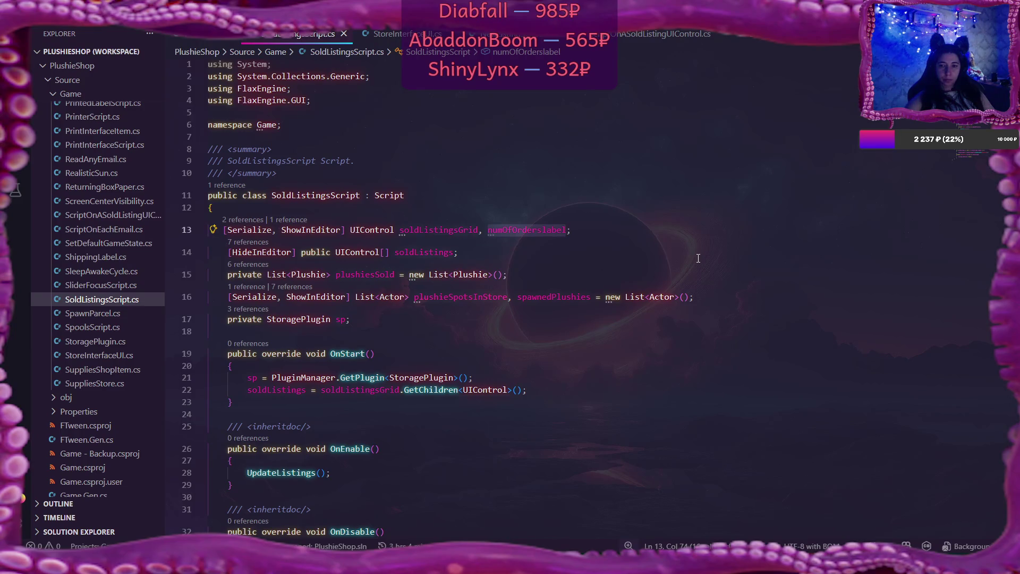
{"action": "scroll", "coordinate": [698, 258], "scroll_direction": "down", "scroll_amount": 10}
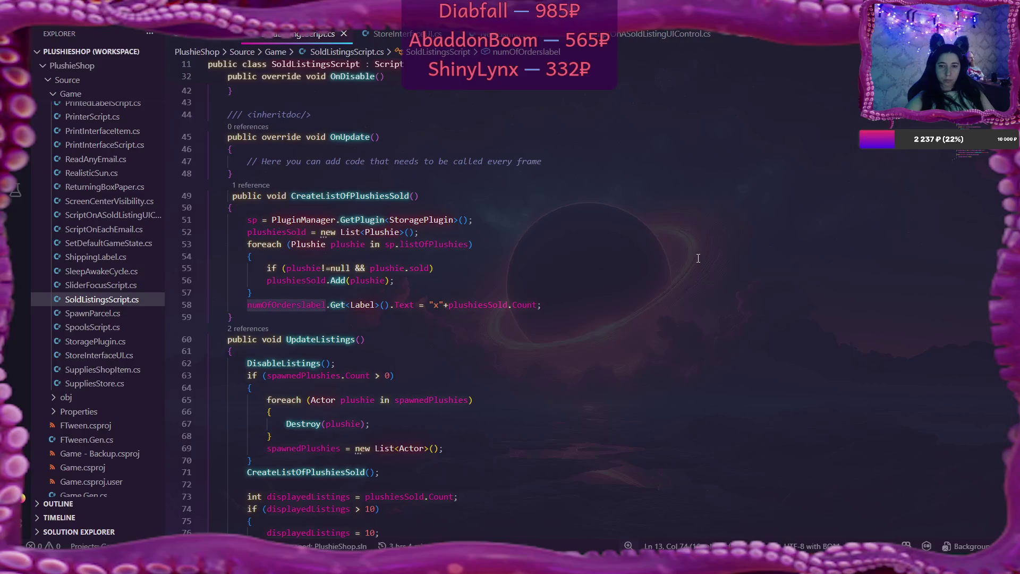
{"action": "scroll", "coordinate": [698, 259], "scroll_direction": "down", "scroll_amount": 4}
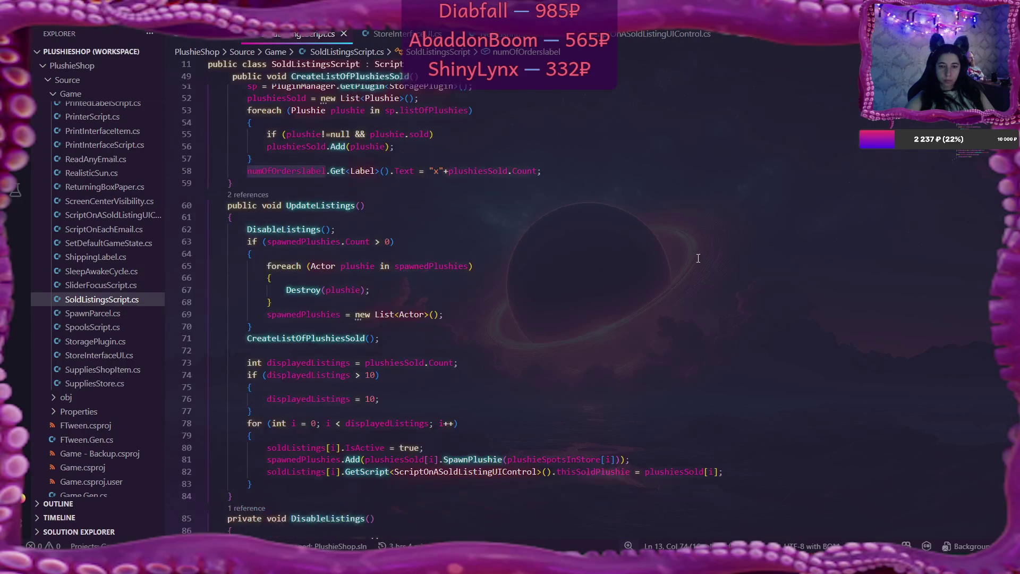
{"action": "scroll", "coordinate": [699, 258], "scroll_direction": "down", "scroll_amount": 2}
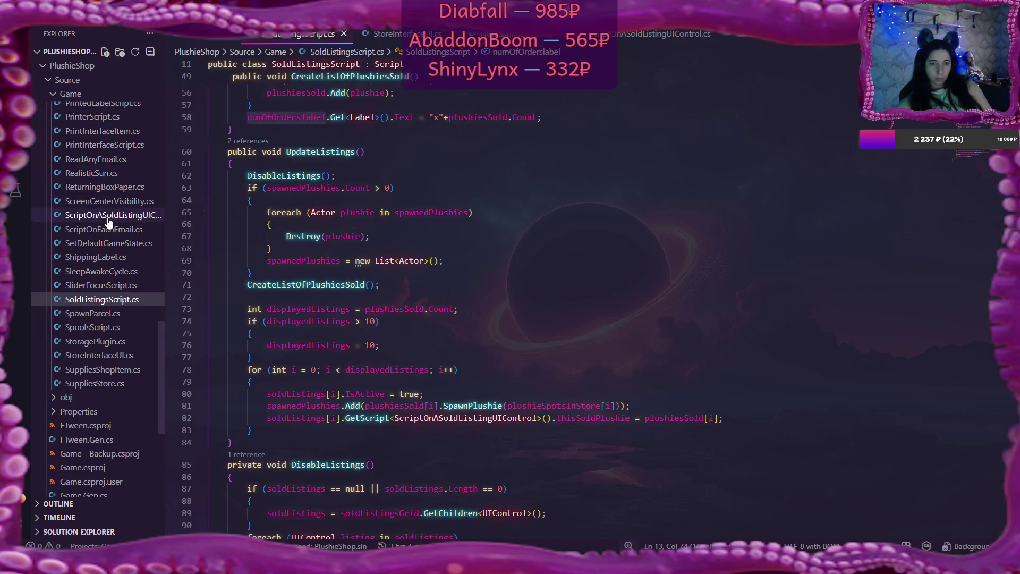
{"action": "scroll", "coordinate": [108, 222], "scroll_direction": "up", "scroll_amount": 2}
{"action": "scroll", "coordinate": [108, 222], "scroll_direction": "up", "scroll_amount": 1}
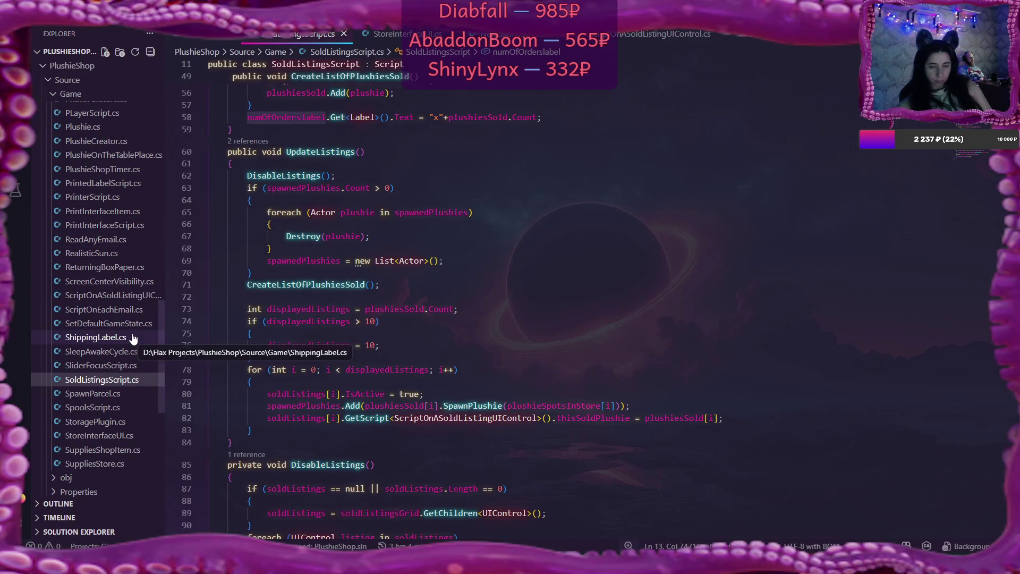
{"action": "scroll", "coordinate": [131, 336], "scroll_direction": "up", "scroll_amount": 2}
{"action": "scroll", "coordinate": [130, 336], "scroll_direction": "up", "scroll_amount": 2}
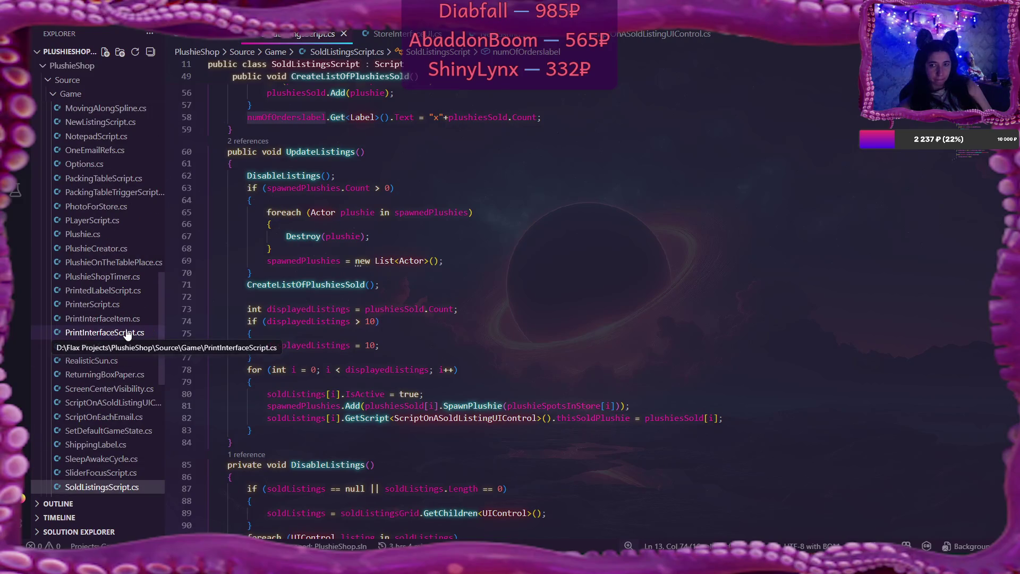
{"action": "left_click", "coordinate": [101, 122]}
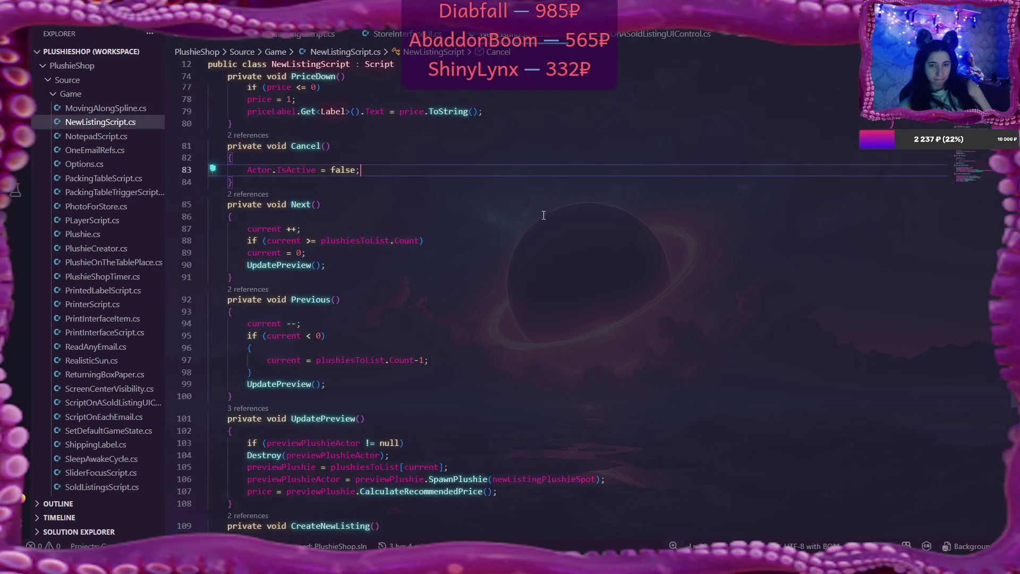
Read NewListingScript.cs from CreateNewListing up to OnEnable, then open PlushieShopTimer.cs
{"action": "scroll", "coordinate": [544, 215], "scroll_direction": "down", "scroll_amount": 5}
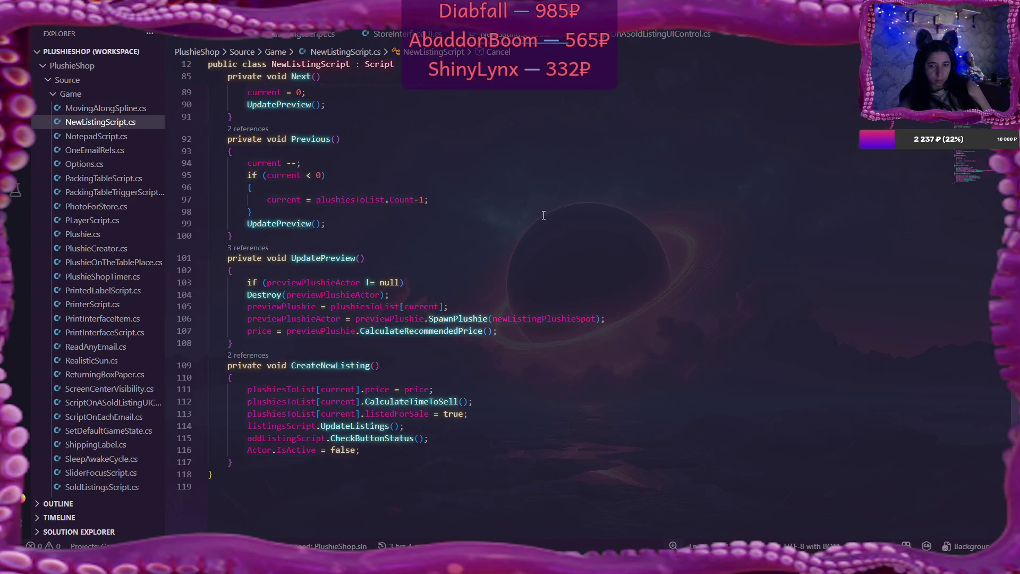
{"action": "scroll", "coordinate": [543, 215], "scroll_direction": "up", "scroll_amount": 4}
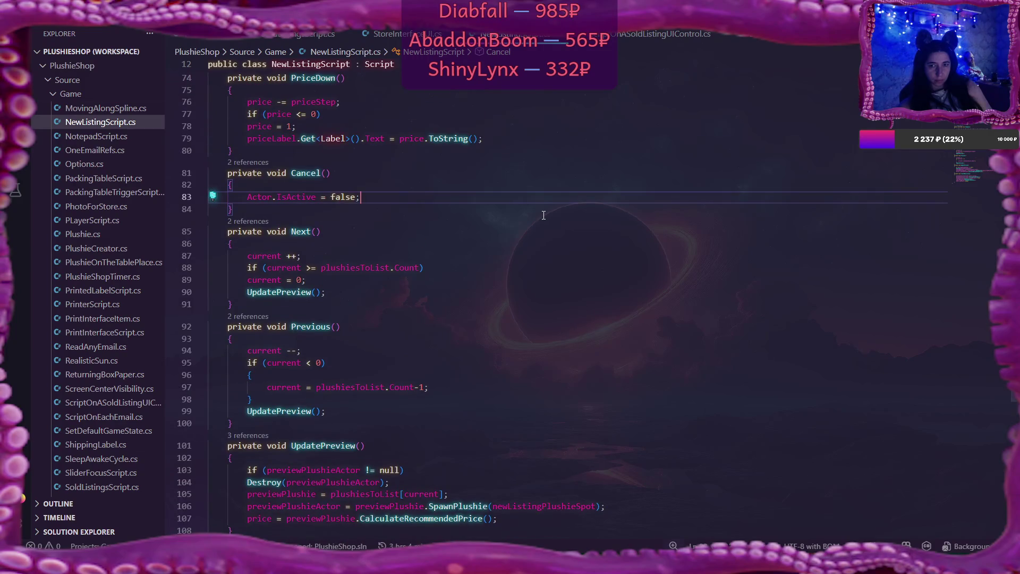
{"action": "scroll", "coordinate": [544, 215], "scroll_direction": "up", "scroll_amount": 7}
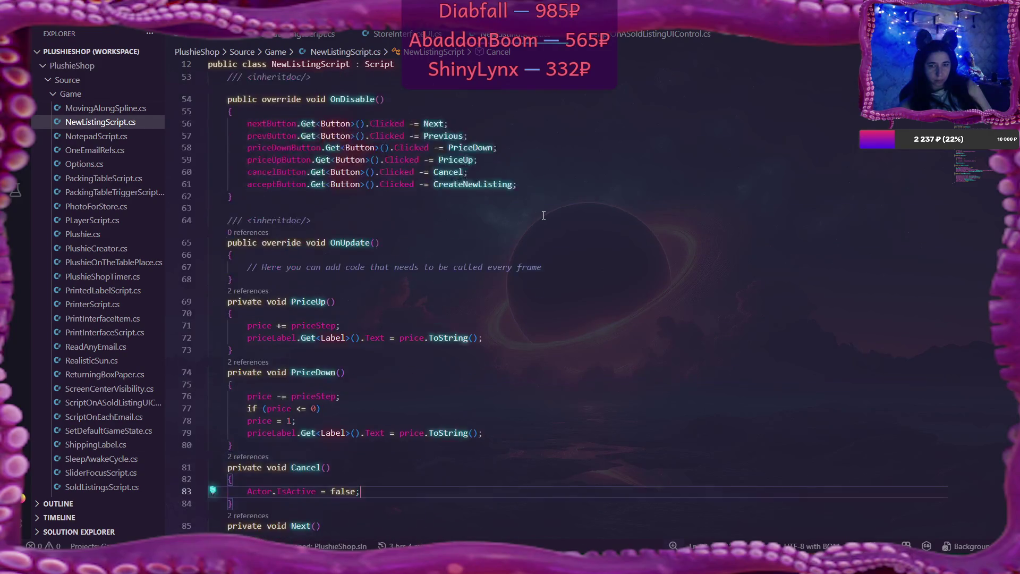
{"action": "scroll", "coordinate": [544, 214], "scroll_direction": "up", "scroll_amount": 12}
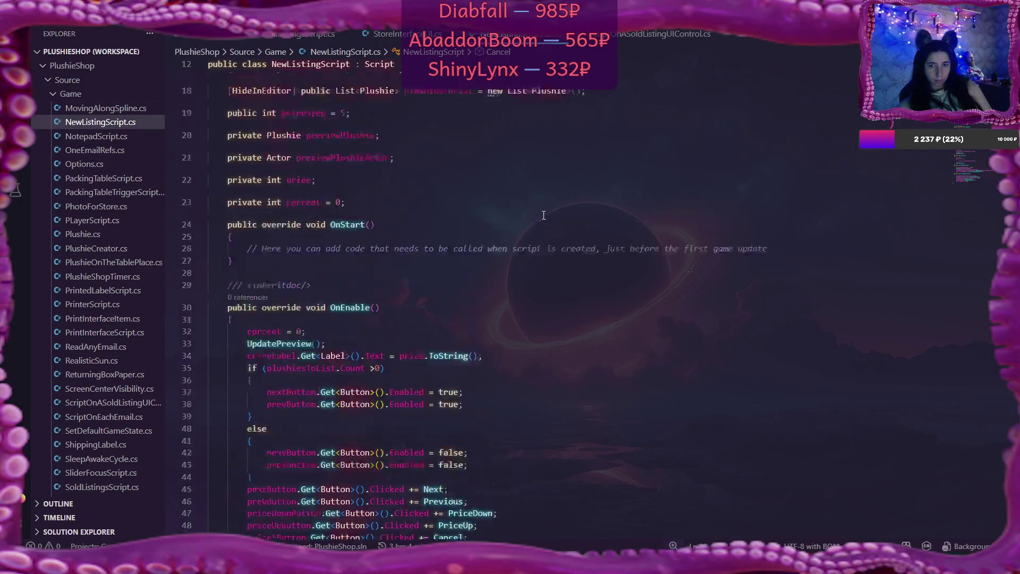
{"action": "scroll", "coordinate": [543, 215], "scroll_direction": "up", "scroll_amount": 2}
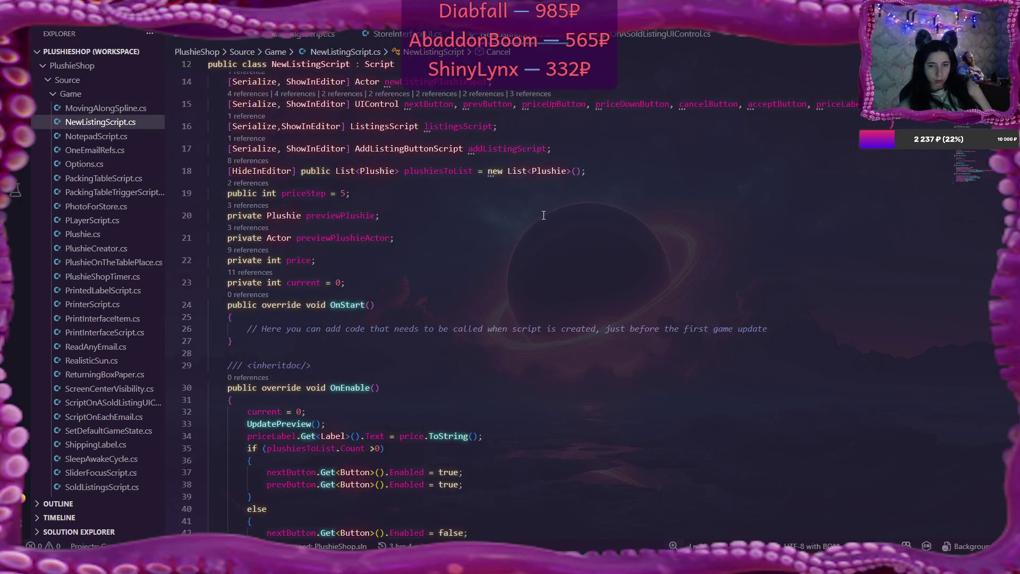
{"action": "scroll", "coordinate": [544, 215], "scroll_direction": "down", "scroll_amount": 3}
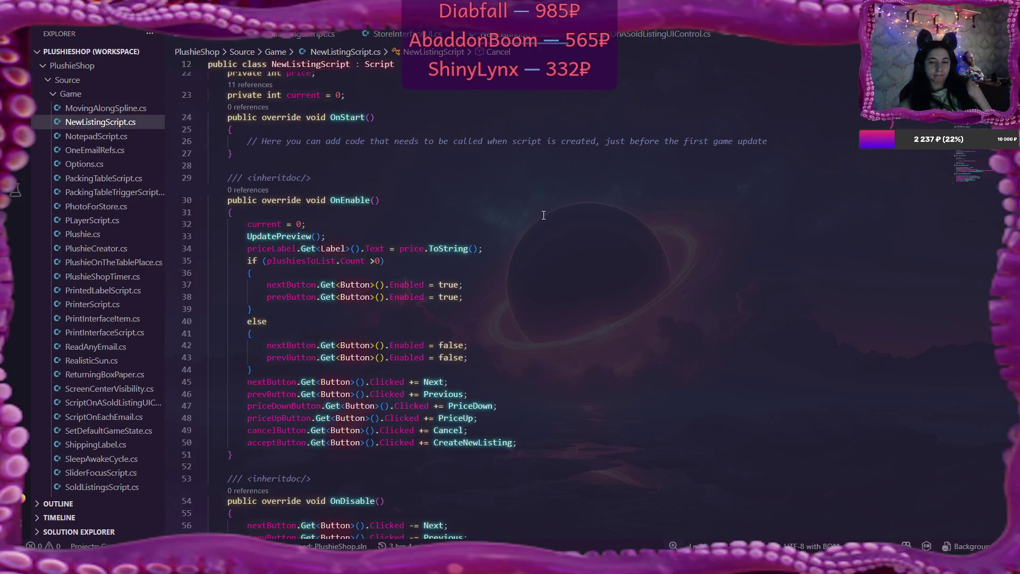
{"action": "scroll", "coordinate": [114, 313], "scroll_direction": "down", "scroll_amount": 4}
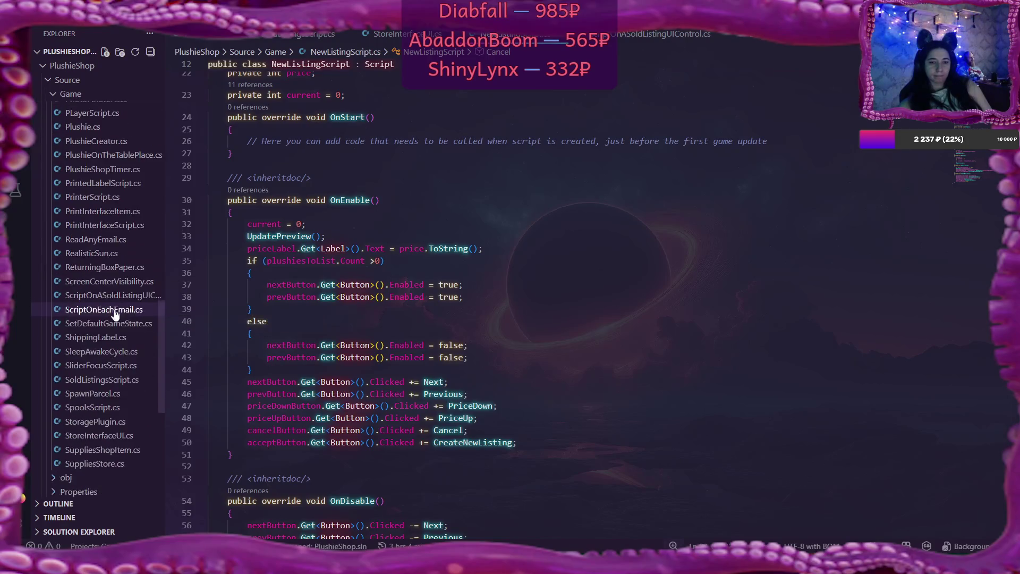
{"action": "scroll", "coordinate": [114, 314], "scroll_direction": "down", "scroll_amount": 2}
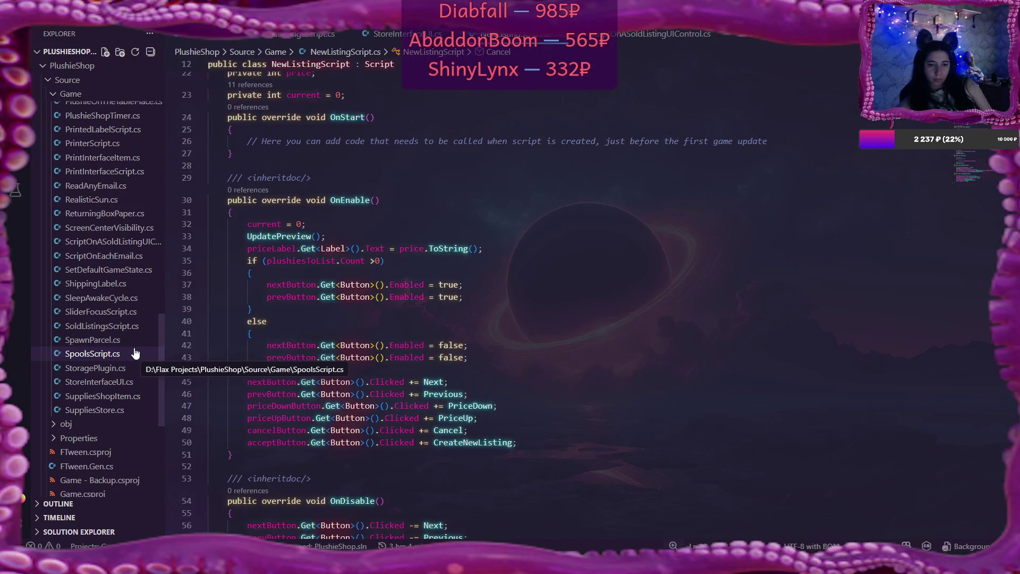
{"action": "scroll", "coordinate": [107, 228], "scroll_direction": "up", "scroll_amount": 3}
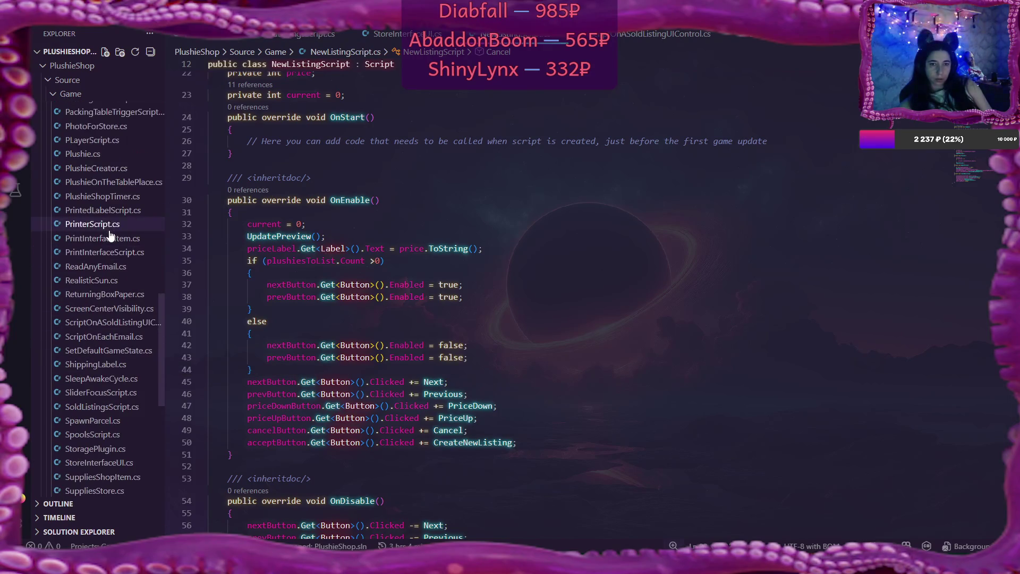
{"action": "left_click", "coordinate": [100, 197]}
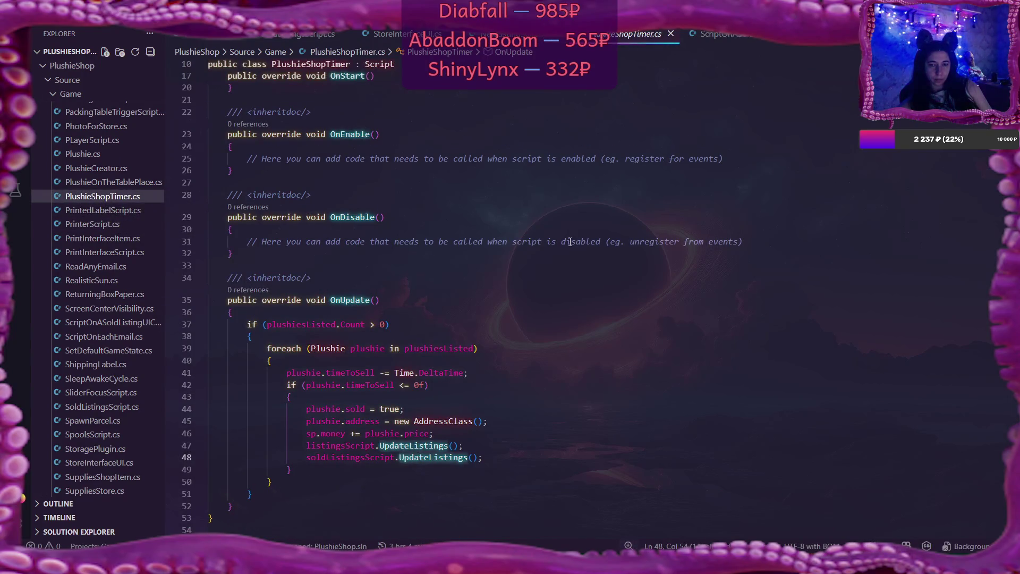
Select the listingsScript.UpdateListings call on line 47 in OnUpdate
{"action": "scroll", "coordinate": [565, 240], "scroll_direction": "down", "scroll_amount": 3}
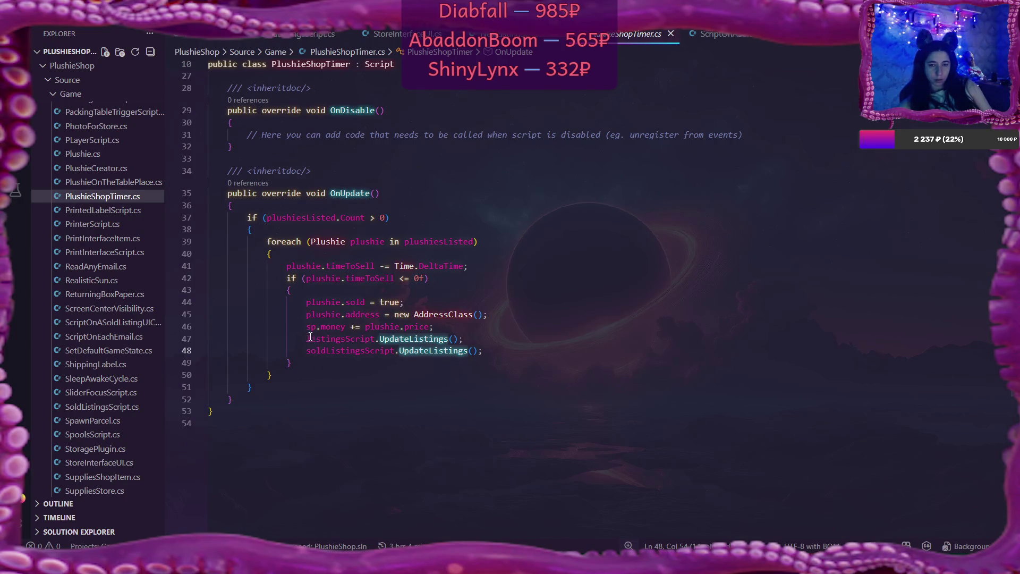
{"action": "left_click_drag", "start_coordinate": [307, 338], "coordinate": [461, 339]}
{"action": "left_click", "coordinate": [448, 338]}
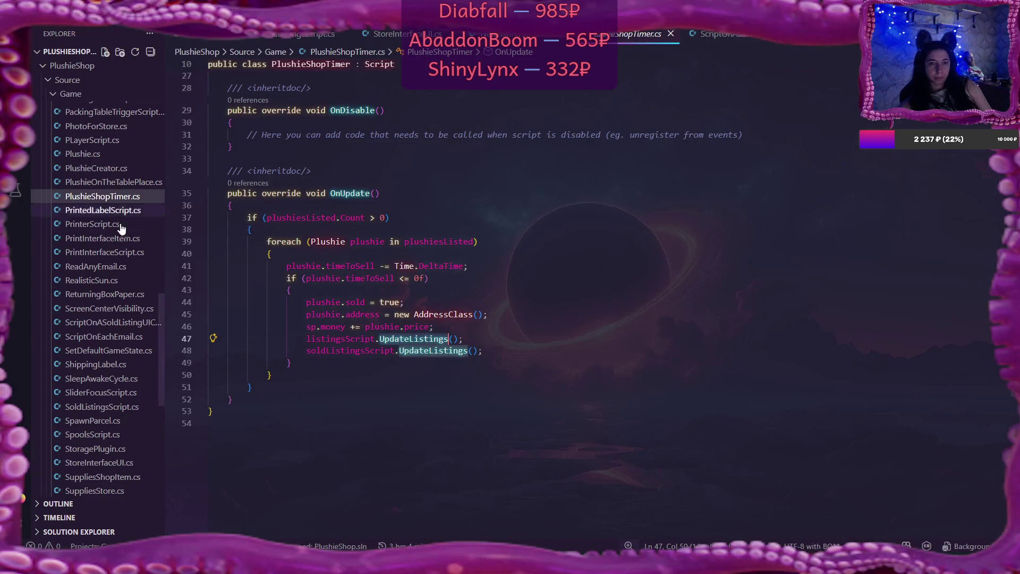
Check the timer's field declarations, then open ListingsScript.cs
{"action": "scroll", "coordinate": [127, 186], "scroll_direction": "up", "scroll_amount": 5}
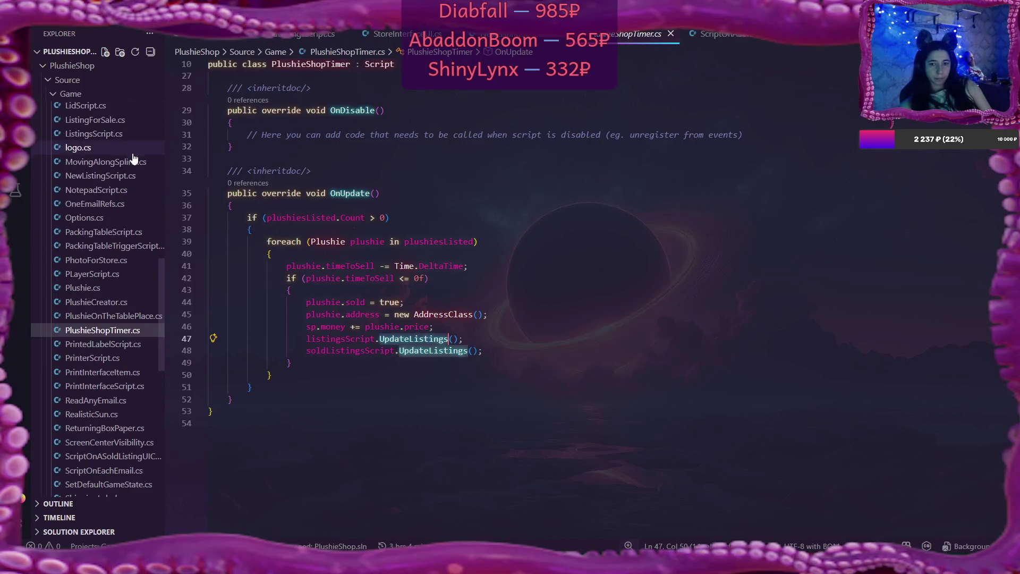
{"action": "scroll", "coordinate": [127, 194], "scroll_direction": "up", "scroll_amount": 4}
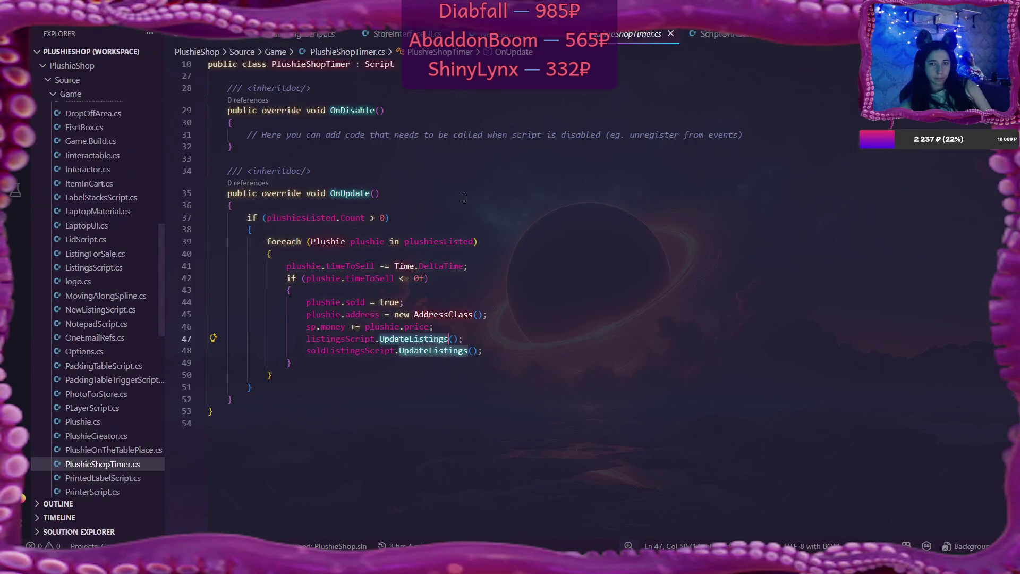
{"action": "scroll", "coordinate": [462, 197], "scroll_direction": "up", "scroll_amount": 3}
{"action": "scroll", "coordinate": [462, 197], "scroll_direction": "up", "scroll_amount": 4}
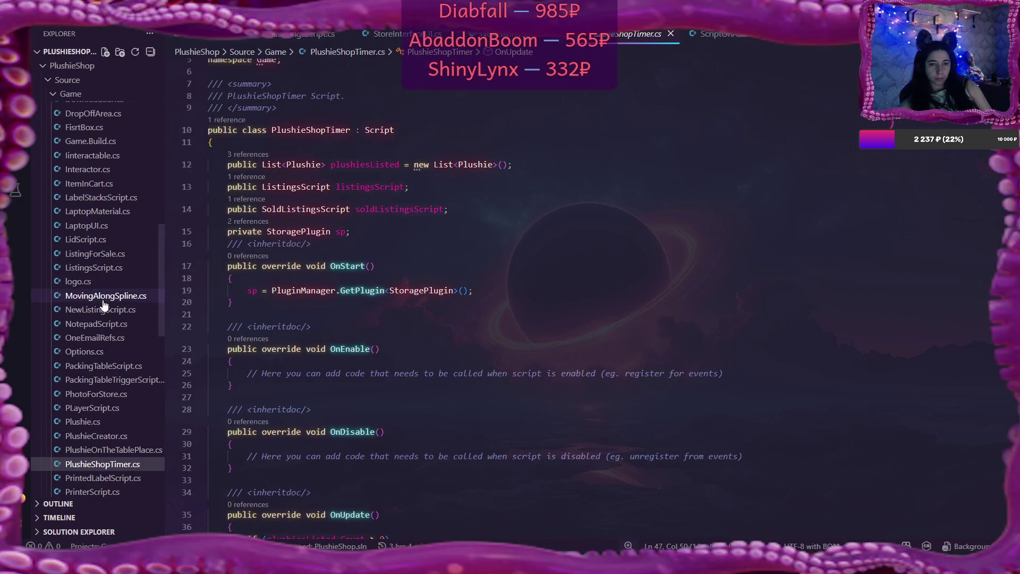
{"action": "left_click", "coordinate": [107, 268]}
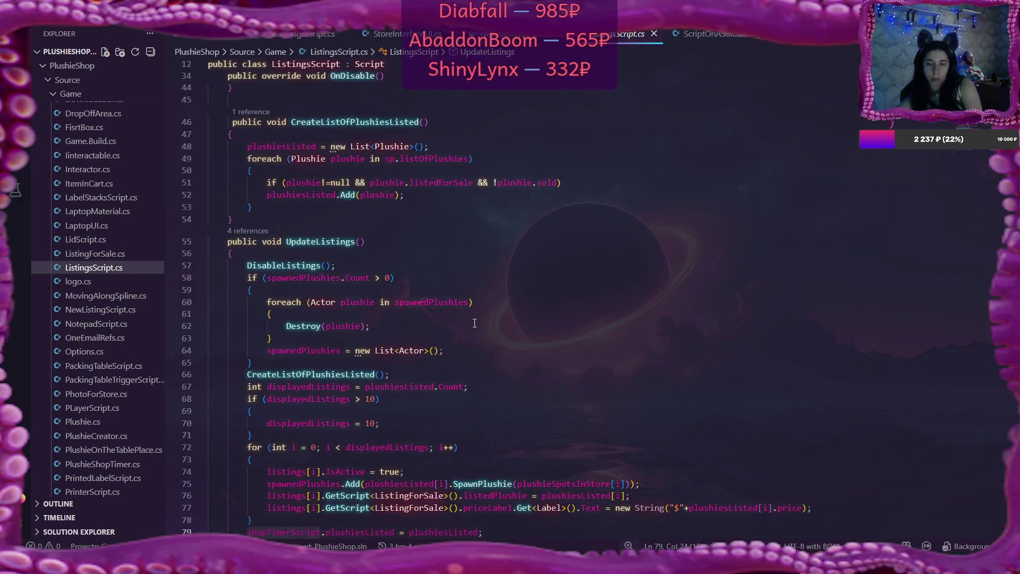
Highlight spawnedPlushies on line 58 and read the fields, OnDisable and UpdateListings
{"action": "scroll", "coordinate": [476, 326], "scroll_direction": "down", "scroll_amount": 3}
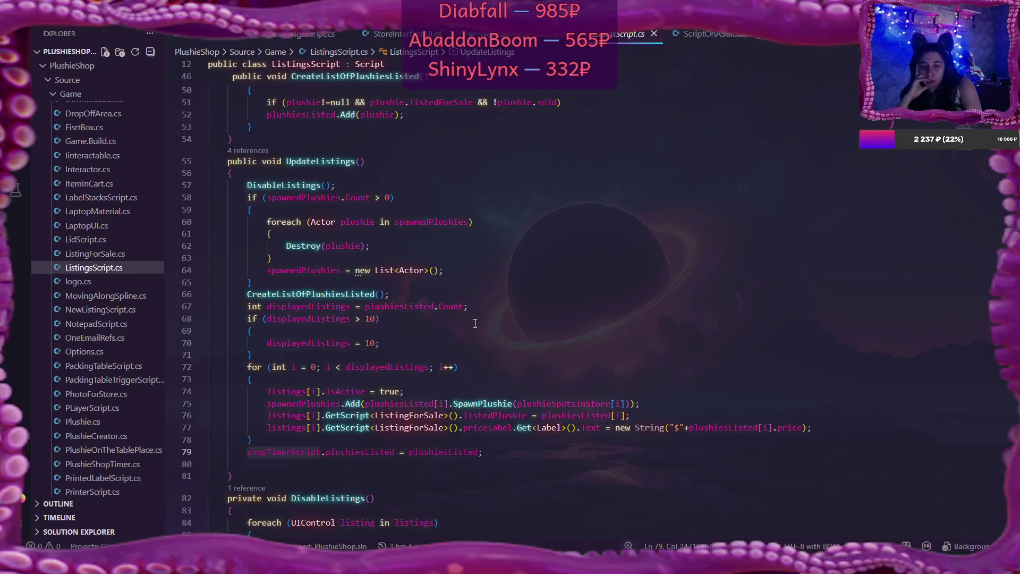
{"action": "left_click", "coordinate": [343, 198]}
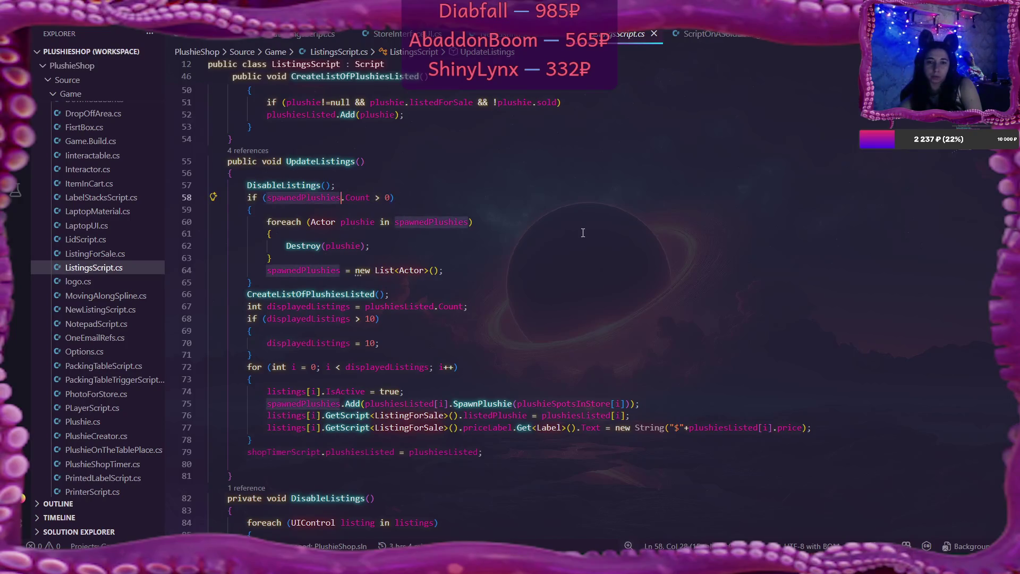
{"action": "scroll", "coordinate": [584, 233], "scroll_direction": "up", "scroll_amount": 5}
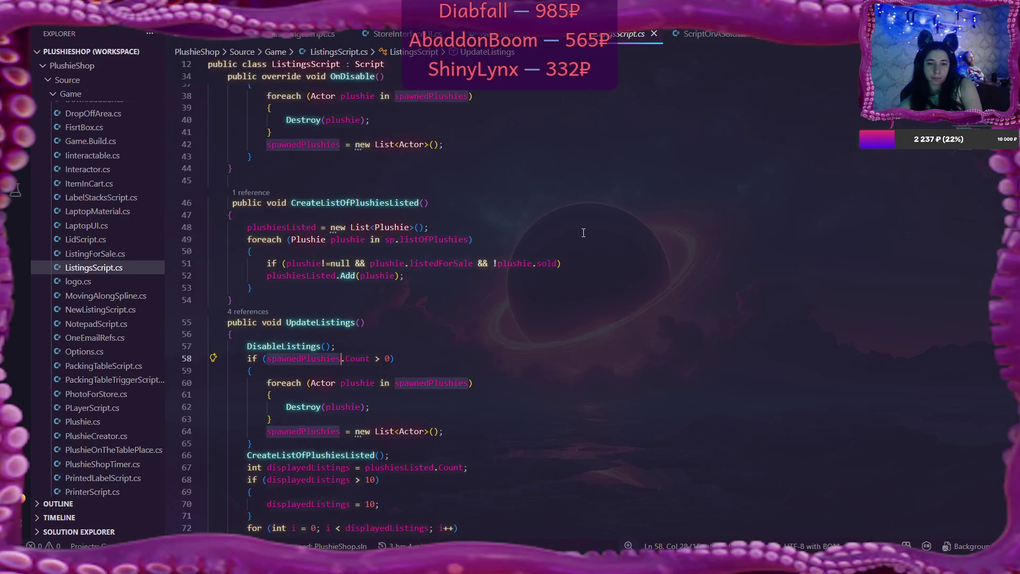
{"action": "scroll", "coordinate": [583, 233], "scroll_direction": "up", "scroll_amount": 10}
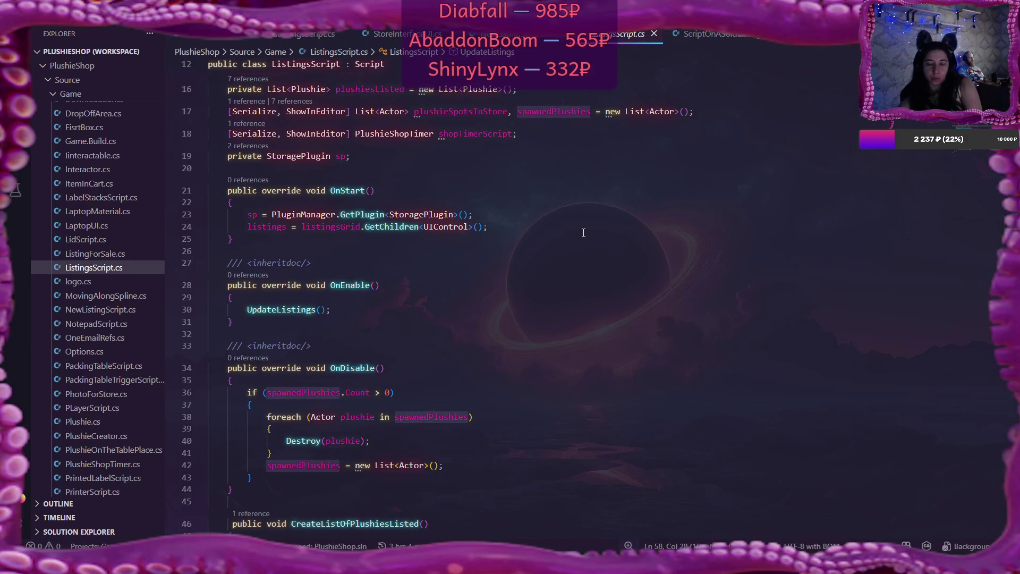
{"action": "scroll", "coordinate": [584, 233], "scroll_direction": "down", "scroll_amount": 3}
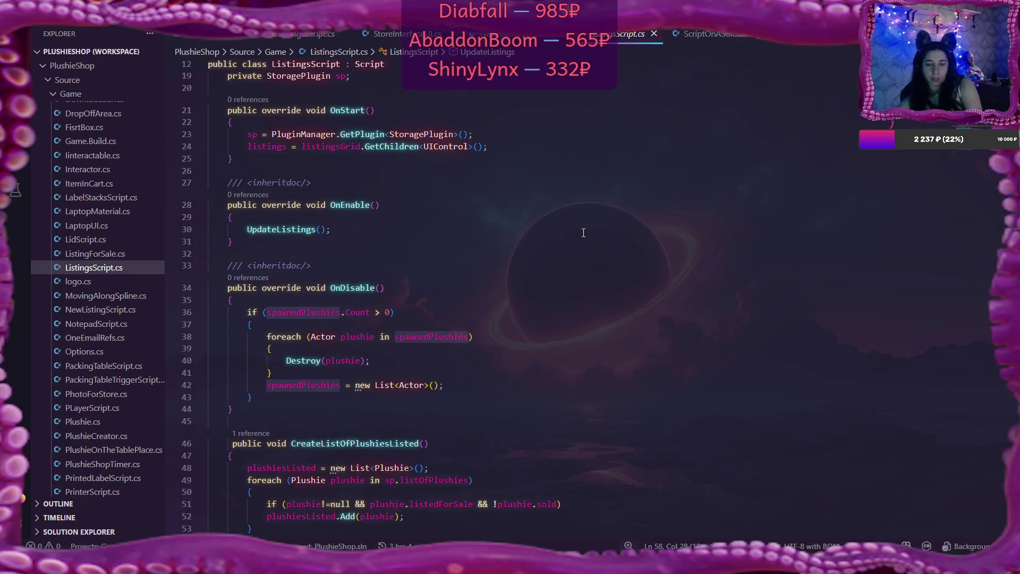
{"action": "scroll", "coordinate": [470, 369], "scroll_direction": "down", "scroll_amount": 2}
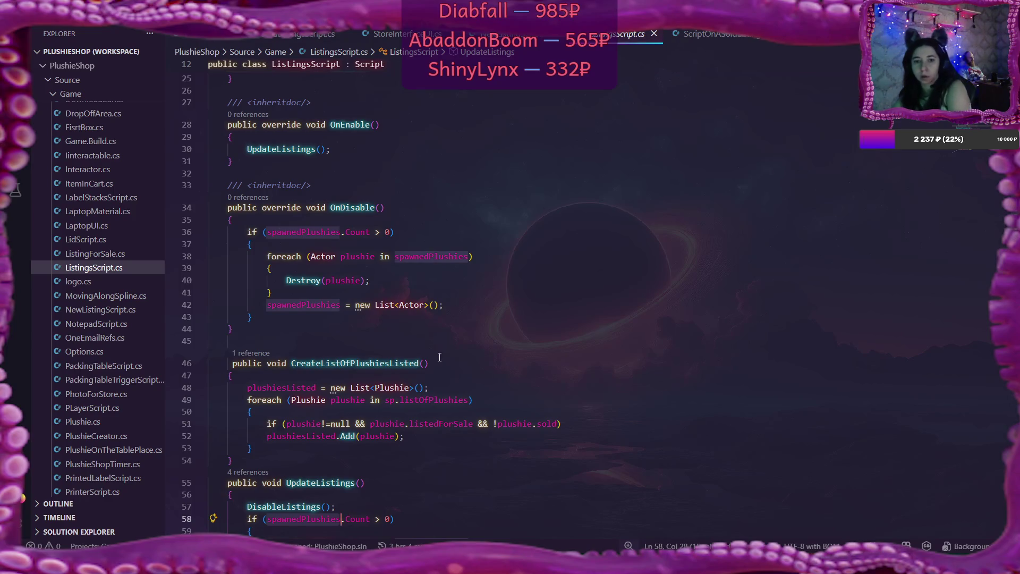
{"action": "scroll", "coordinate": [455, 306], "scroll_direction": "up", "scroll_amount": 2}
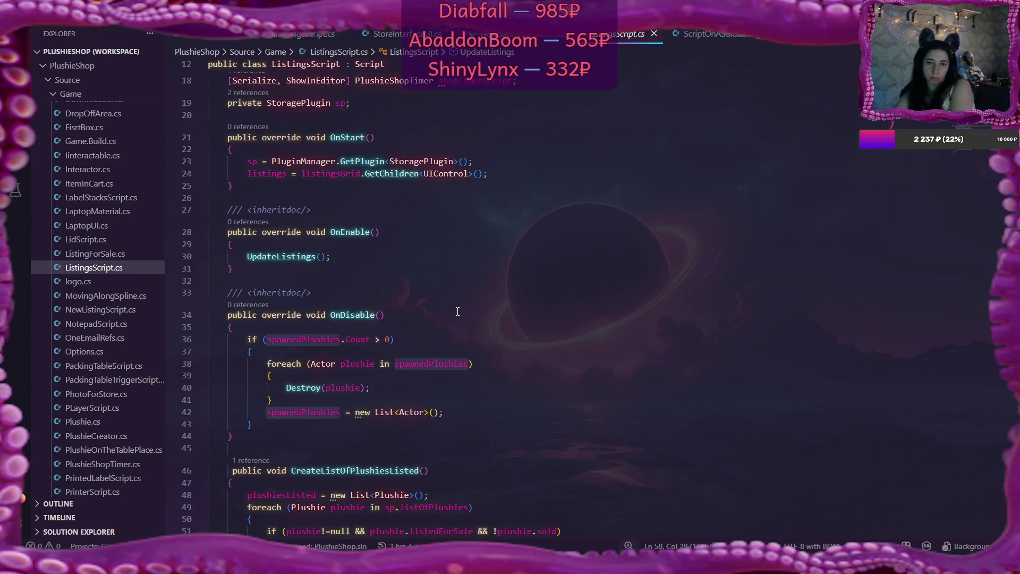
{"action": "scroll", "coordinate": [458, 312], "scroll_direction": "up", "scroll_amount": 1}
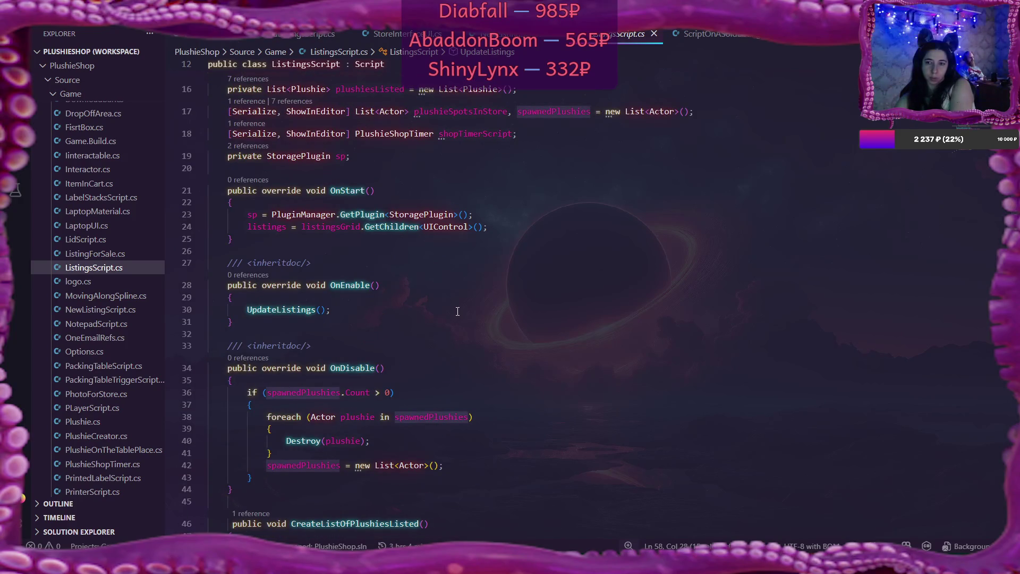
{"action": "scroll", "coordinate": [457, 312], "scroll_direction": "down", "scroll_amount": 3}
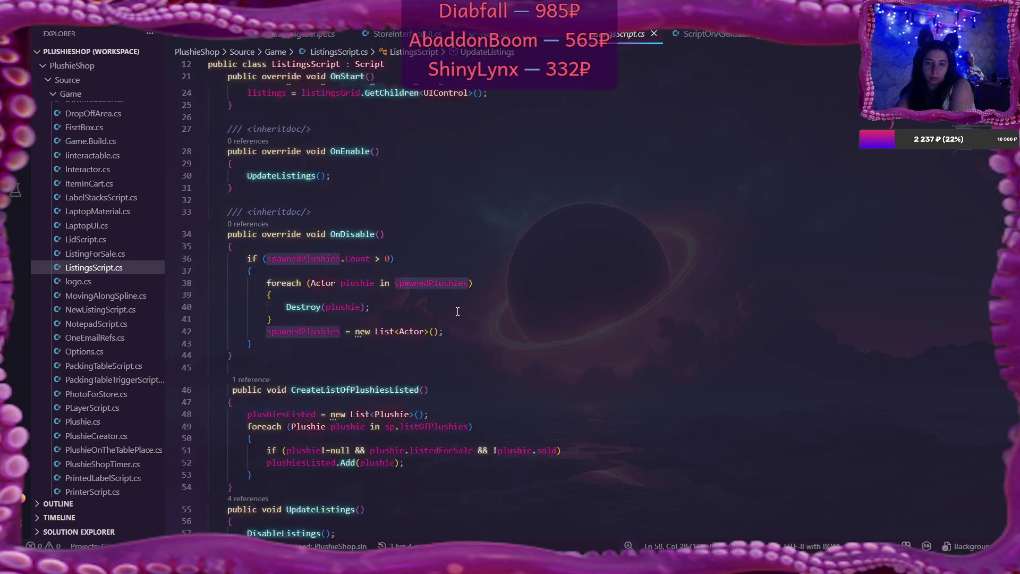
{"action": "scroll", "coordinate": [458, 312], "scroll_direction": "down", "scroll_amount": 5}
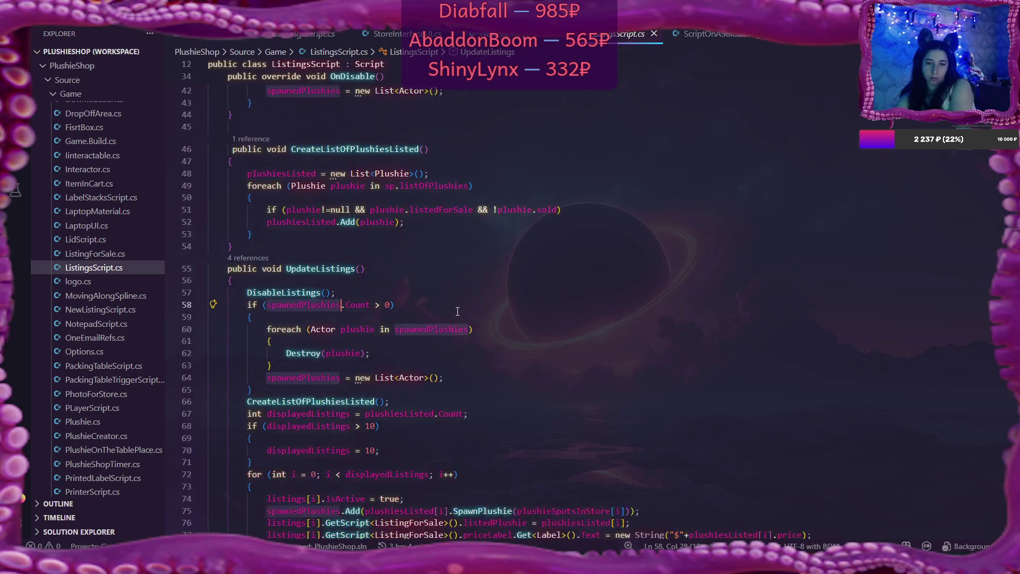
{"action": "scroll", "coordinate": [457, 311], "scroll_direction": "down", "scroll_amount": 1}
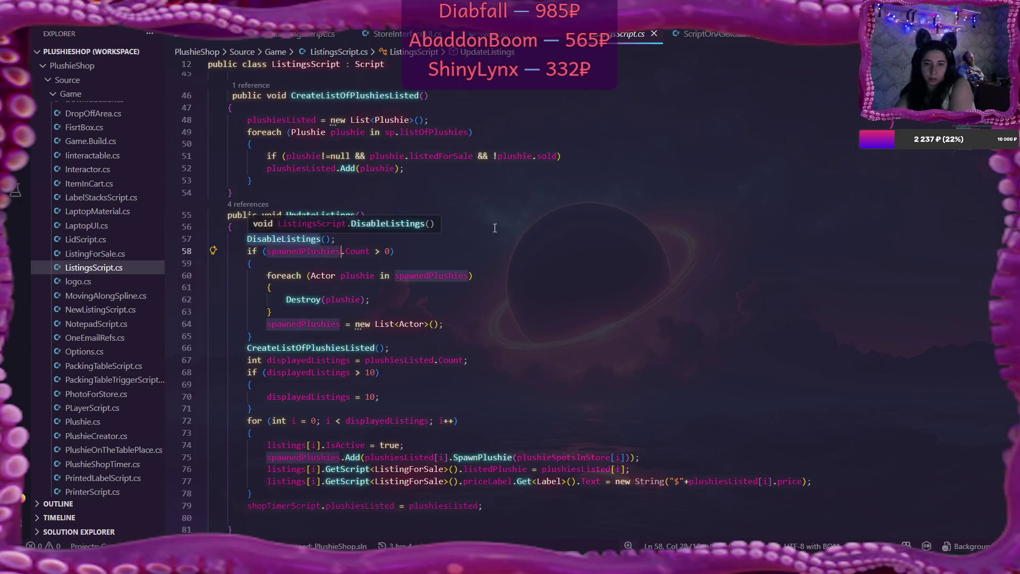
Read UpdateListings in ListingsScript.cs, then switch to the SoldListingsScript.cs tab
{"action": "scroll", "coordinate": [496, 230], "scroll_direction": "up", "scroll_amount": 4}
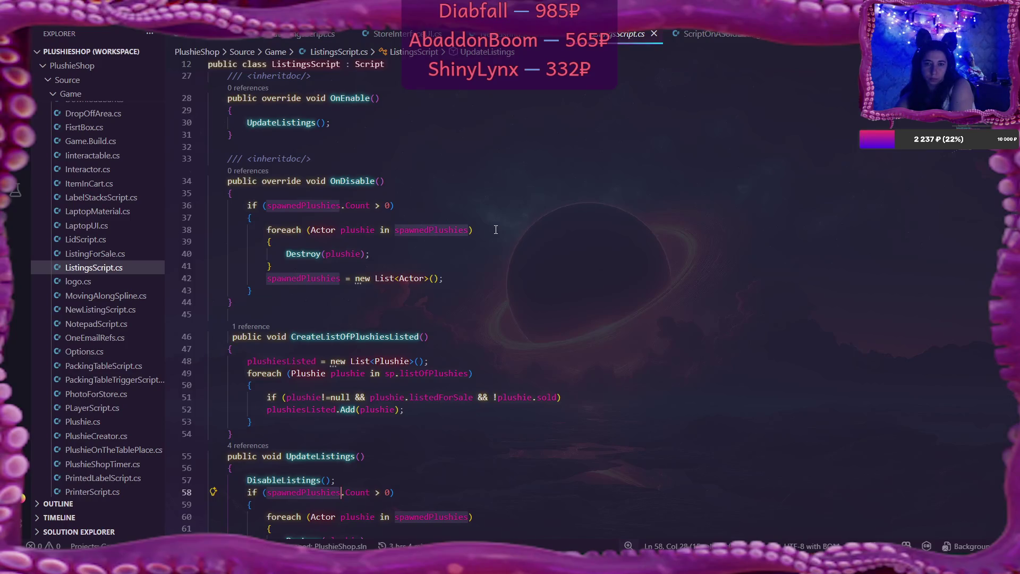
{"action": "scroll", "coordinate": [496, 230], "scroll_direction": "up", "scroll_amount": 2}
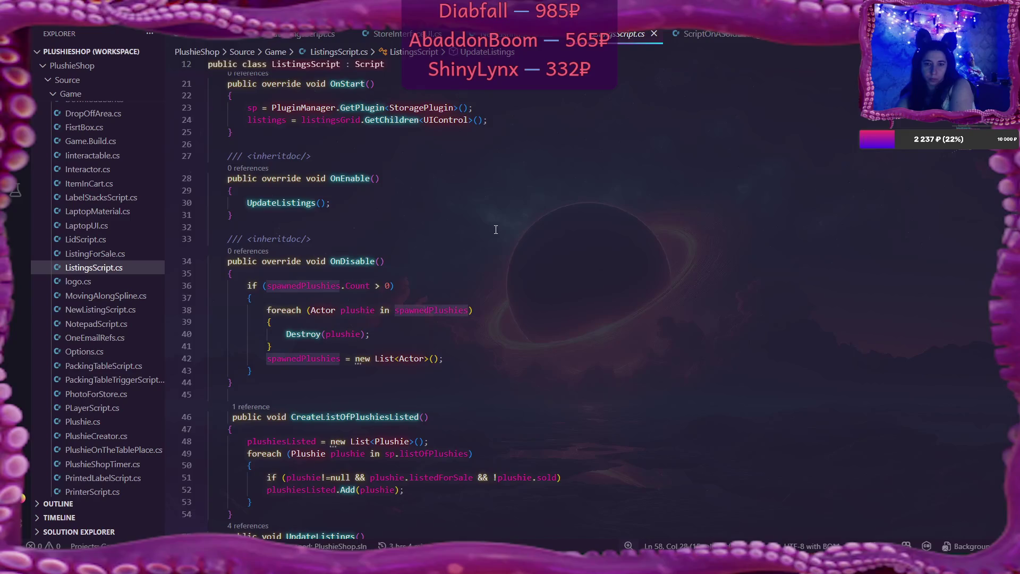
{"action": "scroll", "coordinate": [496, 229], "scroll_direction": "down", "scroll_amount": 13}
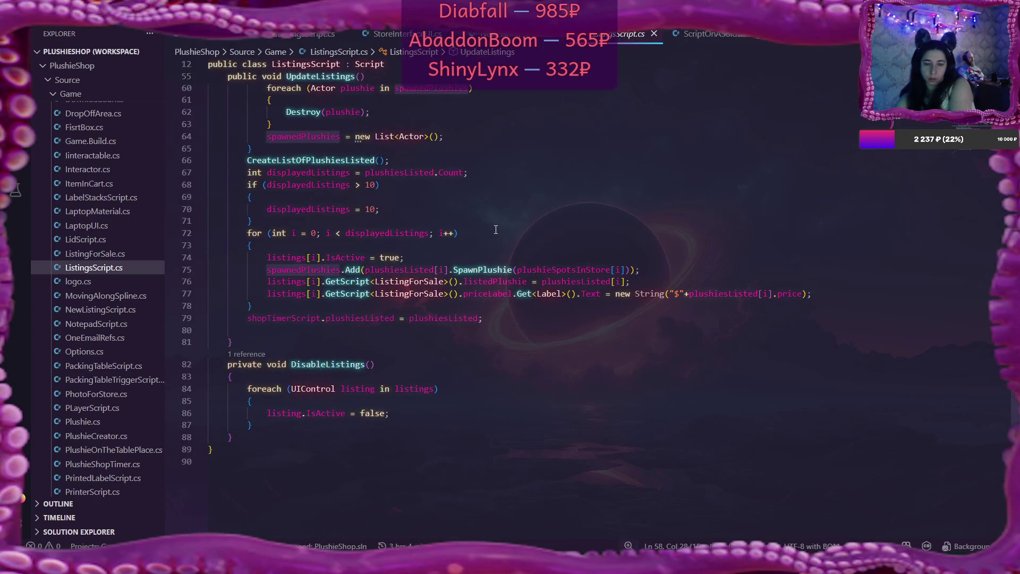
{"action": "scroll", "coordinate": [495, 230], "scroll_direction": "up", "scroll_amount": 4}
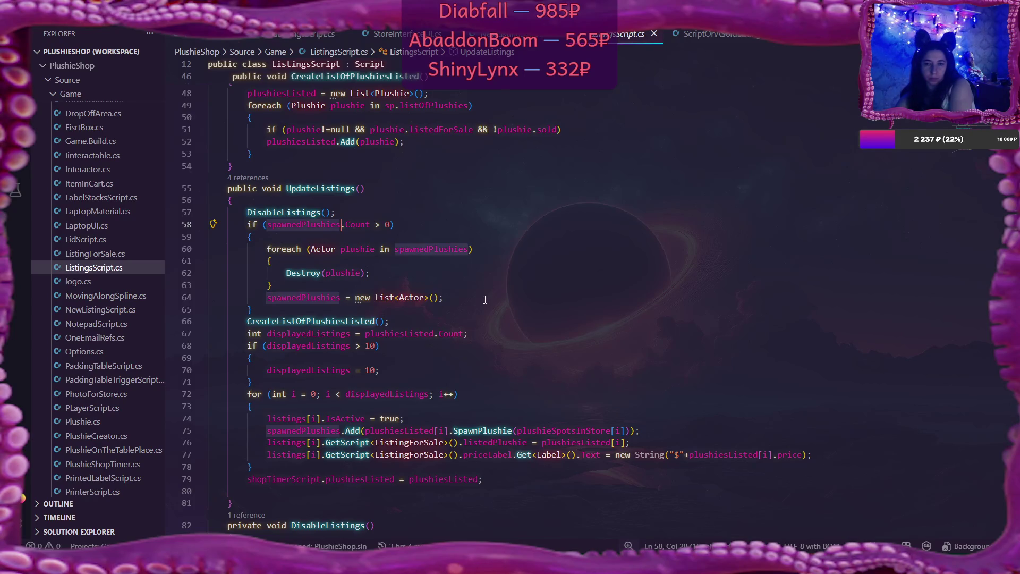
{"action": "mouse_move", "coordinate": [334, 227]}
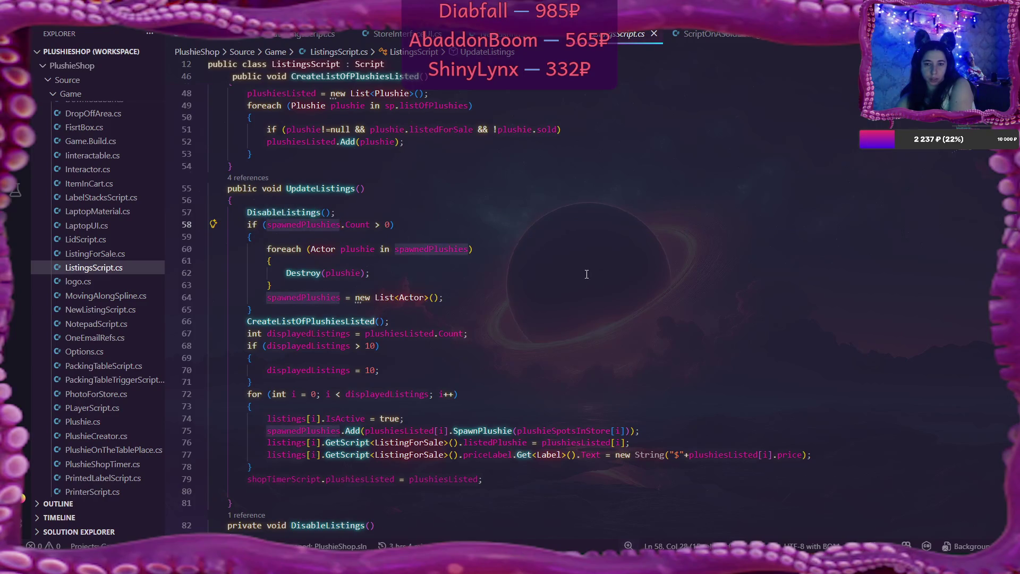
{"action": "scroll", "coordinate": [587, 274], "scroll_direction": "up", "scroll_amount": 2}
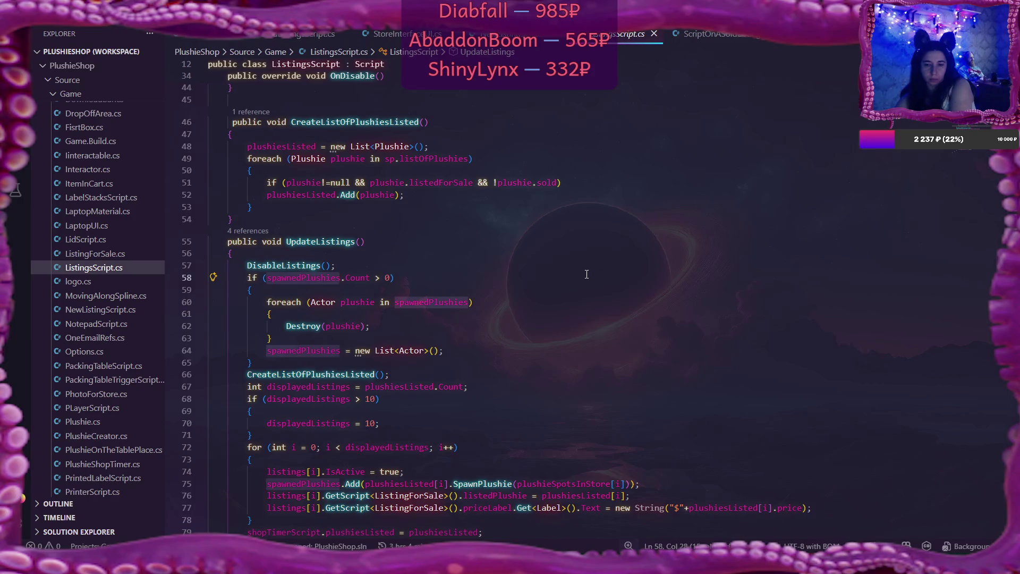
{"action": "scroll", "coordinate": [587, 274], "scroll_direction": "down", "scroll_amount": 2}
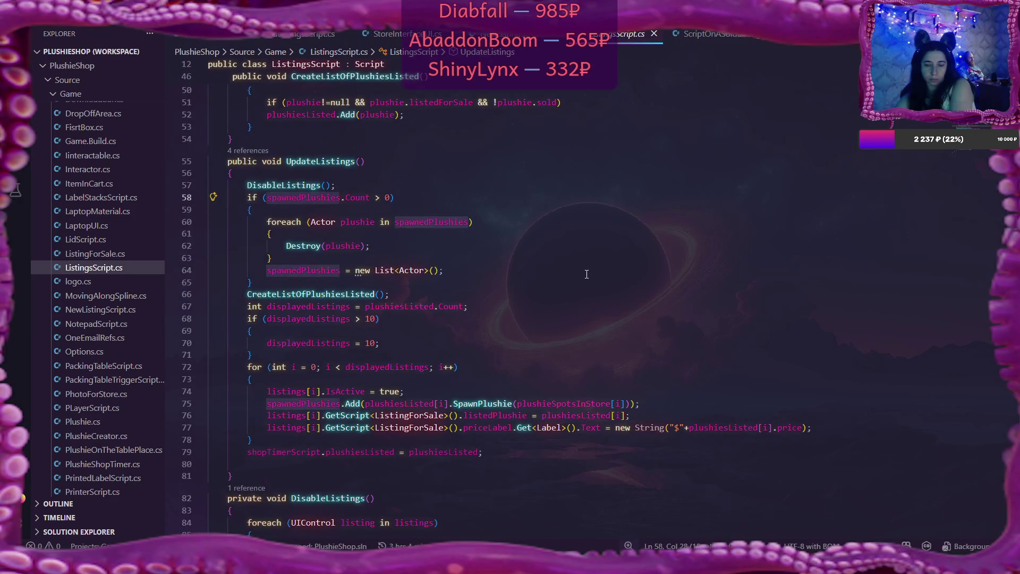
{"action": "scroll", "coordinate": [587, 274], "scroll_direction": "down", "scroll_amount": 2}
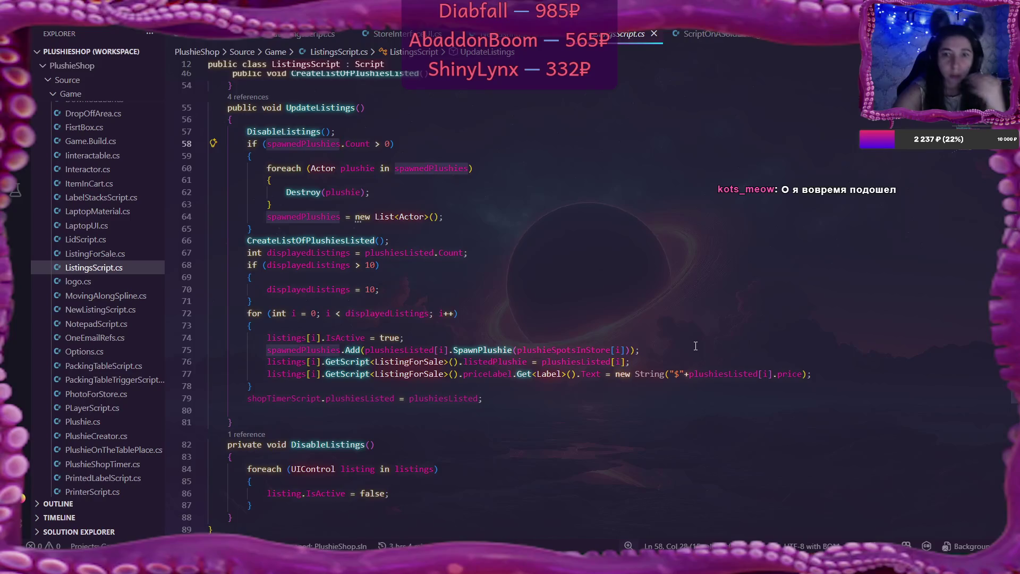
{"action": "scroll", "coordinate": [695, 346], "scroll_direction": "up", "scroll_amount": 12}
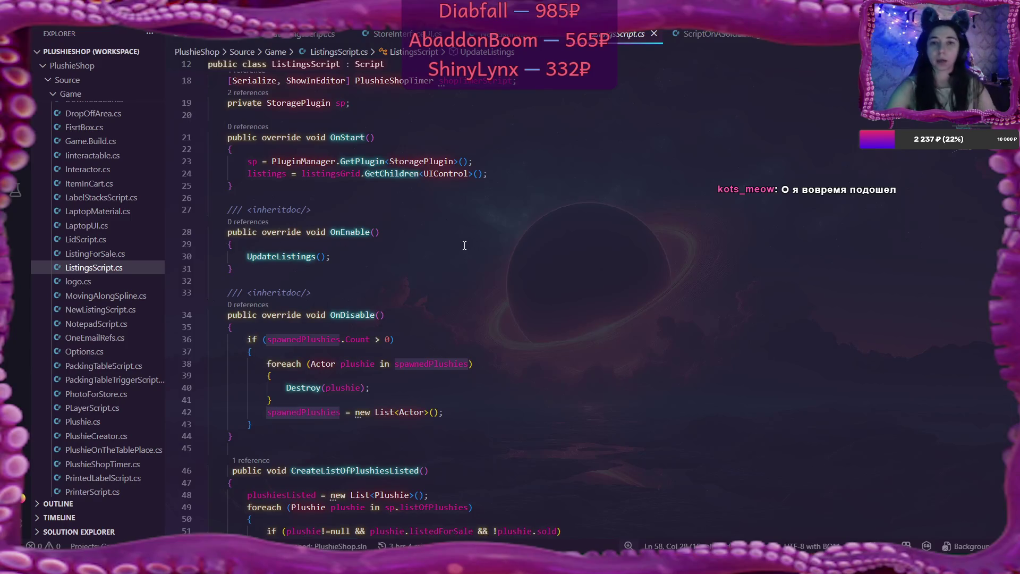
{"action": "scroll", "coordinate": [465, 250], "scroll_direction": "down", "scroll_amount": 4}
{"action": "scroll", "coordinate": [464, 245], "scroll_direction": "down", "scroll_amount": 9}
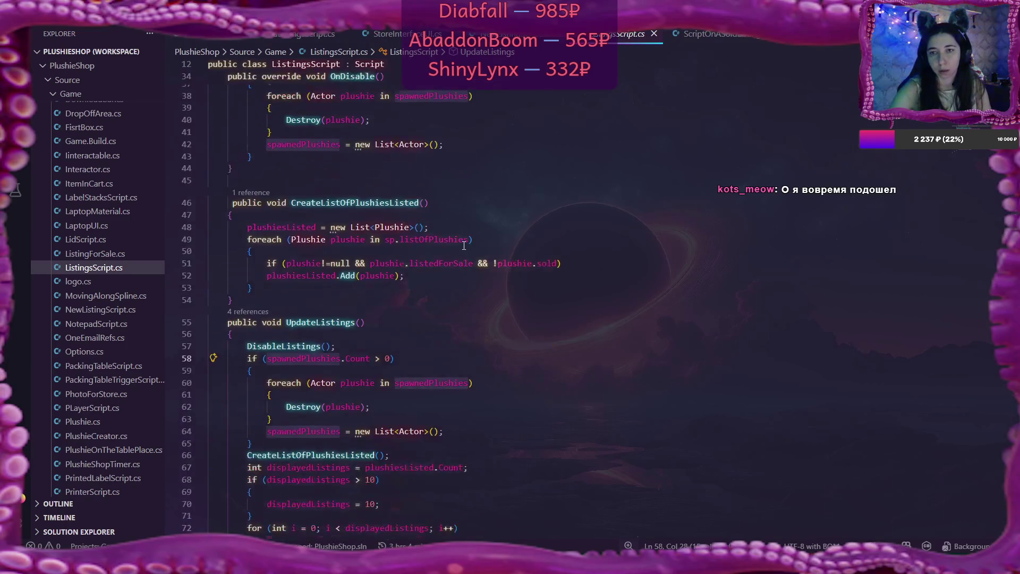
{"action": "left_click", "coordinate": [298, 35]}
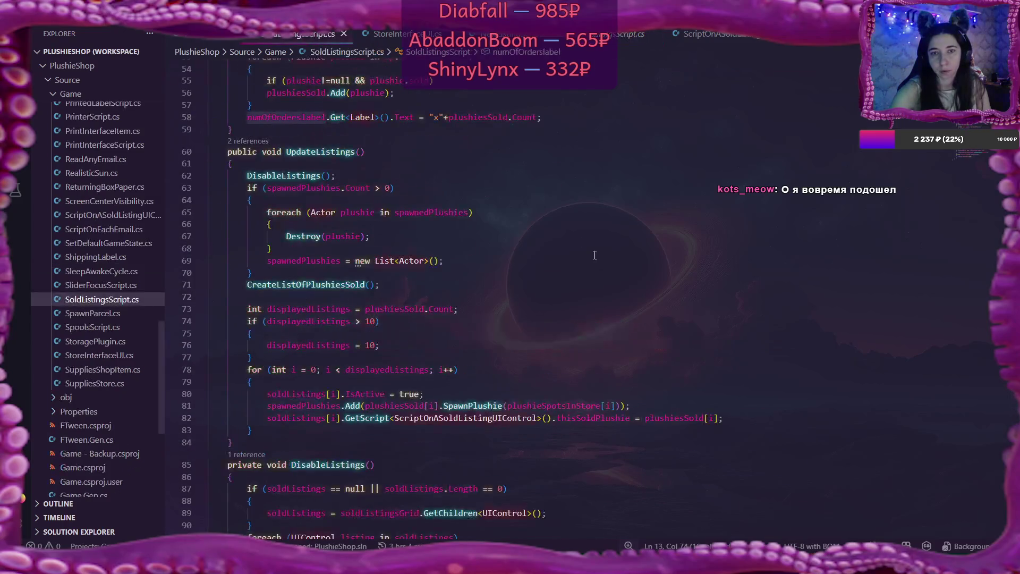
{"action": "scroll", "coordinate": [580, 256], "scroll_direction": "down", "scroll_amount": 7}
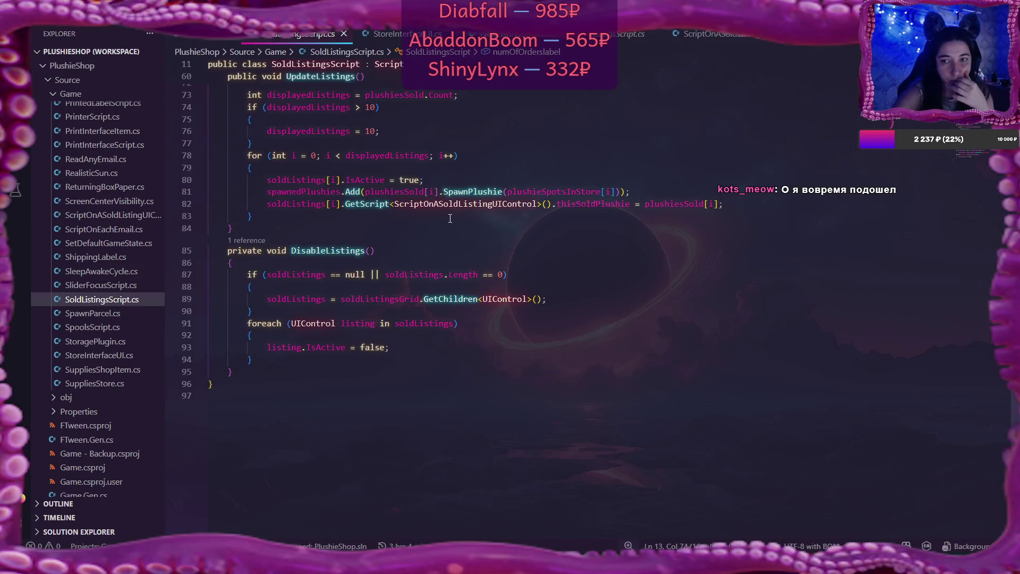
{"action": "scroll", "coordinate": [425, 231], "scroll_direction": "up", "scroll_amount": 2}
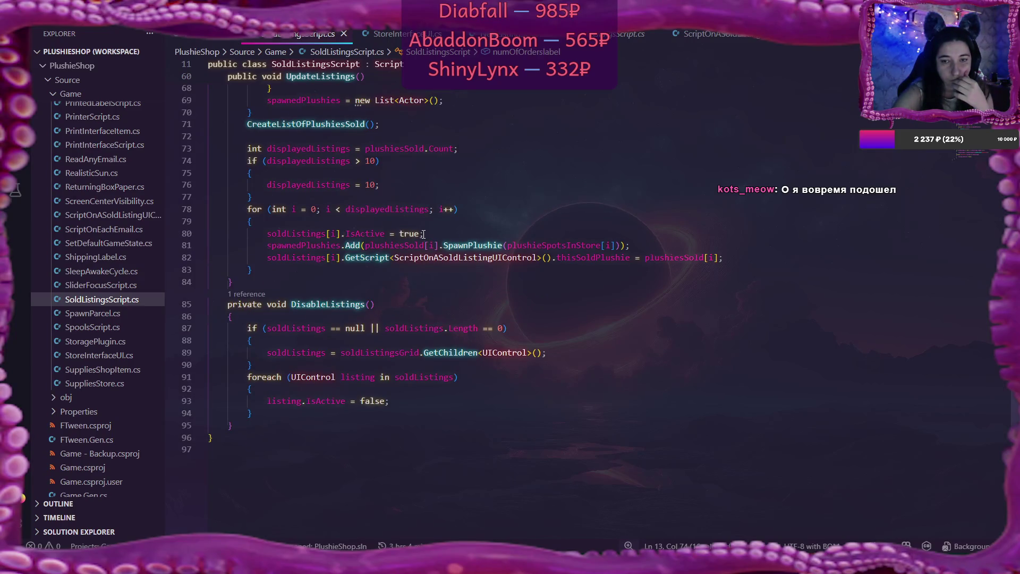
{"action": "scroll", "coordinate": [423, 233], "scroll_direction": "up", "scroll_amount": 1}
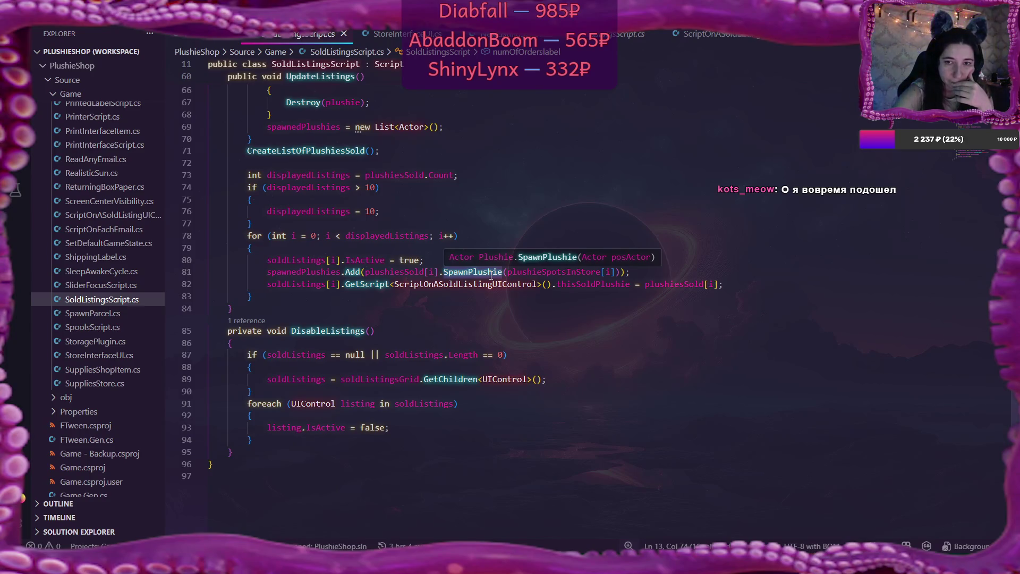
{"action": "scroll", "coordinate": [490, 274], "scroll_direction": "up", "scroll_amount": 3}
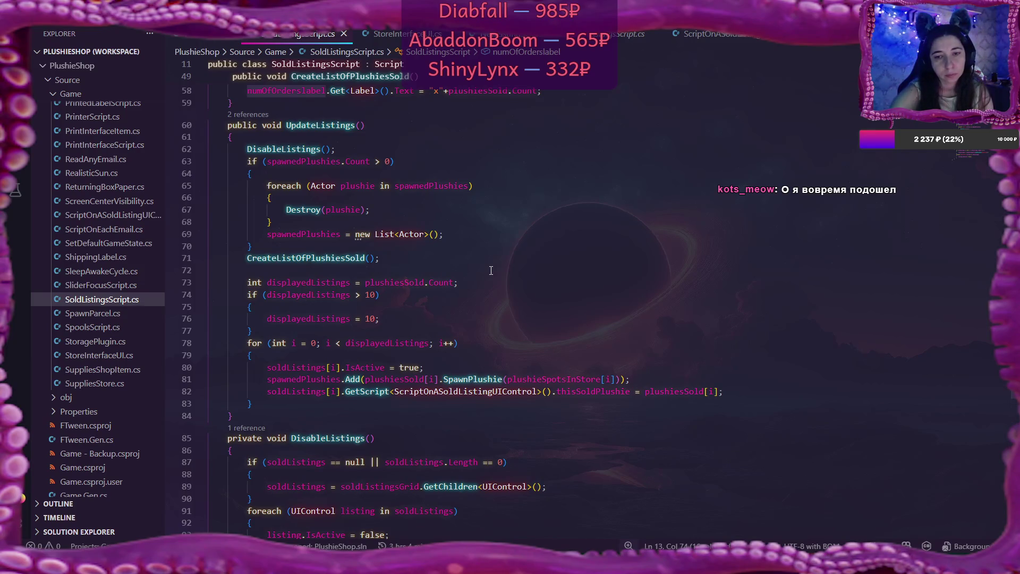
{"action": "scroll", "coordinate": [491, 270], "scroll_direction": "up", "scroll_amount": 2}
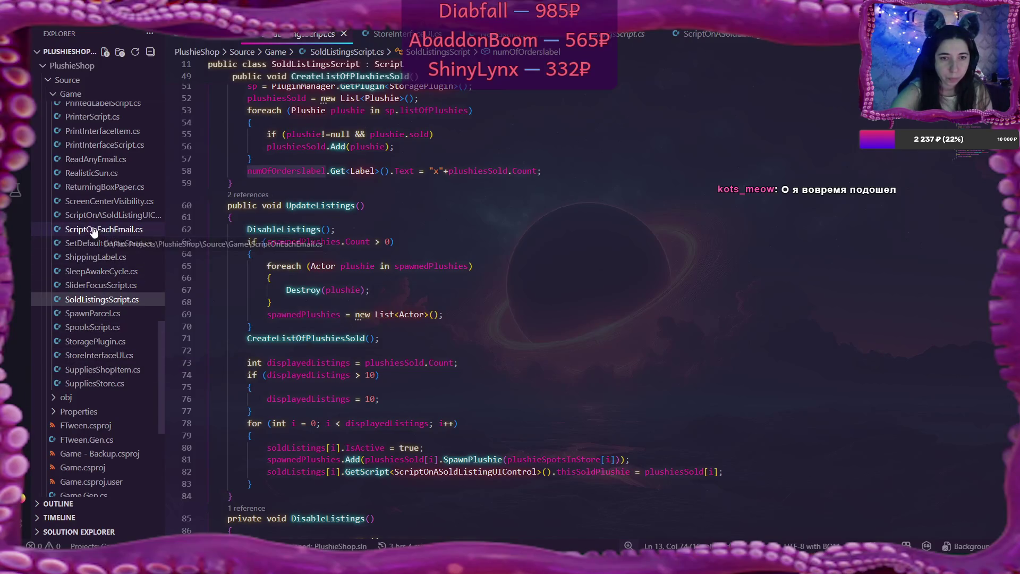
{"action": "scroll", "coordinate": [93, 230], "scroll_direction": "up", "scroll_amount": 1}
{"action": "left_click", "coordinate": [101, 142]}
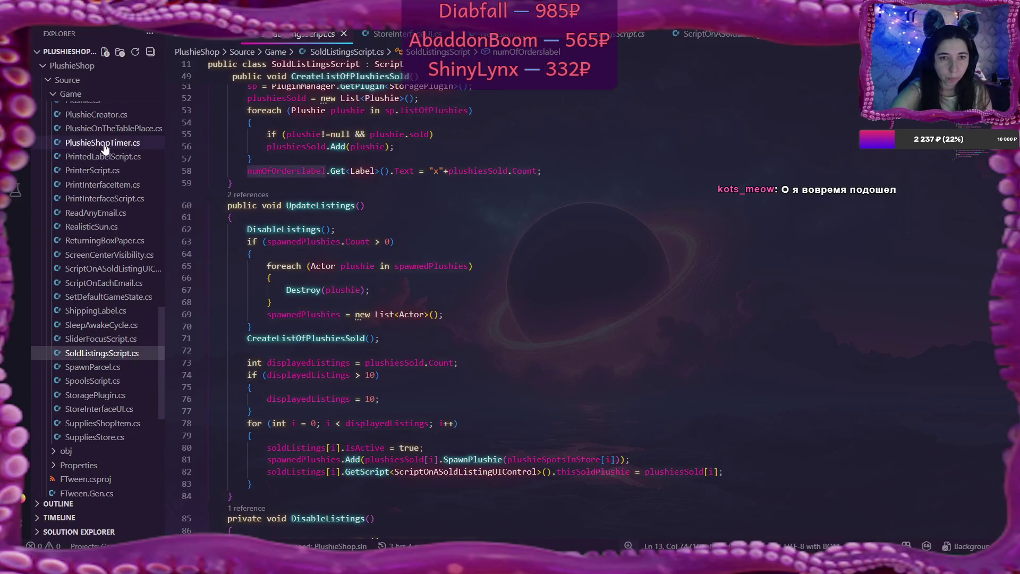
Scroll to PlushieShopTimer.cs's OnUpdate, which marks plushies sold and adds their price to money
{"action": "scroll", "coordinate": [603, 204], "scroll_direction": "down", "scroll_amount": 2}
{"action": "scroll", "coordinate": [601, 204], "scroll_direction": "down", "scroll_amount": 4}
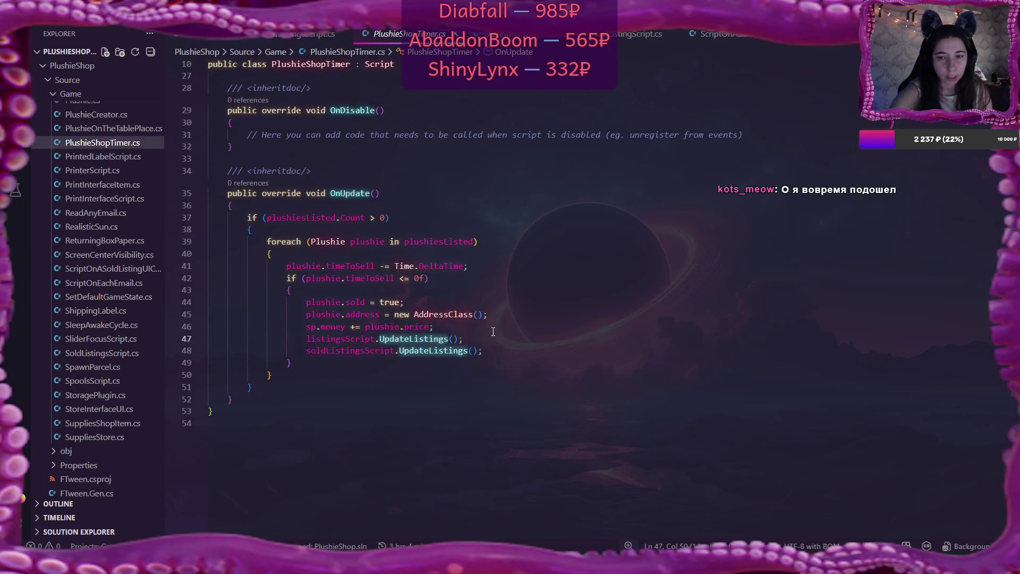
{"action": "scroll", "coordinate": [494, 331], "scroll_direction": "up", "scroll_amount": 5}
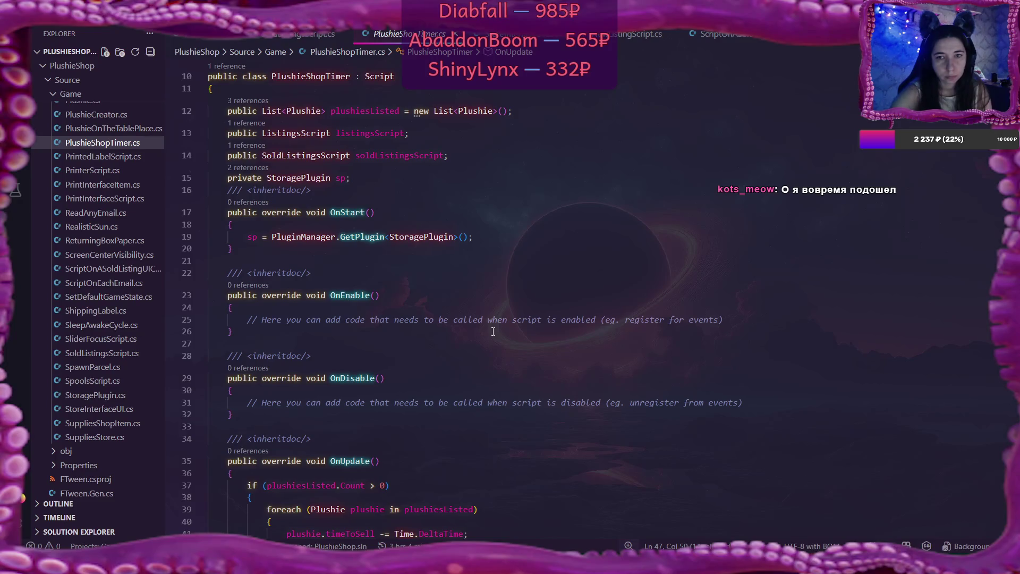
{"action": "scroll", "coordinate": [493, 331], "scroll_direction": "down", "scroll_amount": 4}
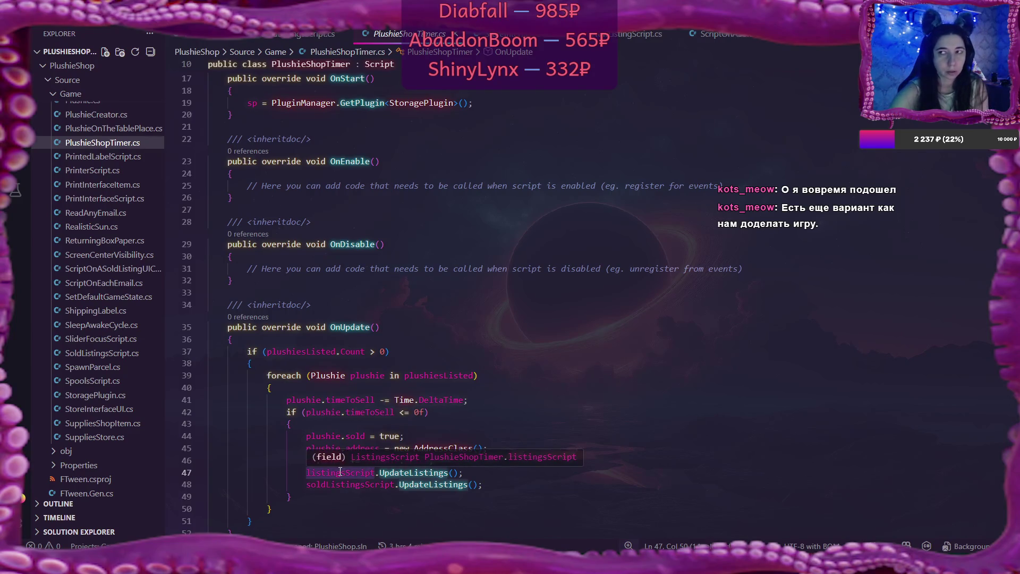
Guard the listings refresh with if (listingsScript.Actor.IsActive) in OnUpdate
{"action": "left_click", "coordinate": [452, 462]}
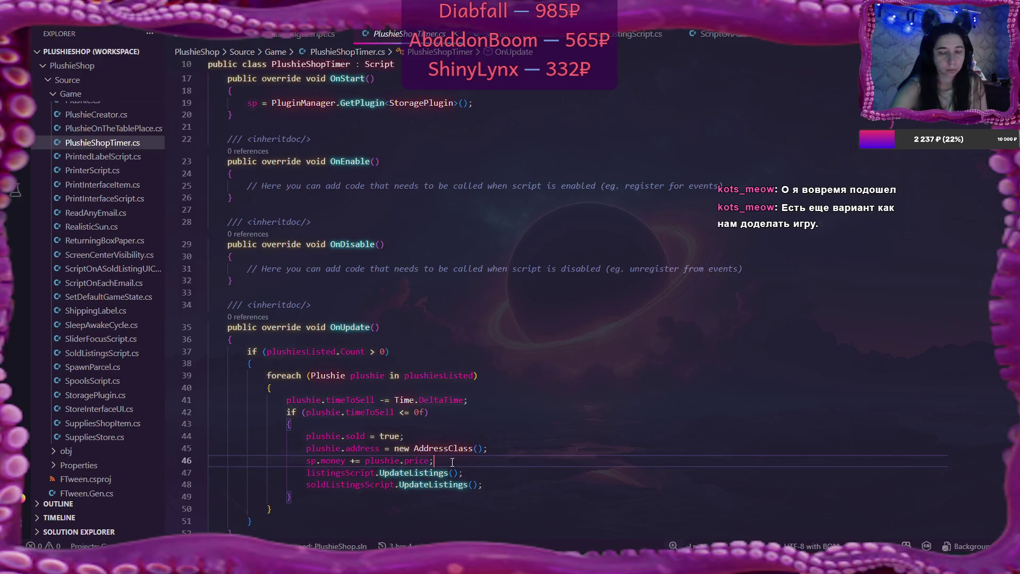
{"action": "key", "text": "Return"}
{"action": "type", "text": "if (l"}
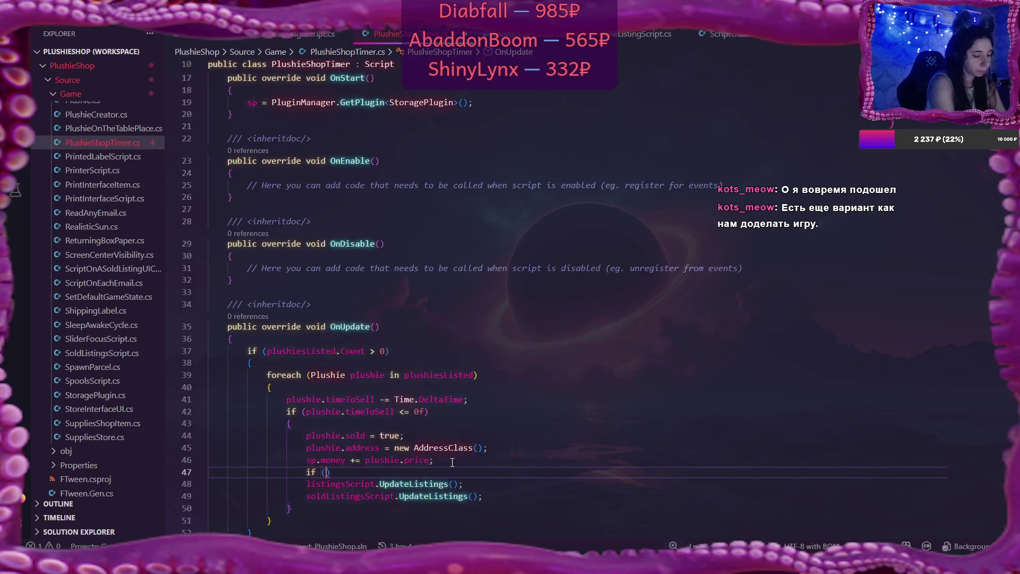
{"action": "type", "text": "ist"}
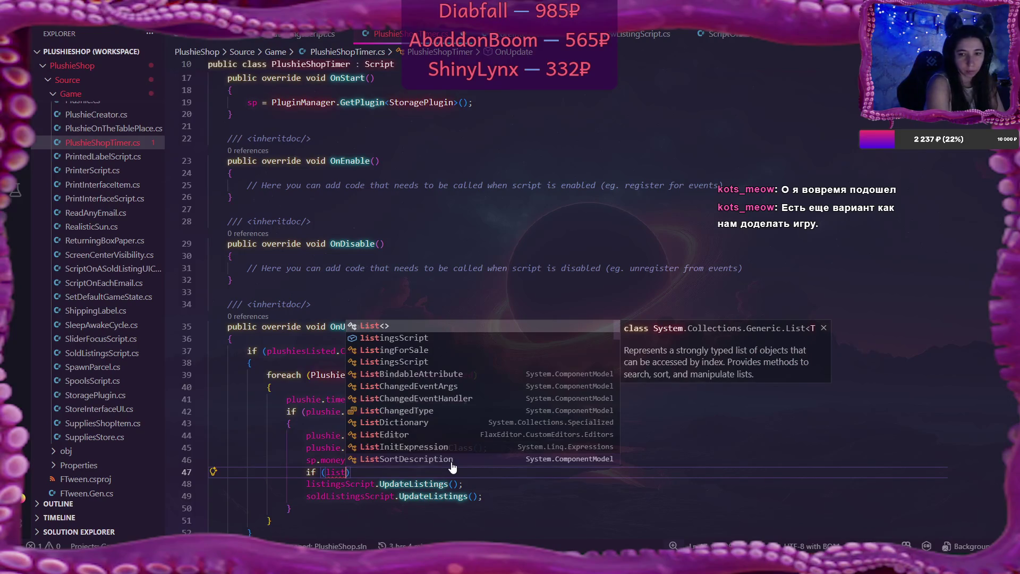
{"action": "key", "text": "Down"}
{"action": "key", "text": "Tab"}
{"action": "type", "text": ".Actor"}
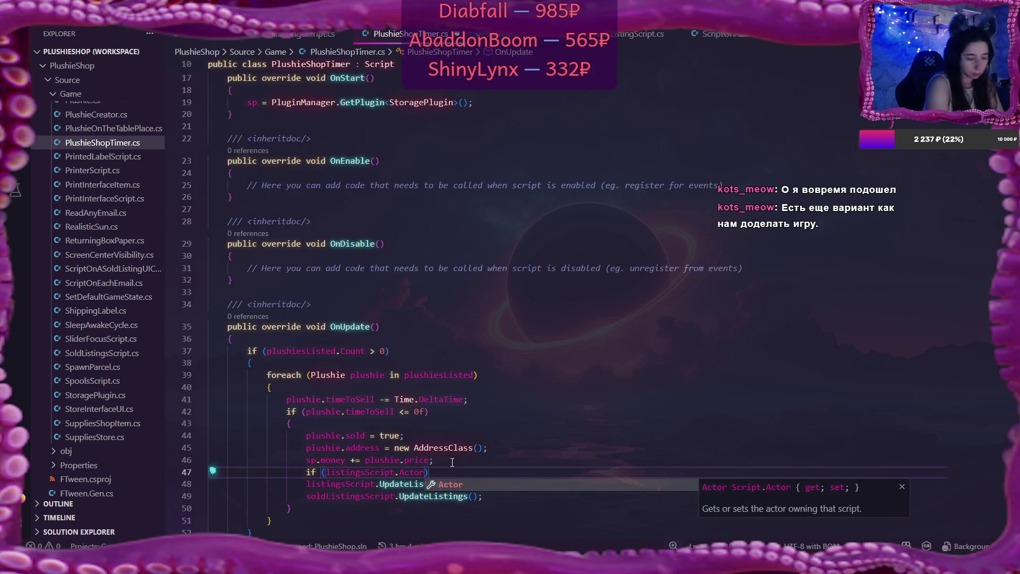
{"action": "type", "text": ".Is"}
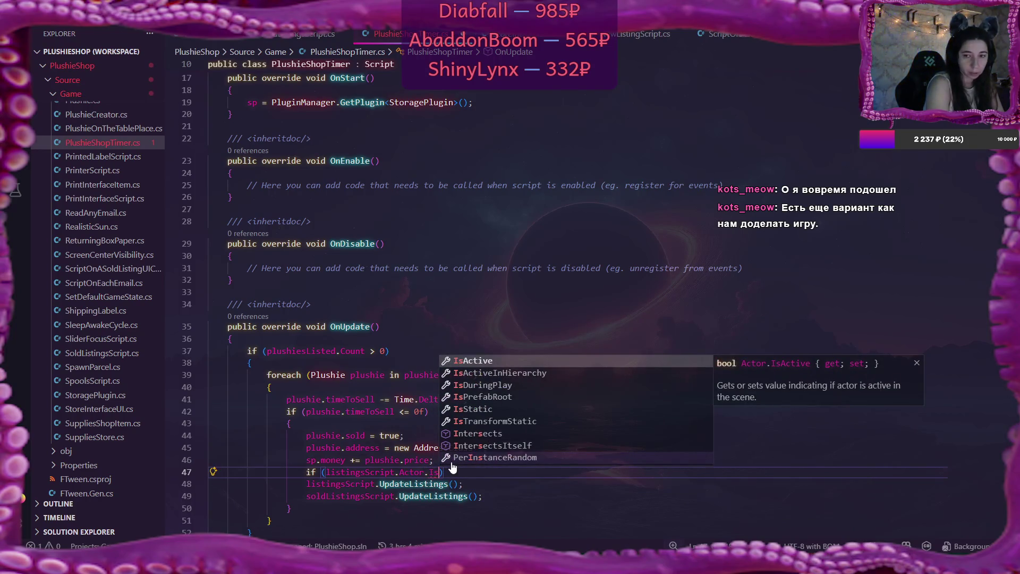
{"action": "key", "text": "Tab"}
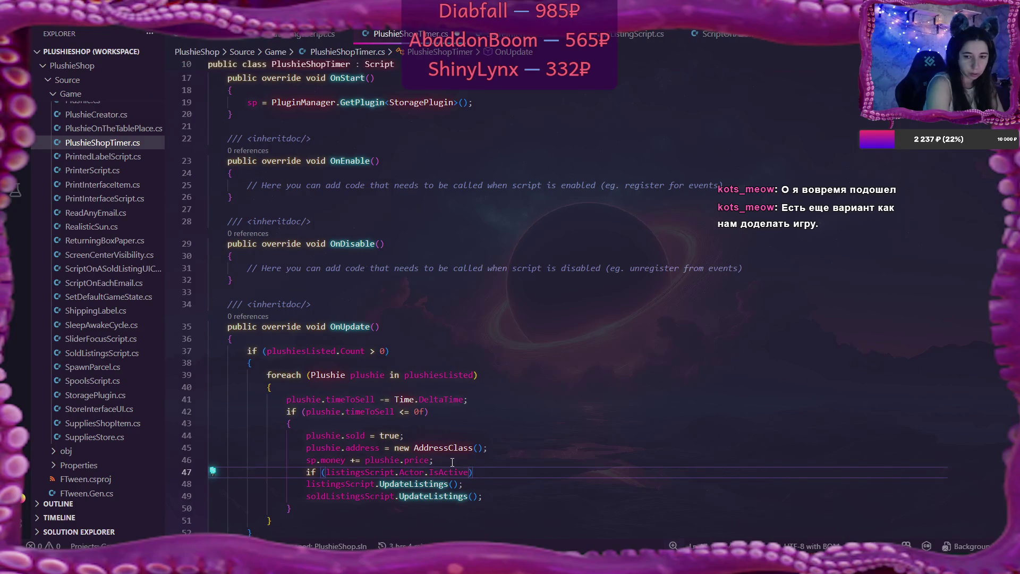
Guard the sold-listings refresh with if (soldListingsScript.Actor.IsActive)
{"action": "left_click", "coordinate": [475, 488]}
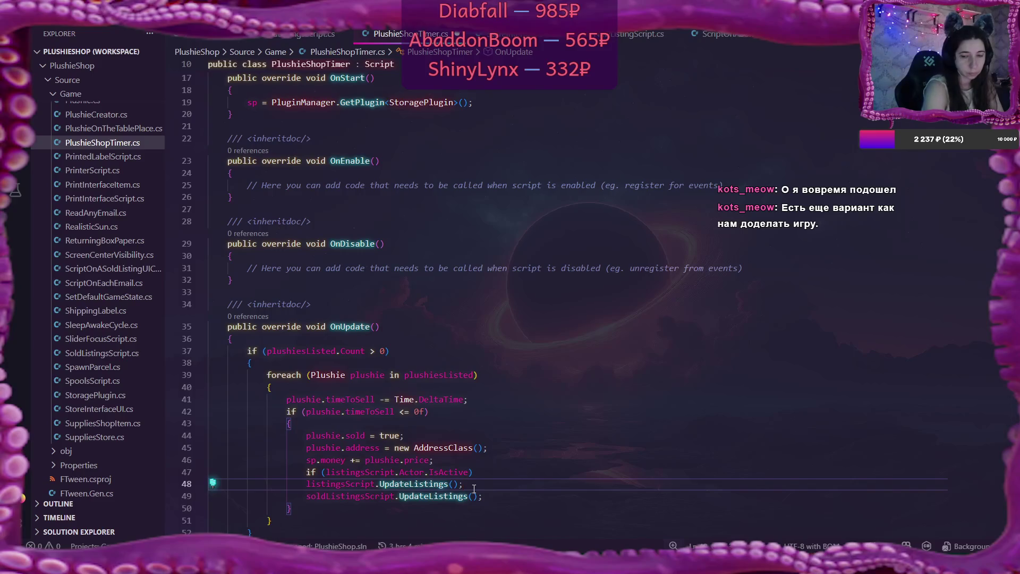
{"action": "key", "text": "Return"}
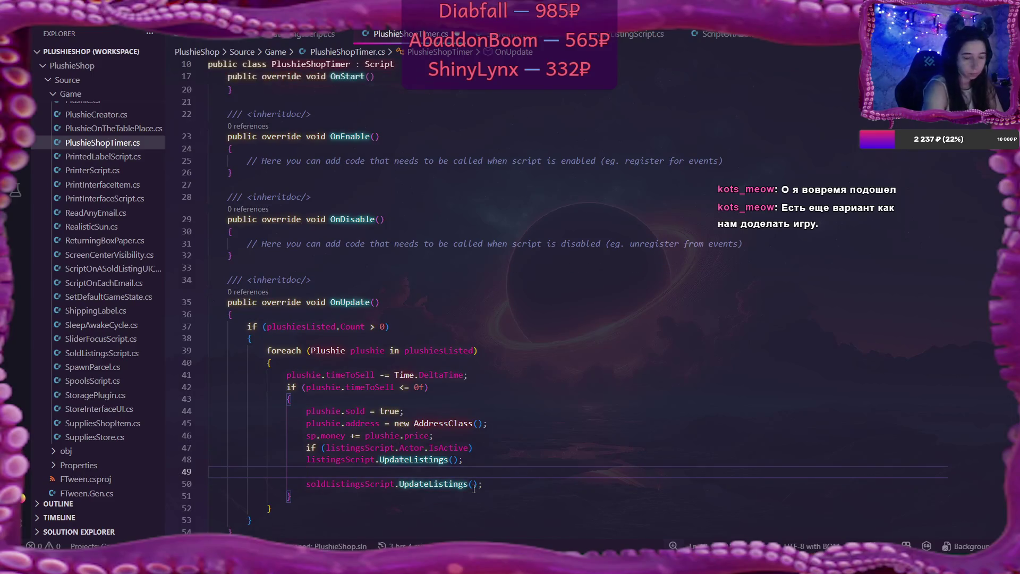
{"action": "type", "text": "if ("}
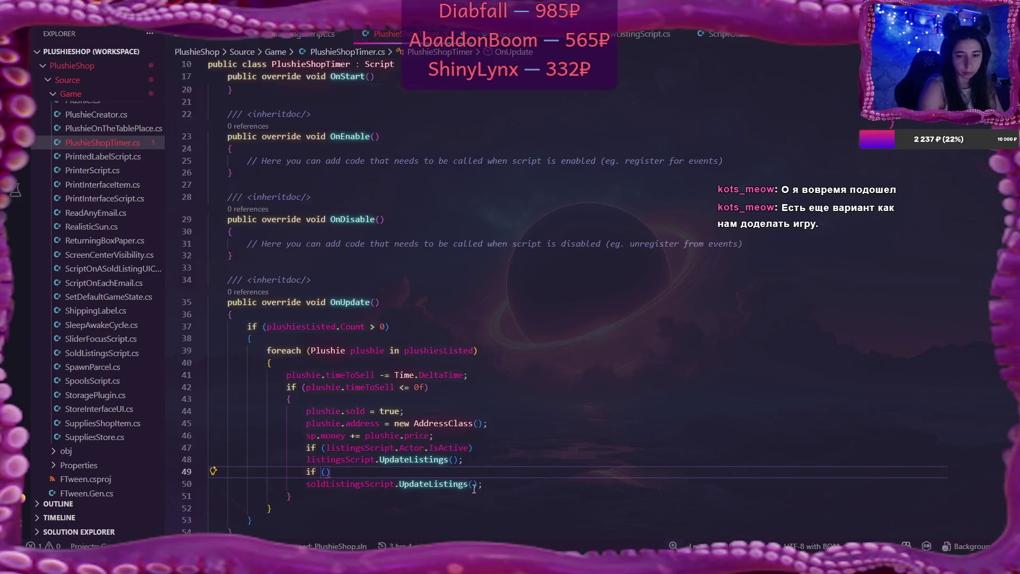
{"action": "type", "text": "sold"}
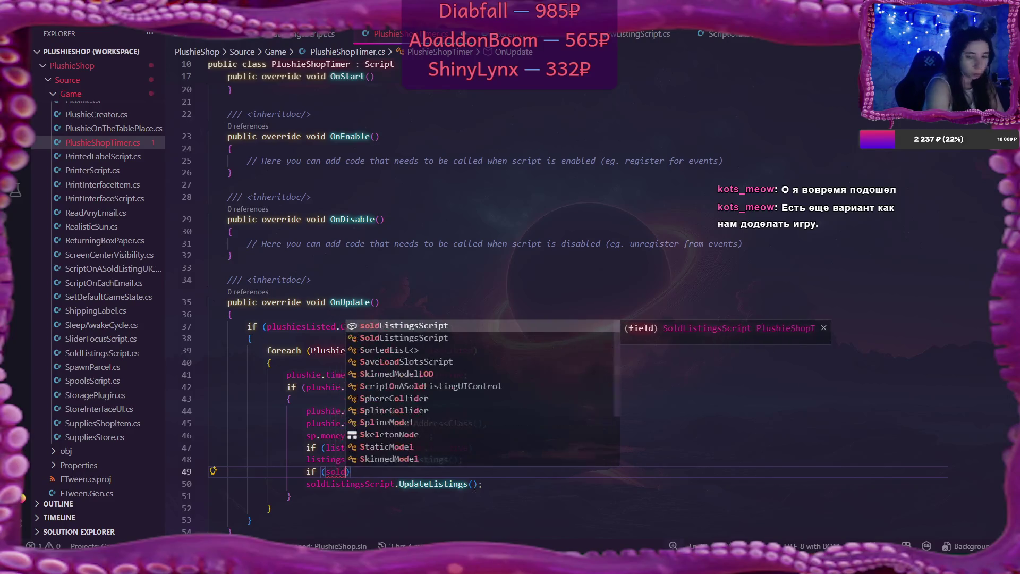
{"action": "key", "text": "Tab"}
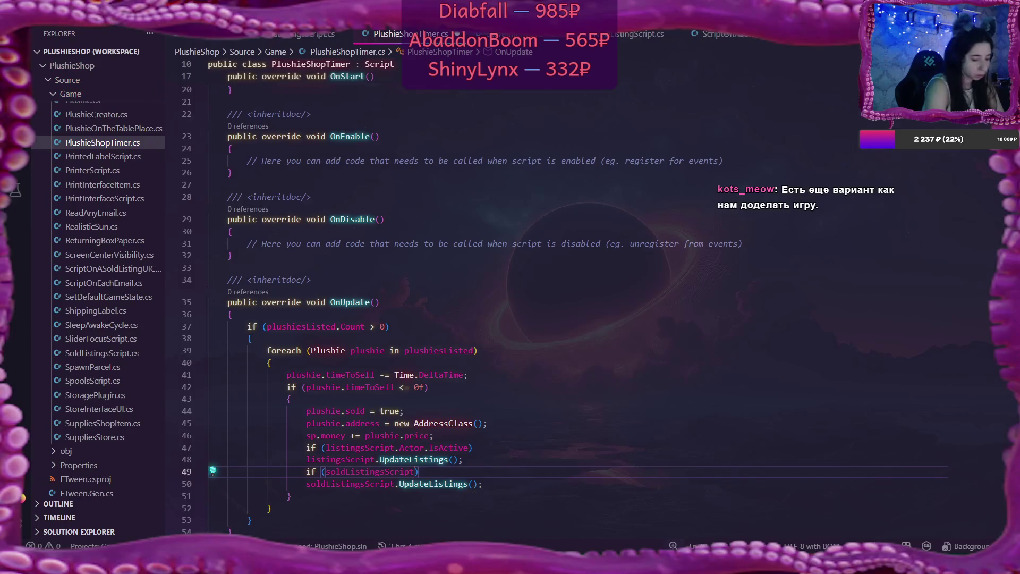
{"action": "type", "text": "."}
{"action": "key", "text": "Tab"}
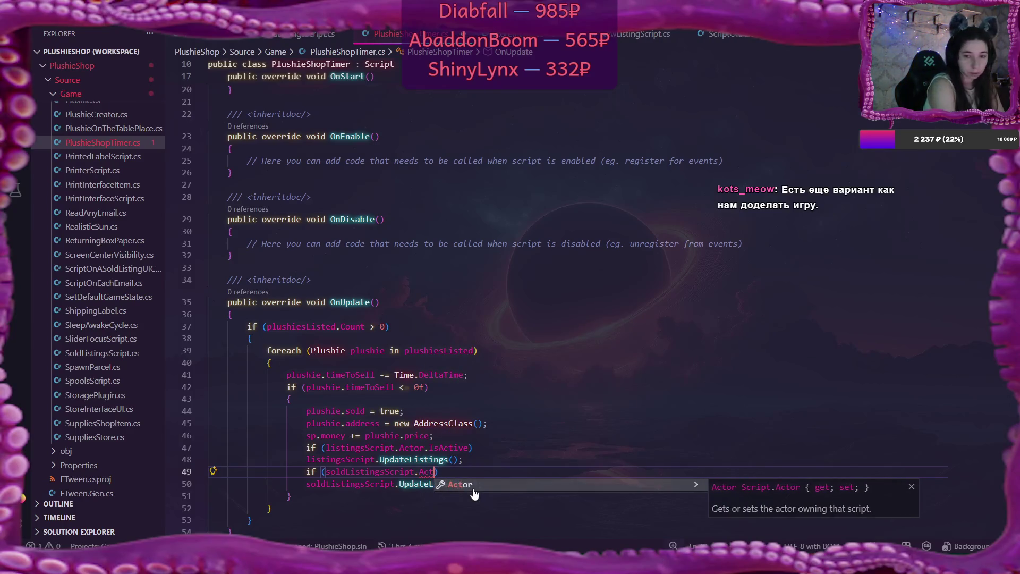
{"action": "type", "text": "or.Is"}
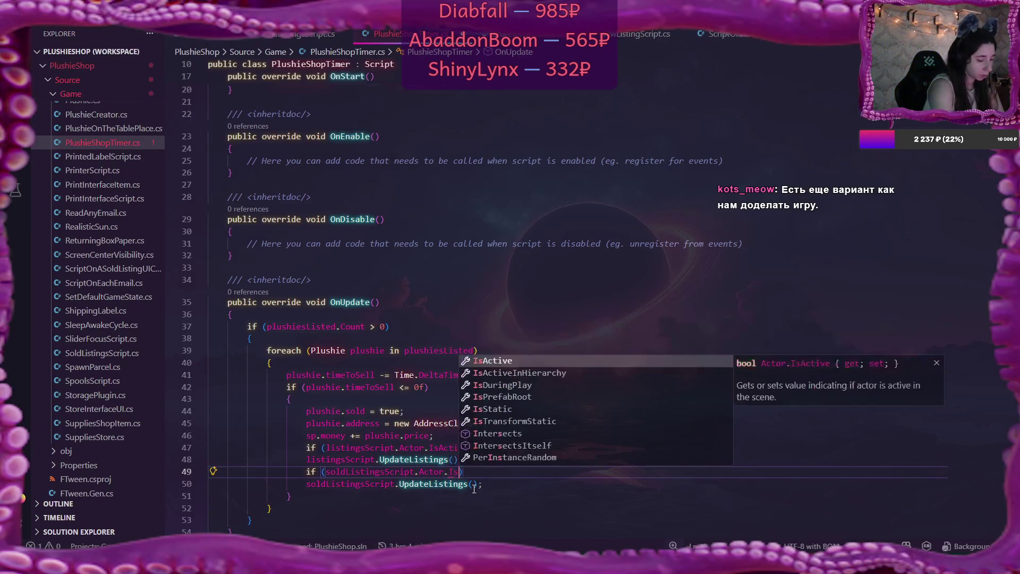
{"action": "key", "text": "Tab"}
{"action": "key", "text": "Down"}
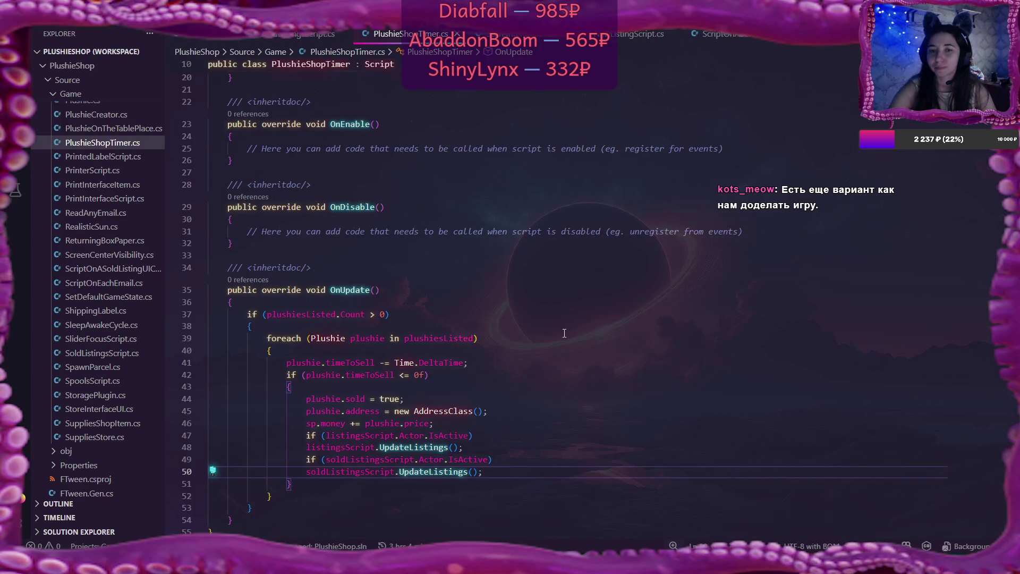
{"action": "scroll", "coordinate": [564, 333], "scroll_direction": "up", "scroll_amount": 10}
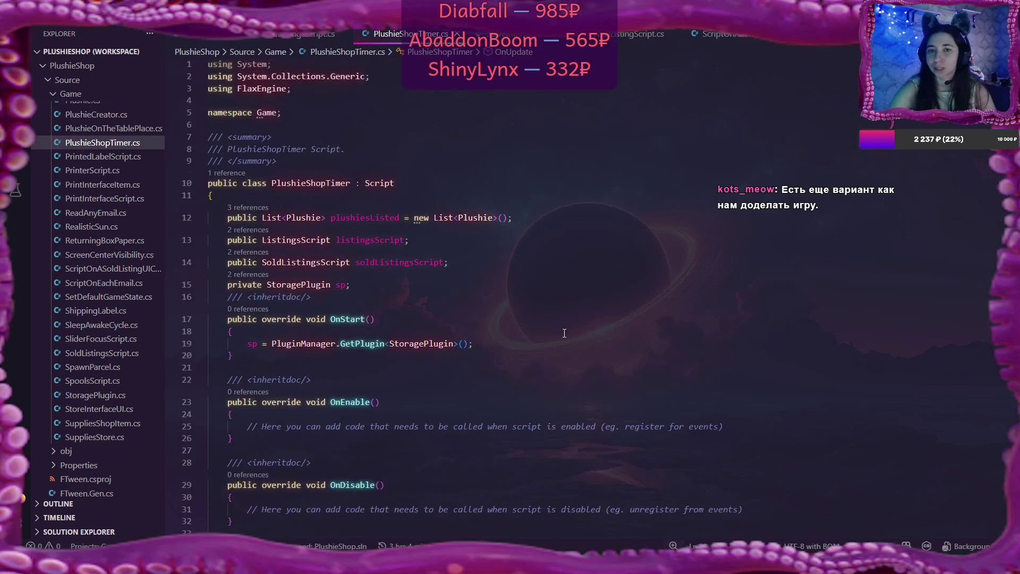
{"action": "key", "text": "ctrl+Tab"}
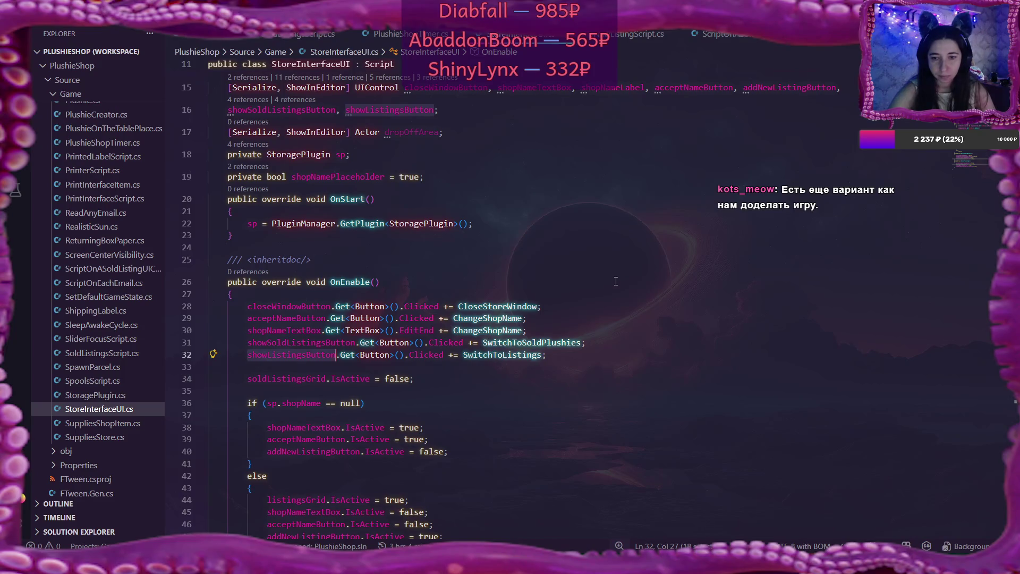
Glance at StoreInterfaceUI.cs, scroll NewListingScript.cs down to Cancel, then return to Flax Editor
{"action": "scroll", "coordinate": [615, 281], "scroll_direction": "down", "scroll_amount": 2}
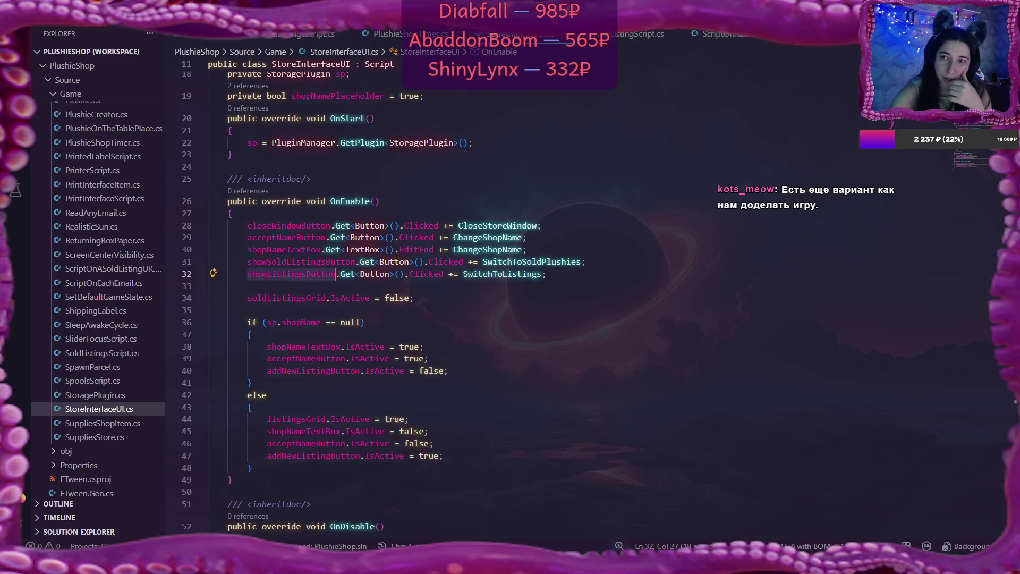
{"action": "left_click", "coordinate": [635, 34]}
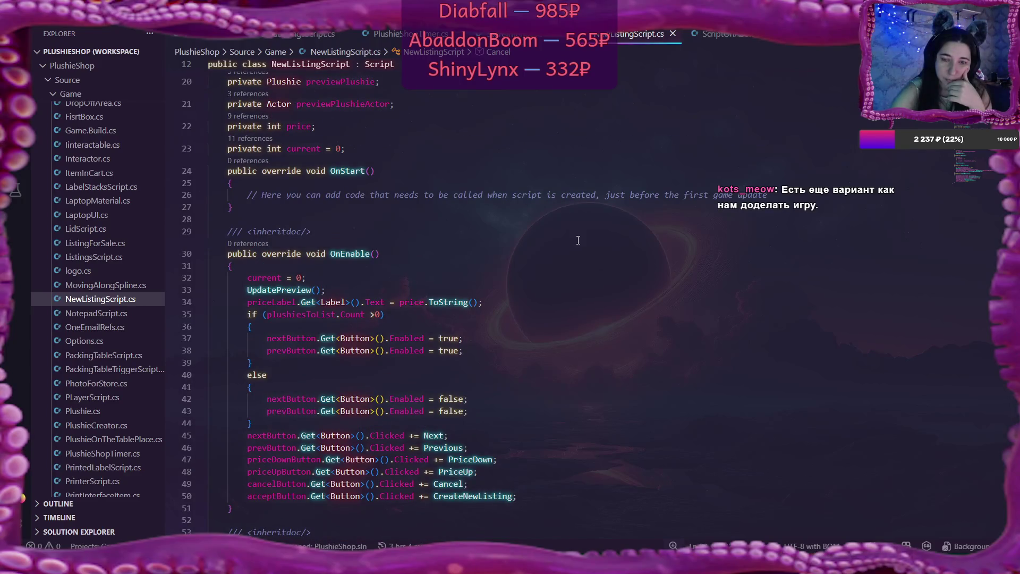
{"action": "scroll", "coordinate": [578, 240], "scroll_direction": "down", "scroll_amount": 2}
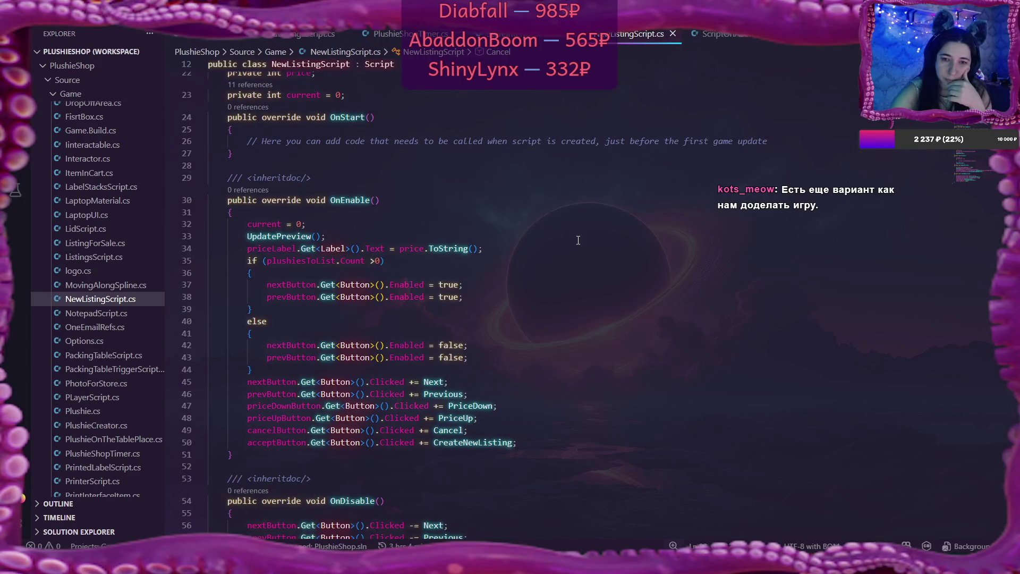
{"action": "scroll", "coordinate": [578, 240], "scroll_direction": "down", "scroll_amount": 2}
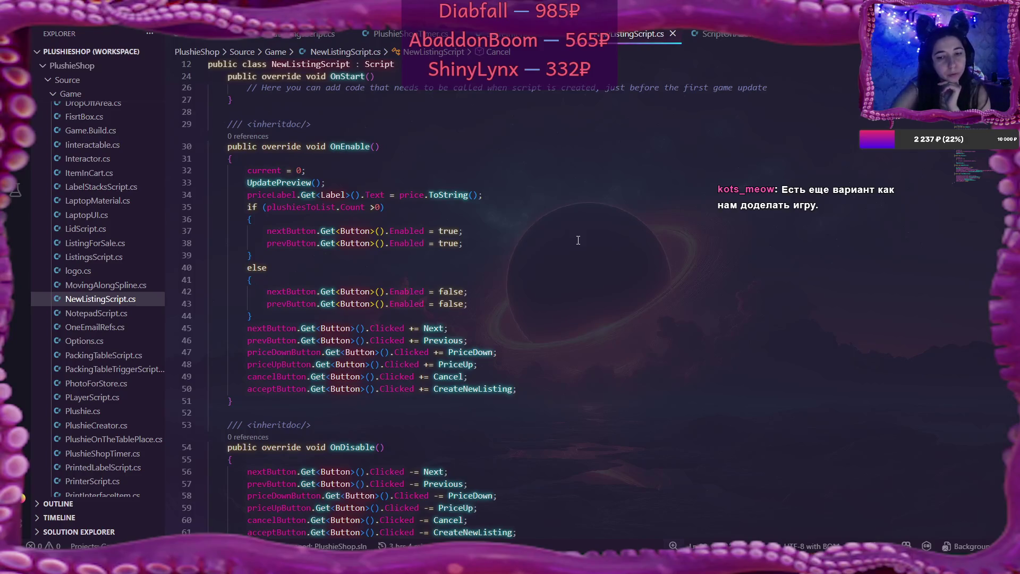
{"action": "scroll", "coordinate": [578, 240], "scroll_direction": "down", "scroll_amount": 10}
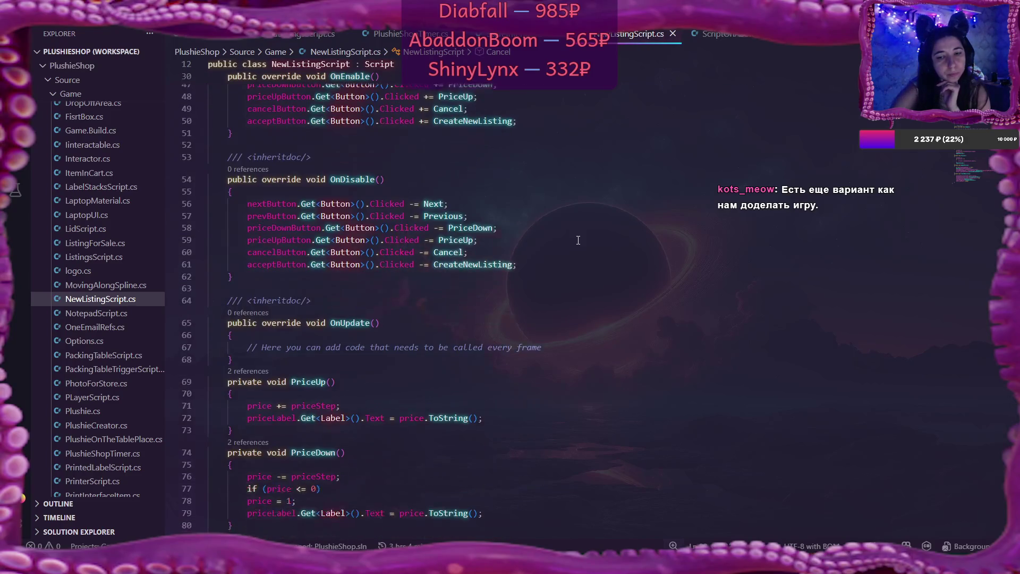
{"action": "scroll", "coordinate": [578, 240], "scroll_direction": "down", "scroll_amount": 4}
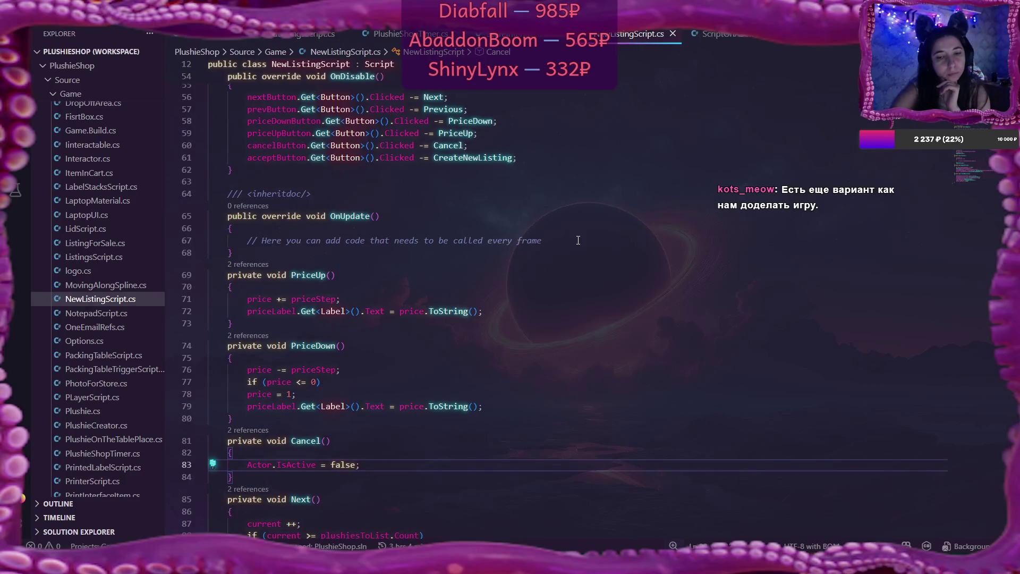
{"action": "scroll", "coordinate": [578, 240], "scroll_direction": "down", "scroll_amount": 6}
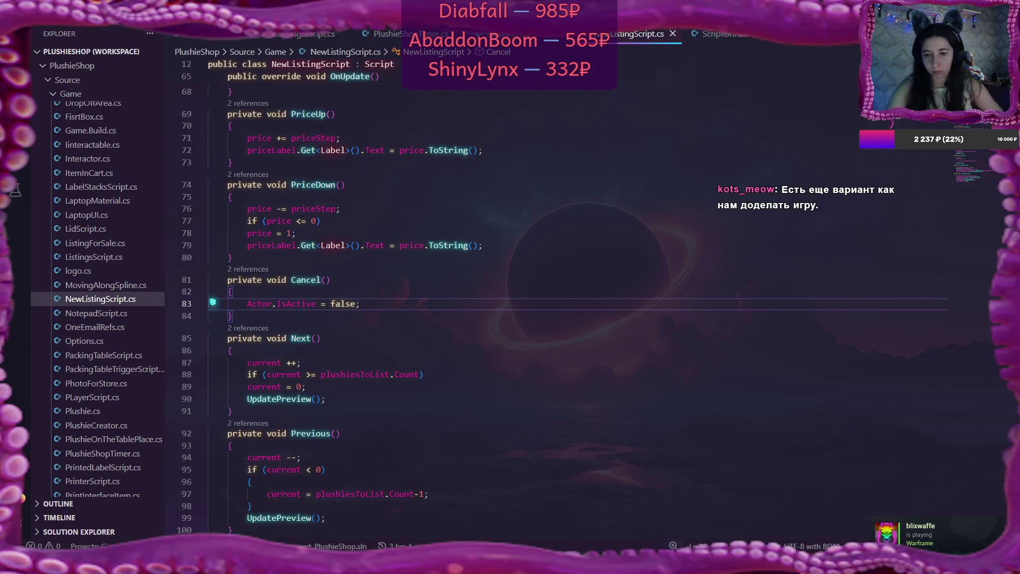
{"action": "key", "text": "alt+Tab"}
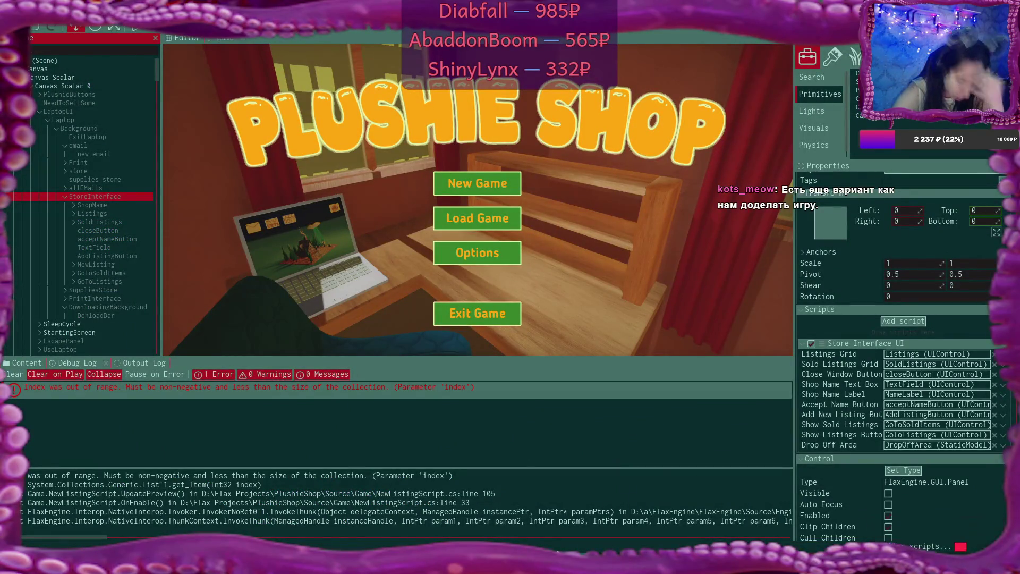
Expand SoldListings and set SoldListing 0's ListingPhoto Cam to Camera1
{"action": "left_click", "coordinate": [74, 221]}
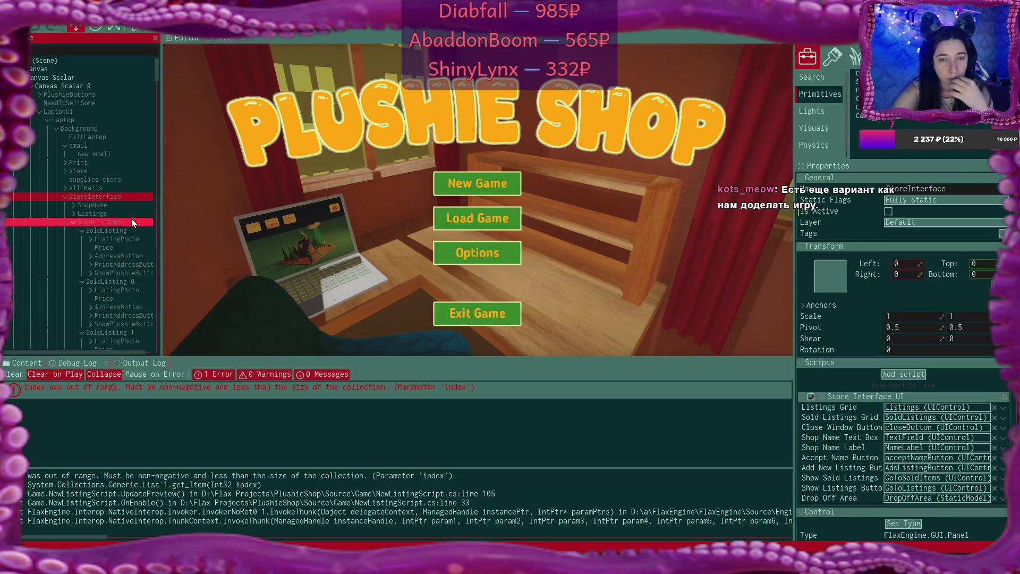
{"action": "scroll", "coordinate": [126, 196], "scroll_direction": "down", "scroll_amount": 3}
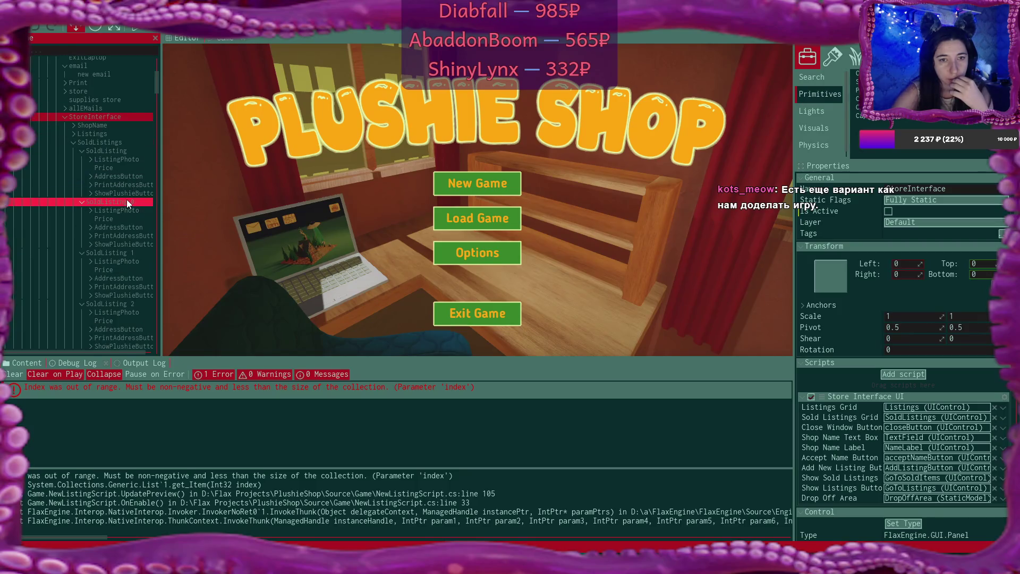
{"action": "left_click", "coordinate": [130, 158]}
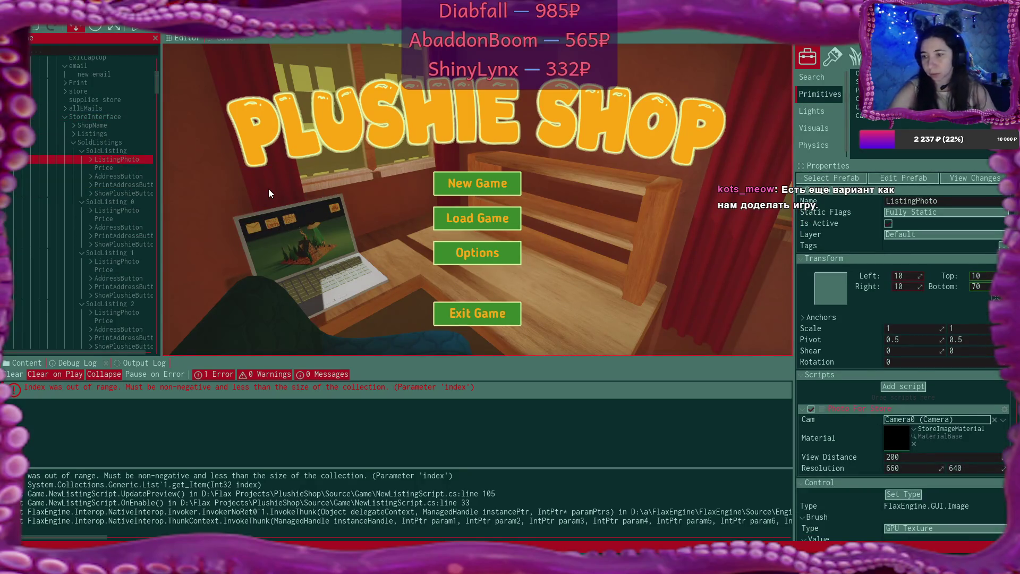
{"action": "left_click", "coordinate": [130, 210]}
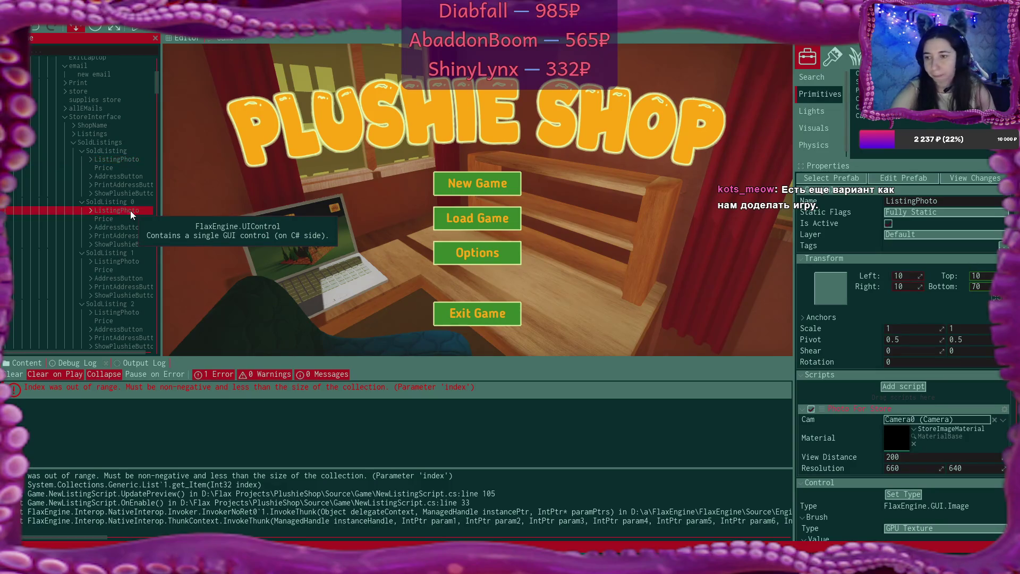
{"action": "left_click", "coordinate": [900, 420]}
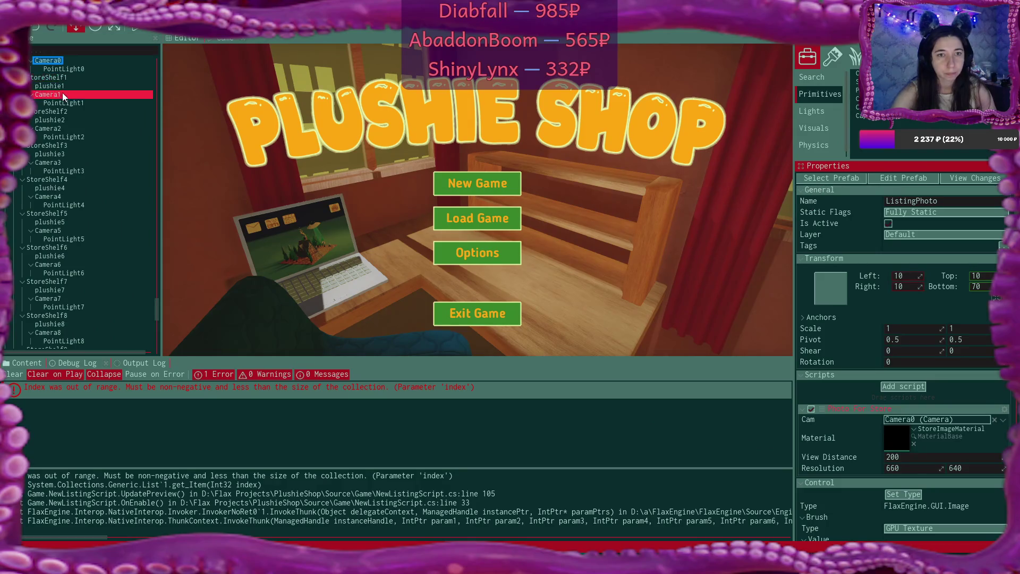
{"action": "mouse_move", "coordinate": [46, 60]}
{"action": "left_mouse_down"}
{"action": "mouse_move", "coordinate": [732, 302]}
{"action": "mouse_move", "coordinate": [935, 419]}
{"action": "left_mouse_up"}
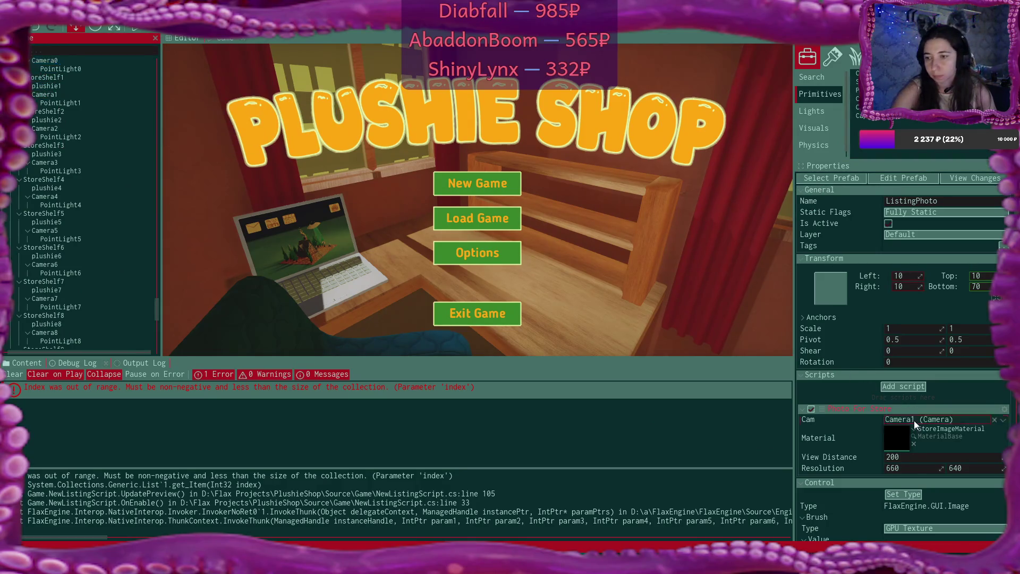
Set SoldListing 1's ListingPhoto Cam to Camera2
{"action": "scroll", "coordinate": [113, 142], "scroll_direction": "up", "scroll_amount": 10}
{"action": "scroll", "coordinate": [113, 154], "scroll_direction": "up", "scroll_amount": 5}
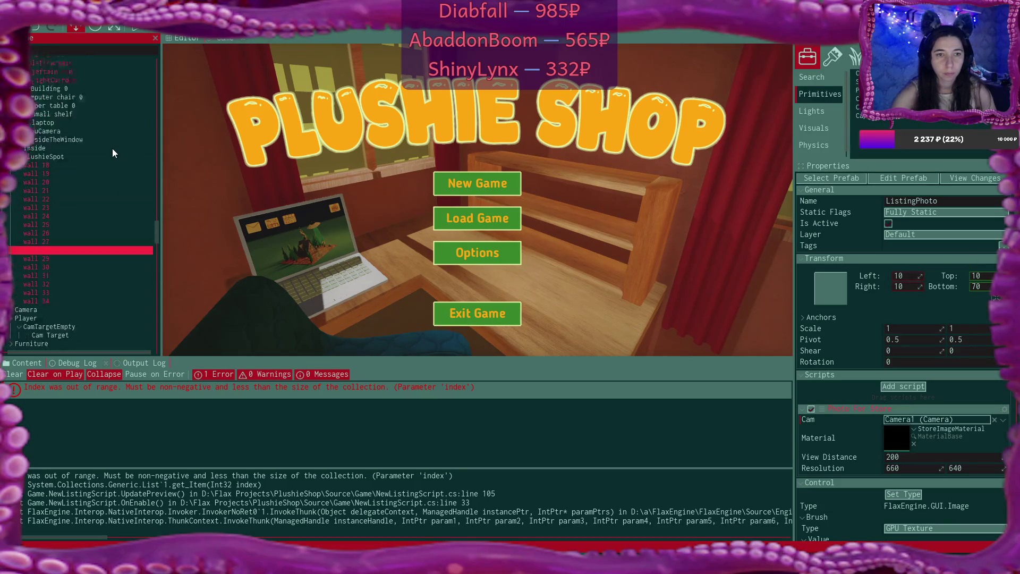
{"action": "scroll", "coordinate": [107, 127], "scroll_direction": "up", "scroll_amount": 5}
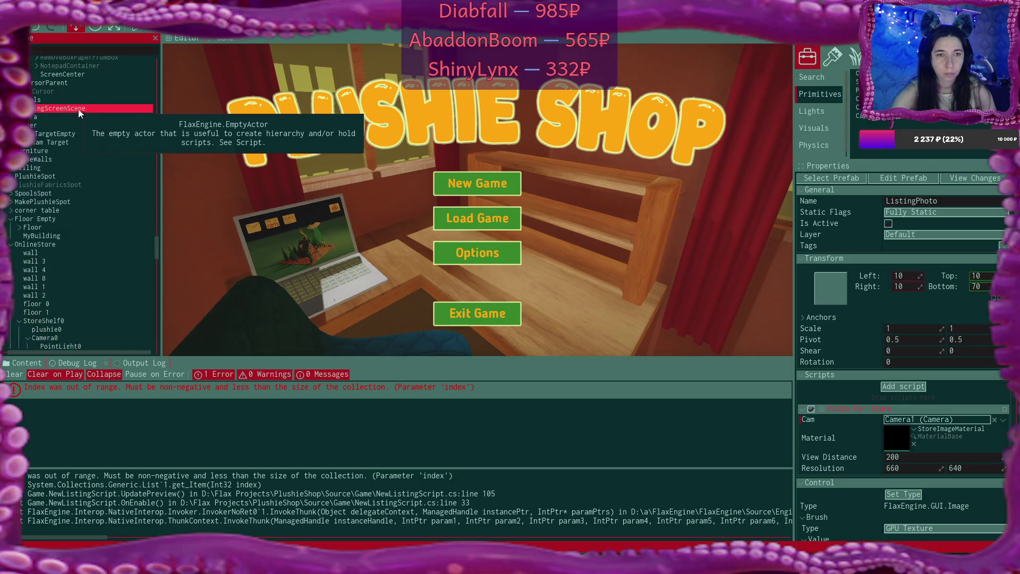
{"action": "scroll", "coordinate": [106, 137], "scroll_direction": "up", "scroll_amount": 7}
{"action": "scroll", "coordinate": [110, 135], "scroll_direction": "up", "scroll_amount": 10}
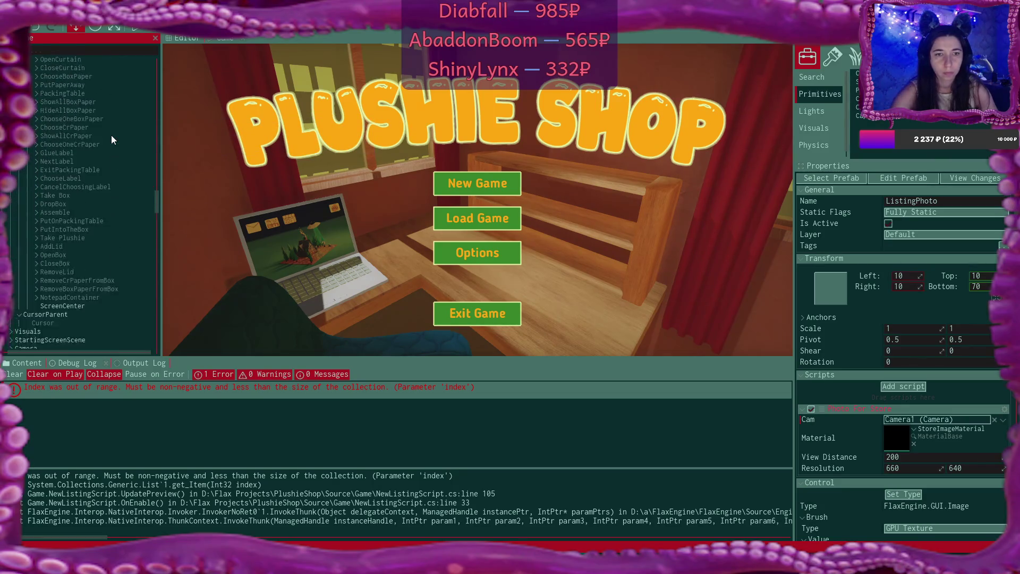
{"action": "scroll", "coordinate": [111, 135], "scroll_direction": "up", "scroll_amount": 20}
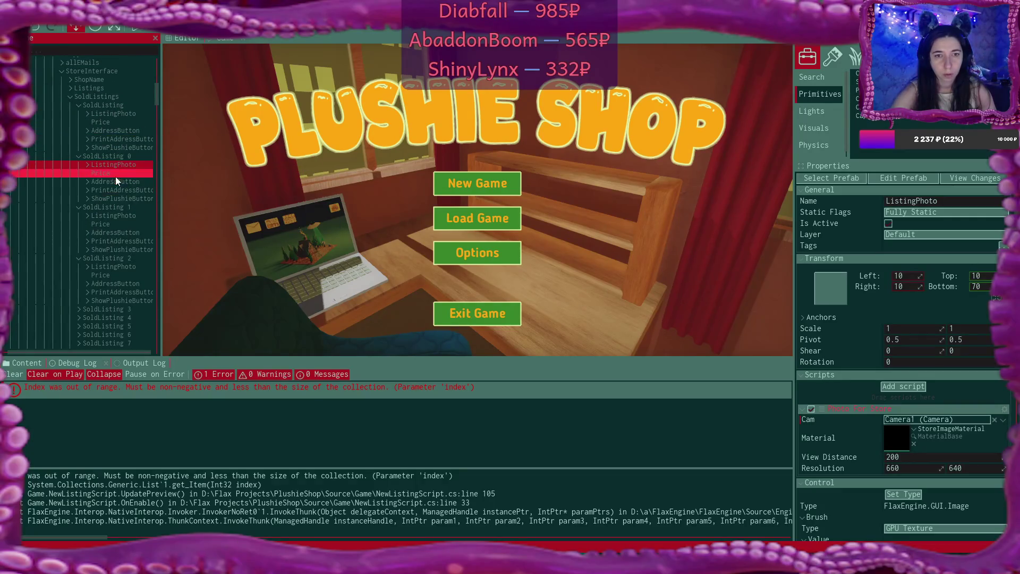
{"action": "left_click", "coordinate": [126, 216]}
{"action": "scroll", "coordinate": [72, 235], "scroll_direction": "down", "scroll_amount": 5}
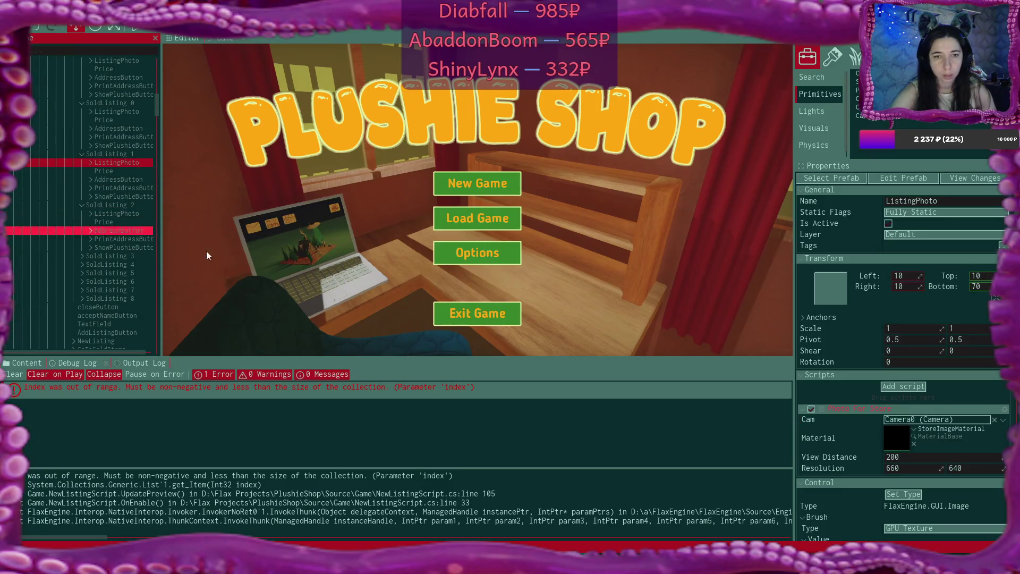
{"action": "left_click", "coordinate": [903, 420]}
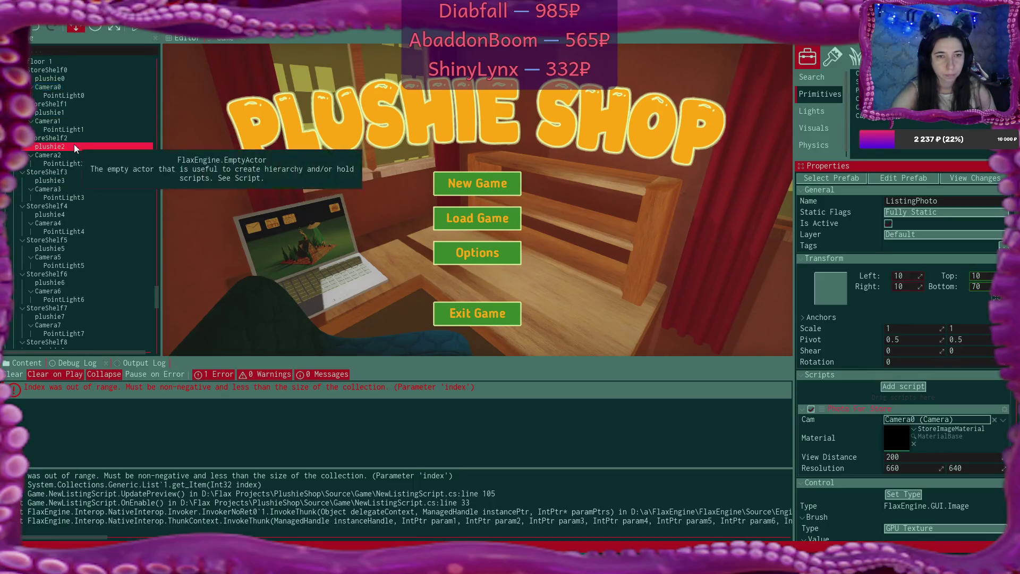
{"action": "left_click_drag", "start_coordinate": [65, 148], "coordinate": [901, 423]}
Set SoldListing 2's ListingPhoto Cam to Camera3
{"action": "scroll", "coordinate": [81, 161], "scroll_direction": "up", "scroll_amount": 5}
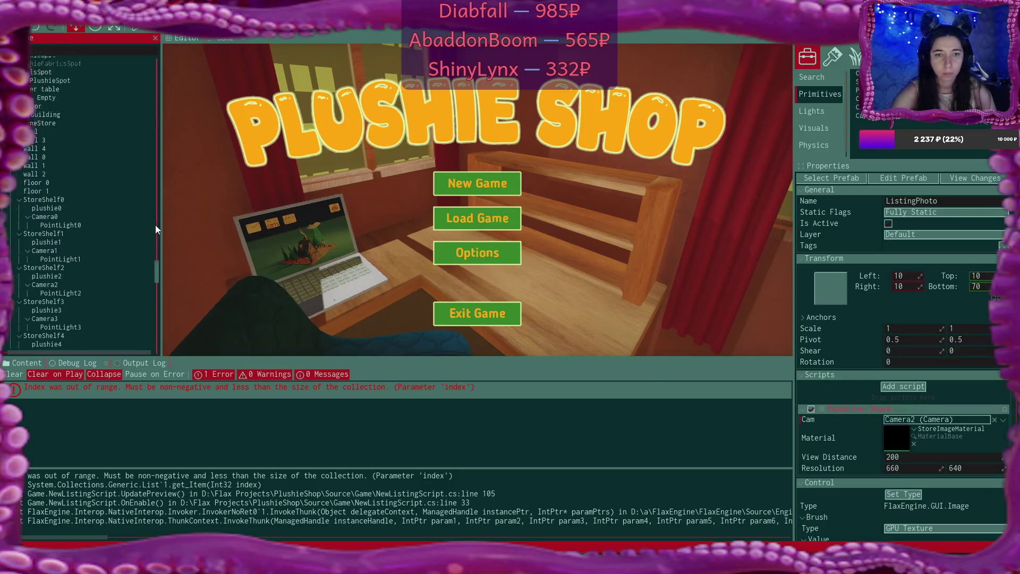
{"action": "left_click_drag", "start_coordinate": [156, 266], "coordinate": [154, 110]}
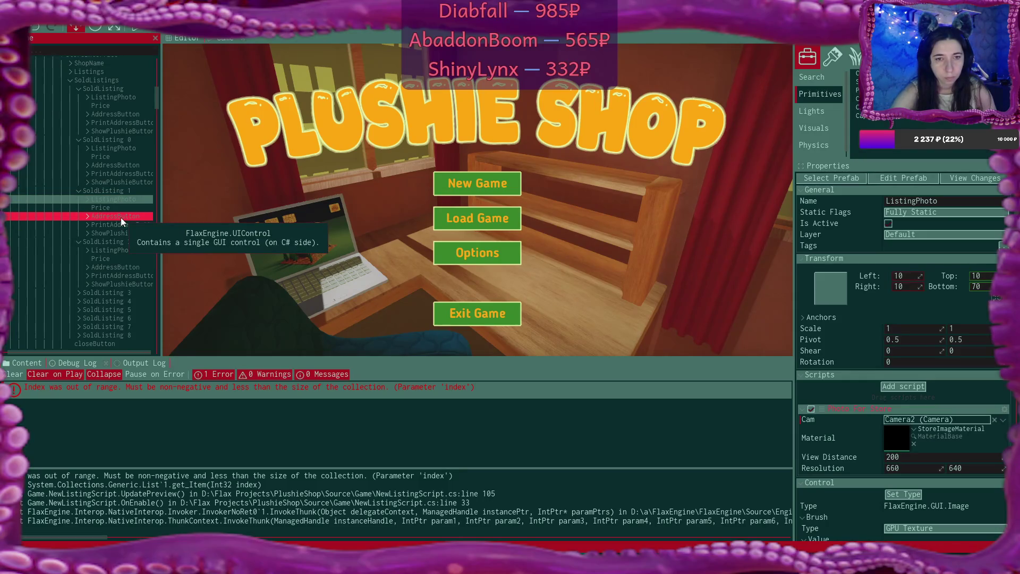
{"action": "left_click", "coordinate": [118, 246]}
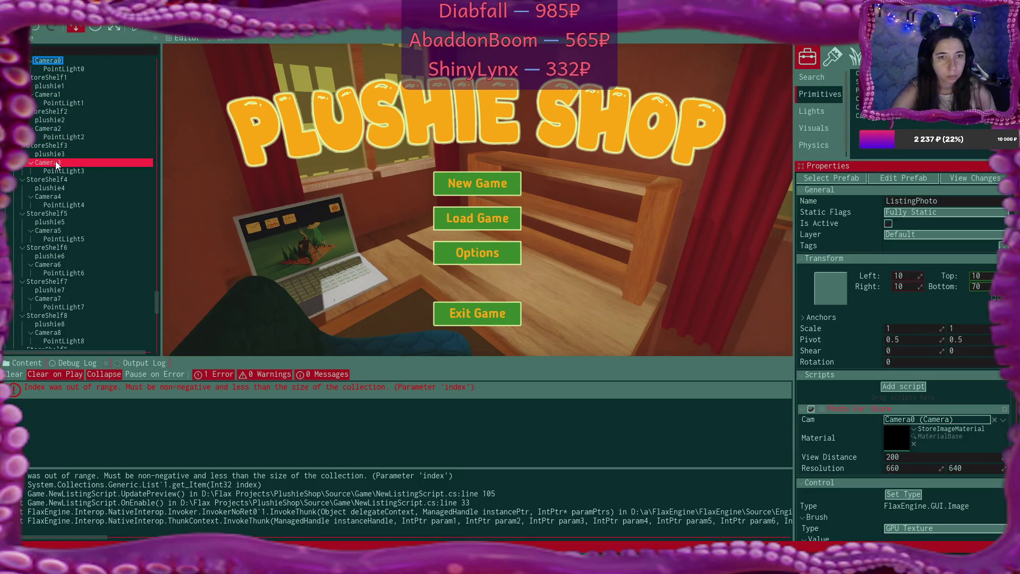
{"action": "left_click_drag", "start_coordinate": [56, 165], "coordinate": [906, 425]}
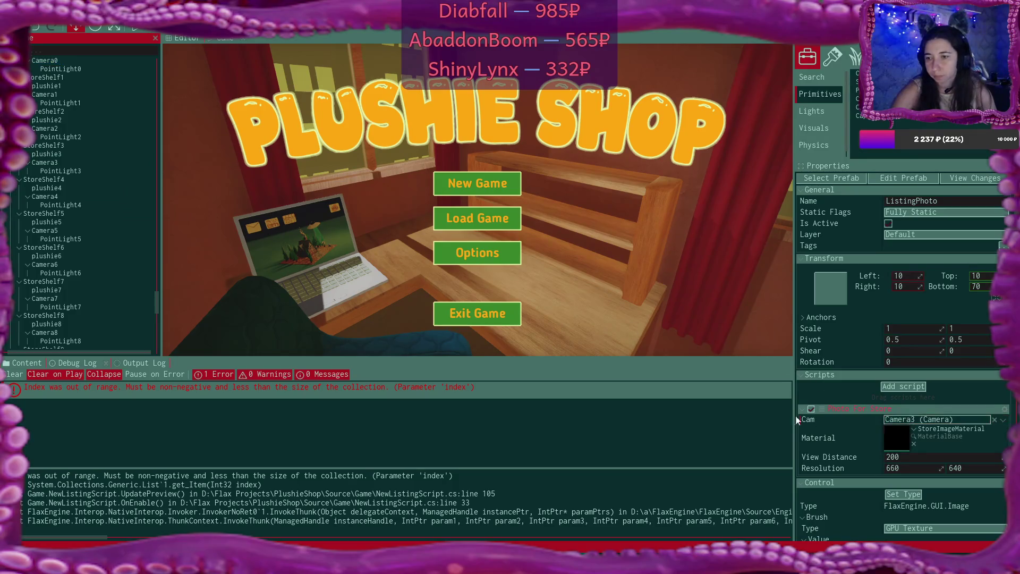
{"action": "mouse_move", "coordinate": [158, 293]}
{"action": "left_mouse_down"}
{"action": "mouse_move", "coordinate": [164, 83]}
{"action": "mouse_move", "coordinate": [165, 107]}
{"action": "left_mouse_up"}
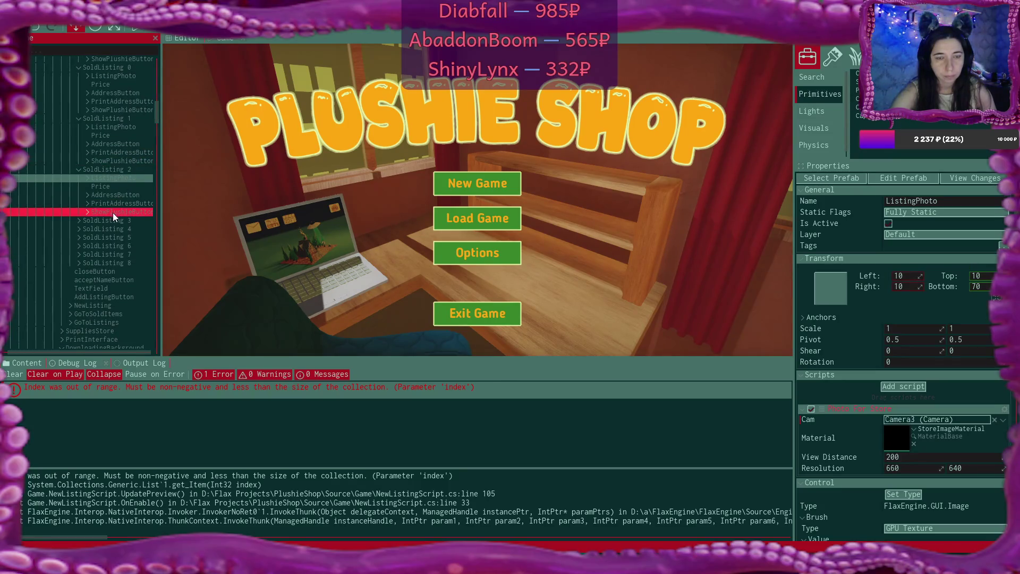
Assign Camera4 to the Cam field of SoldListing 3's ListingPhoto
{"action": "left_click", "coordinate": [79, 220]}
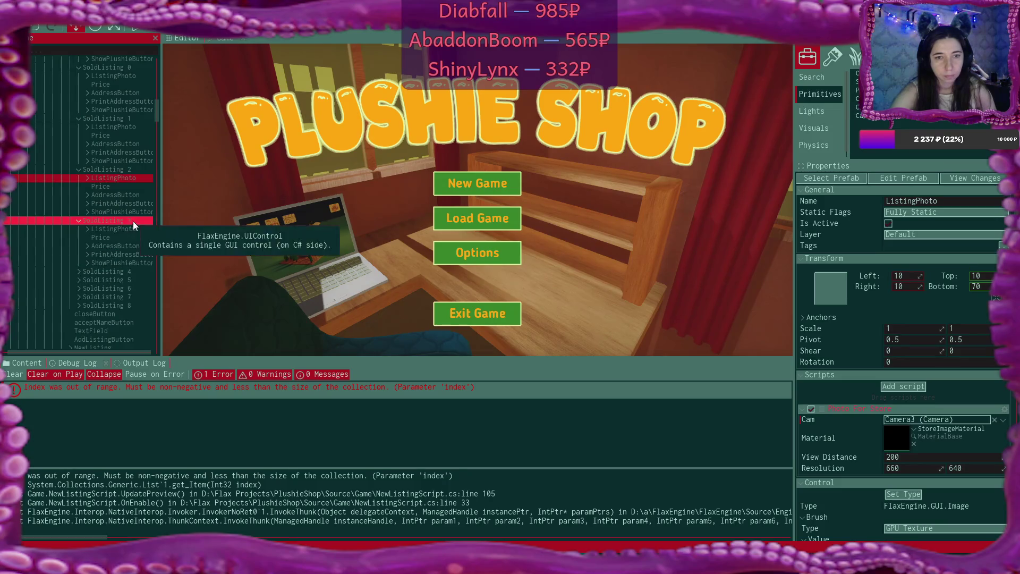
{"action": "left_click", "coordinate": [131, 231]}
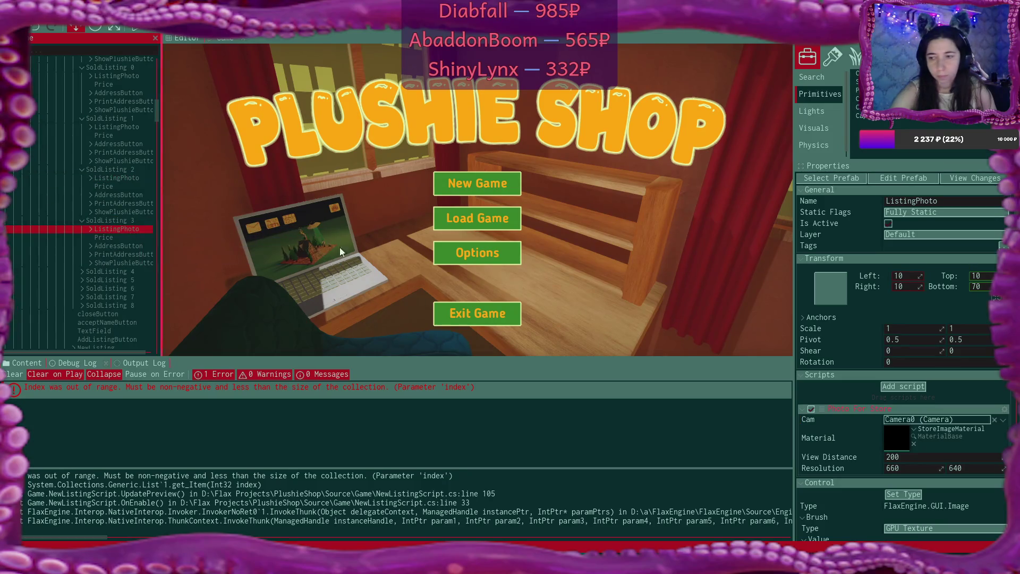
{"action": "left_click", "coordinate": [911, 424]}
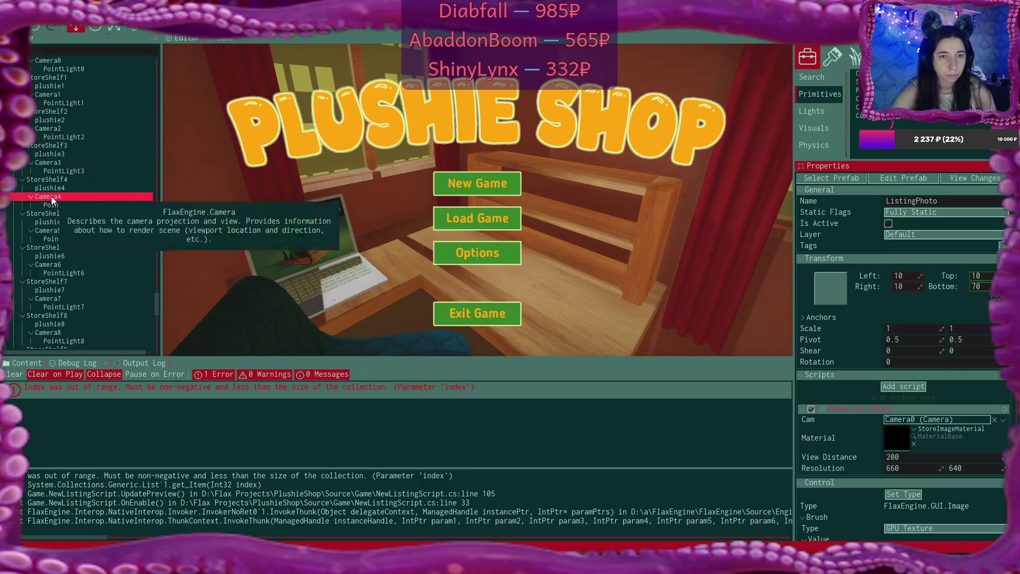
{"action": "left_click_drag", "start_coordinate": [51, 200], "coordinate": [911, 421]}
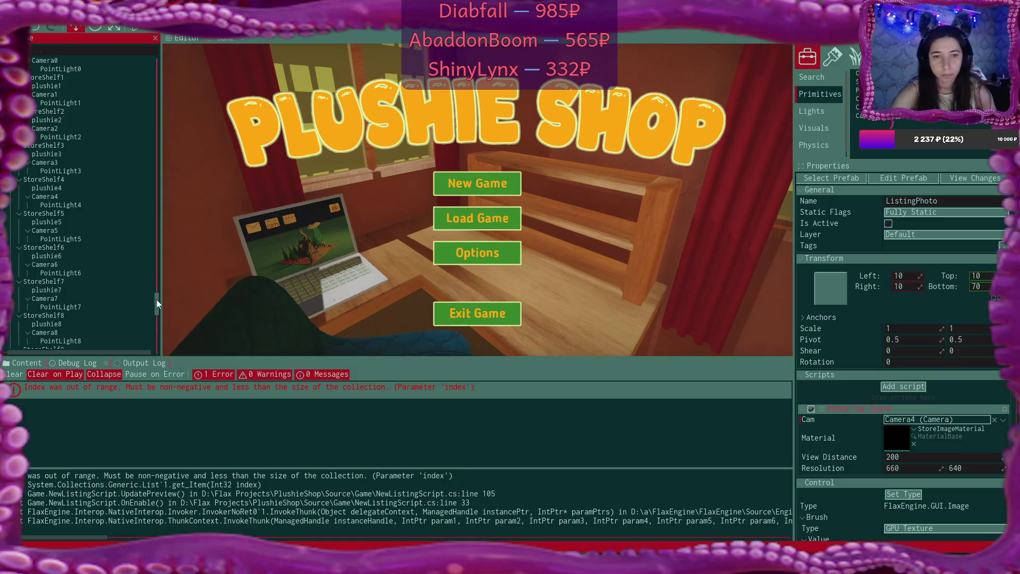
Set the ListingPhoto Cam of SoldListing 4 to Camera5 and SoldListing 5 to Camera6
{"action": "mouse_move", "coordinate": [156, 299]}
{"action": "left_mouse_down"}
{"action": "mouse_move", "coordinate": [168, 85]}
{"action": "mouse_move", "coordinate": [172, 127]}
{"action": "left_mouse_up"}
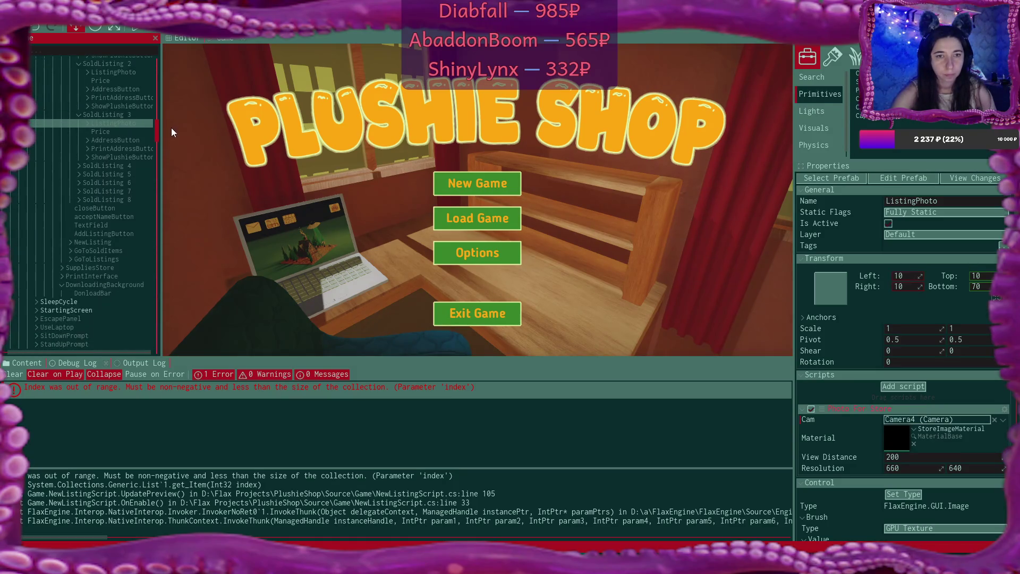
{"action": "left_click", "coordinate": [78, 166]}
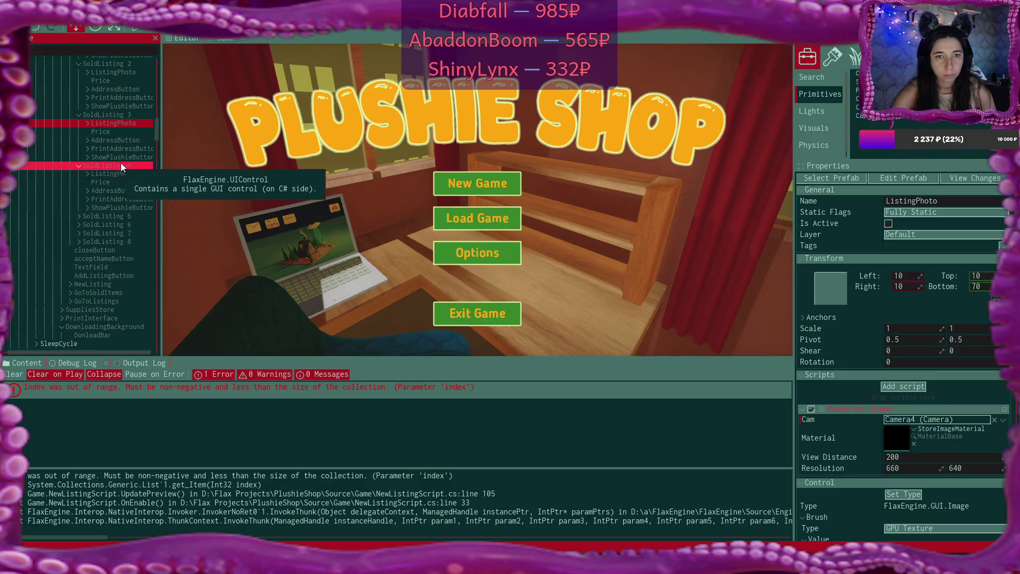
{"action": "left_click", "coordinate": [132, 174]}
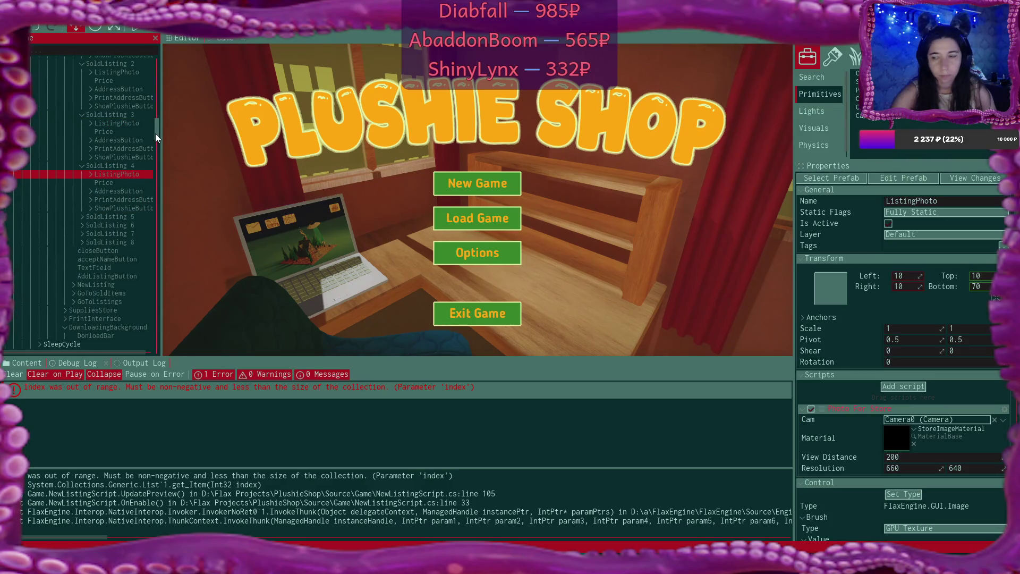
{"action": "mouse_move", "coordinate": [155, 134]}
{"action": "left_mouse_down"}
{"action": "mouse_move", "coordinate": [168, 236]}
{"action": "mouse_move", "coordinate": [161, 326]}
{"action": "left_mouse_up"}
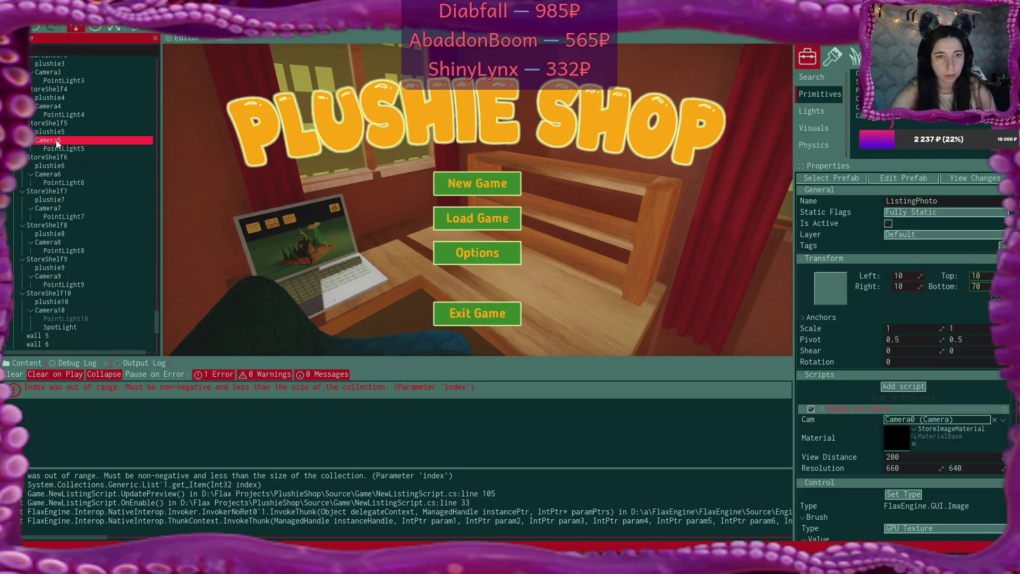
{"action": "mouse_move", "coordinate": [57, 143]}
{"action": "left_mouse_down"}
{"action": "mouse_move", "coordinate": [255, 180]}
{"action": "mouse_move", "coordinate": [671, 322]}
{"action": "mouse_move", "coordinate": [875, 371]}
{"action": "mouse_move", "coordinate": [926, 426]}
{"action": "left_mouse_up"}
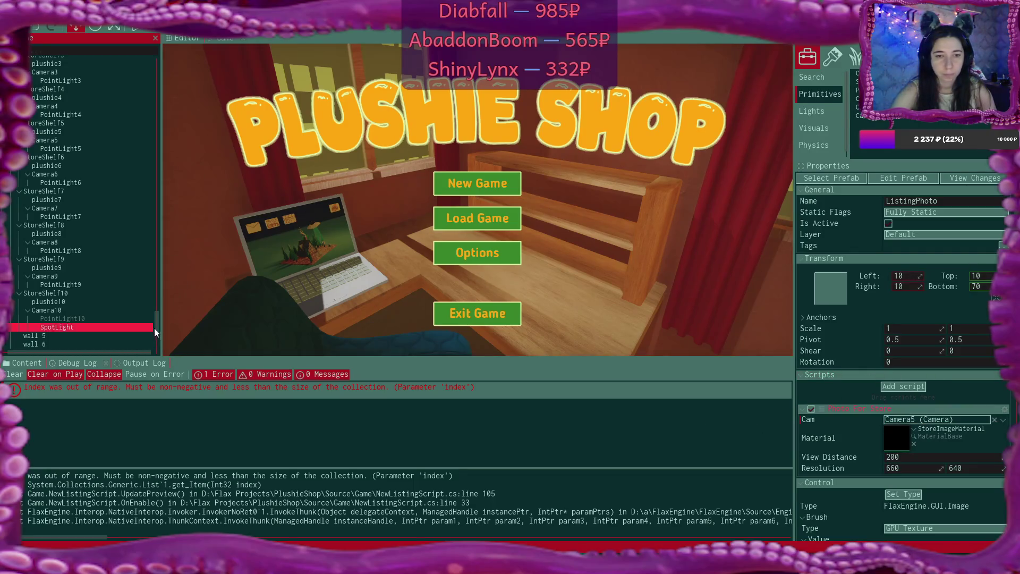
{"action": "mouse_move", "coordinate": [154, 325]}
{"action": "left_mouse_down"}
{"action": "mouse_move", "coordinate": [154, 98]}
{"action": "mouse_move", "coordinate": [150, 142]}
{"action": "left_mouse_up"}
{"action": "left_click", "coordinate": [81, 176]}
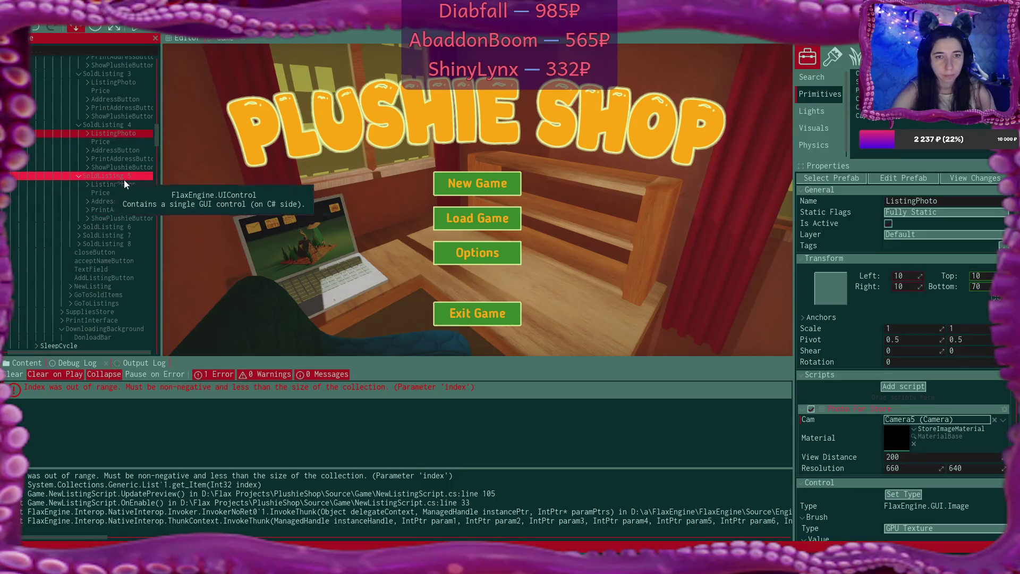
{"action": "left_click", "coordinate": [128, 185]}
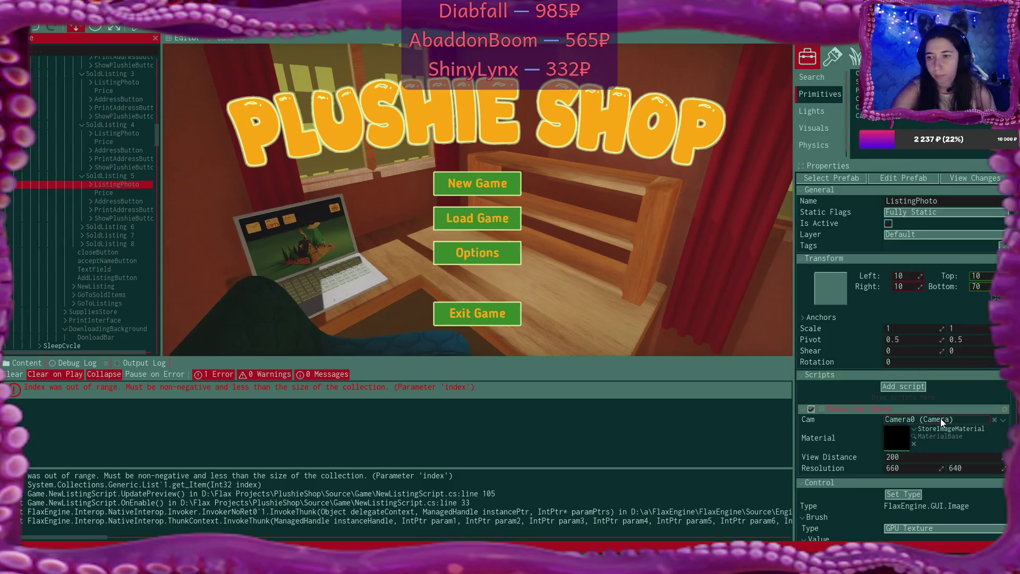
{"action": "left_click", "coordinate": [919, 419]}
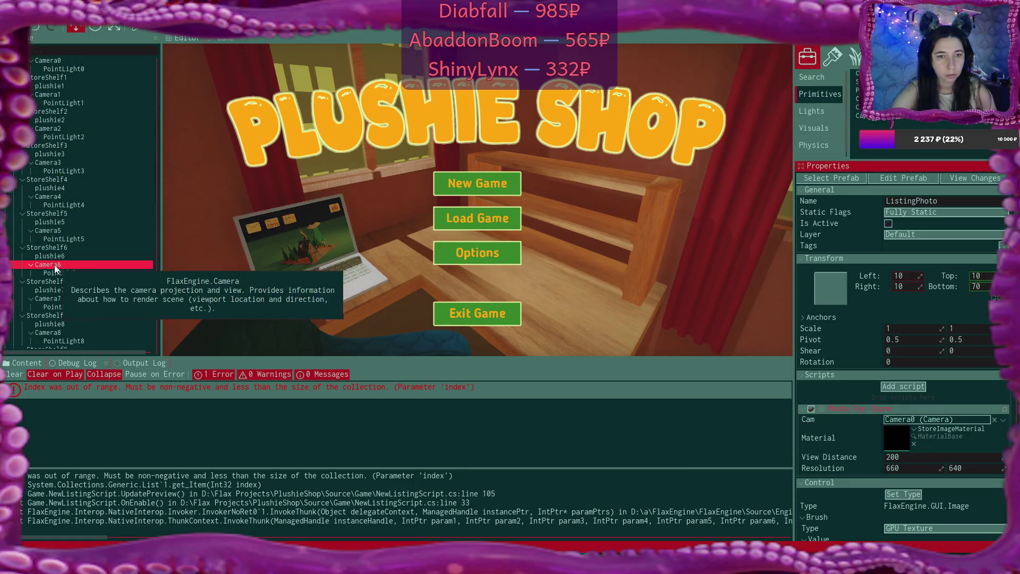
{"action": "left_click_drag", "start_coordinate": [51, 265], "coordinate": [943, 423]}
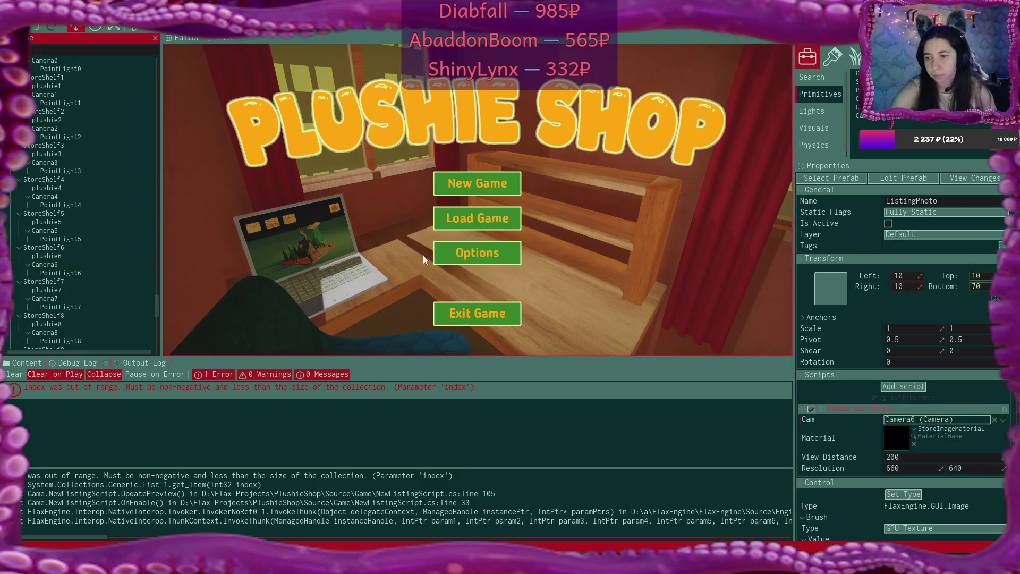
Set the ListingPhoto Cam of SoldListing 6 to Camera7 and SoldListing 7 to Camera8
{"action": "mouse_move", "coordinate": [157, 301]}
{"action": "left_mouse_down"}
{"action": "mouse_move", "coordinate": [157, 107]}
{"action": "mouse_move", "coordinate": [161, 141]}
{"action": "left_mouse_up"}
{"action": "left_click", "coordinate": [78, 167]}
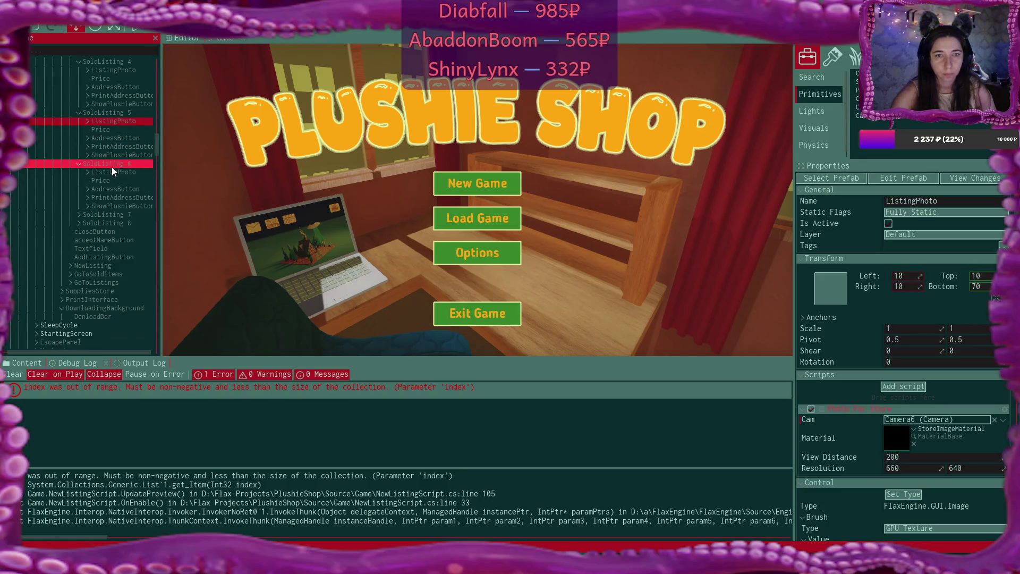
{"action": "left_click", "coordinate": [132, 174]}
{"action": "left_click_drag", "start_coordinate": [156, 145], "coordinate": [163, 320]}
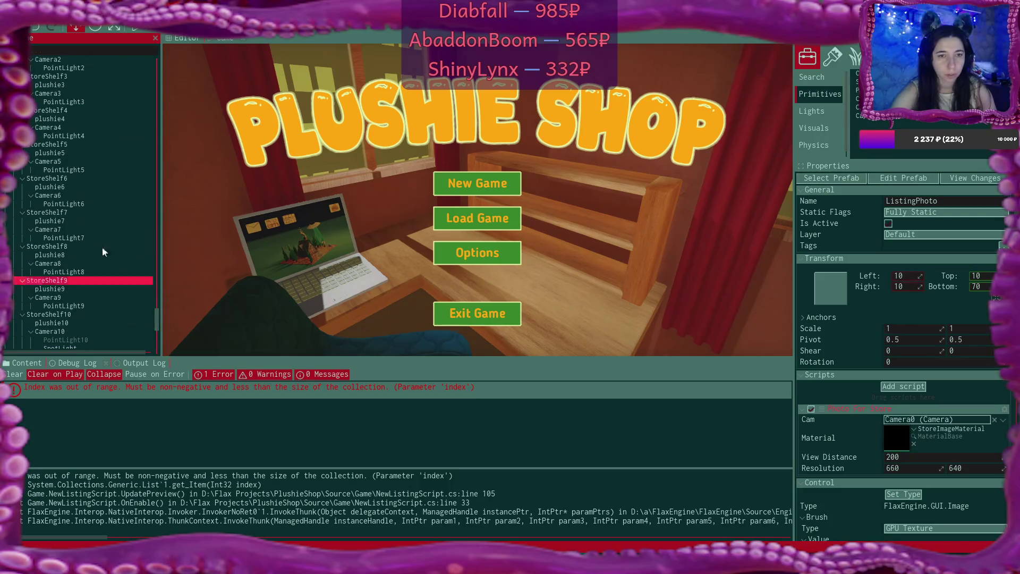
{"action": "mouse_move", "coordinate": [58, 234]}
{"action": "left_mouse_down"}
{"action": "mouse_move", "coordinate": [372, 319]}
{"action": "mouse_move", "coordinate": [797, 403]}
{"action": "mouse_move", "coordinate": [935, 419]}
{"action": "left_mouse_up"}
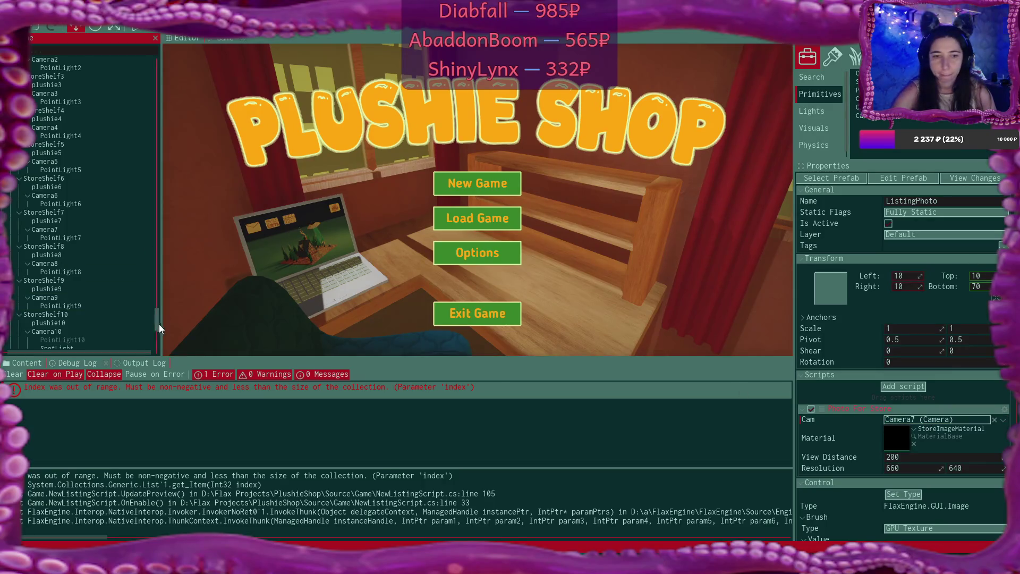
{"action": "left_click_drag", "start_coordinate": [156, 323], "coordinate": [159, 152]}
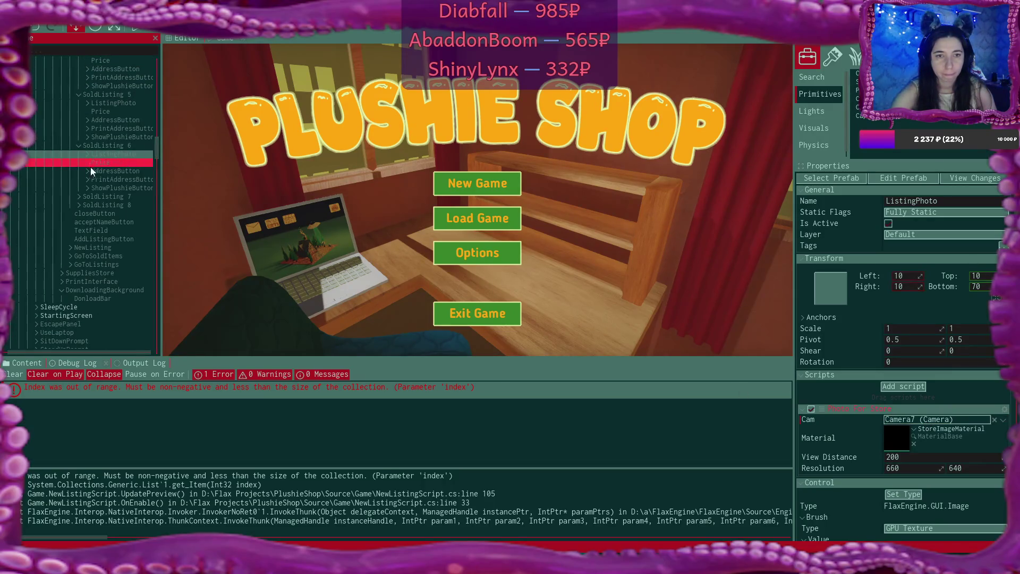
{"action": "left_click", "coordinate": [79, 196]}
{"action": "left_click", "coordinate": [97, 206]}
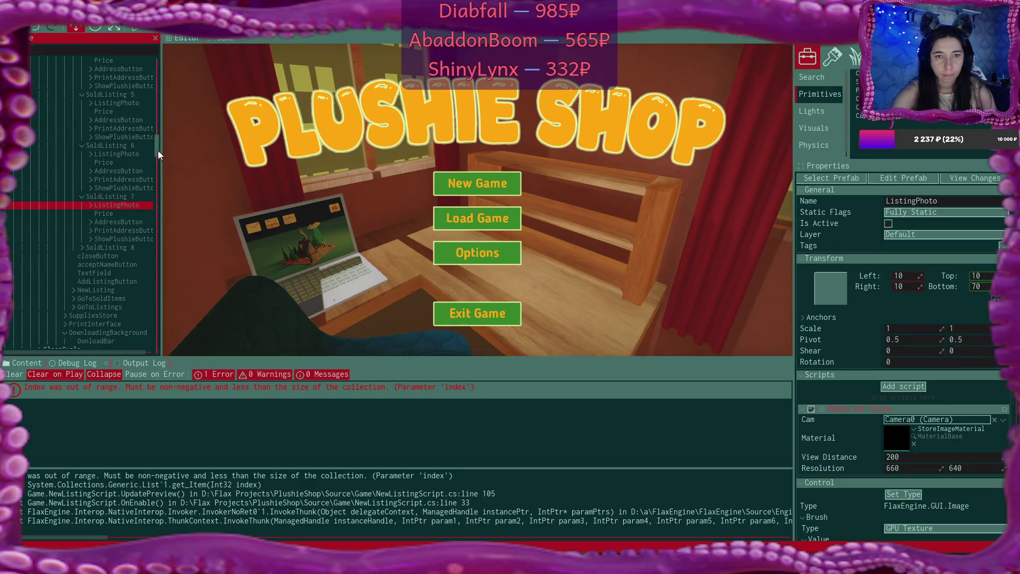
{"action": "left_click_drag", "start_coordinate": [158, 151], "coordinate": [162, 330]}
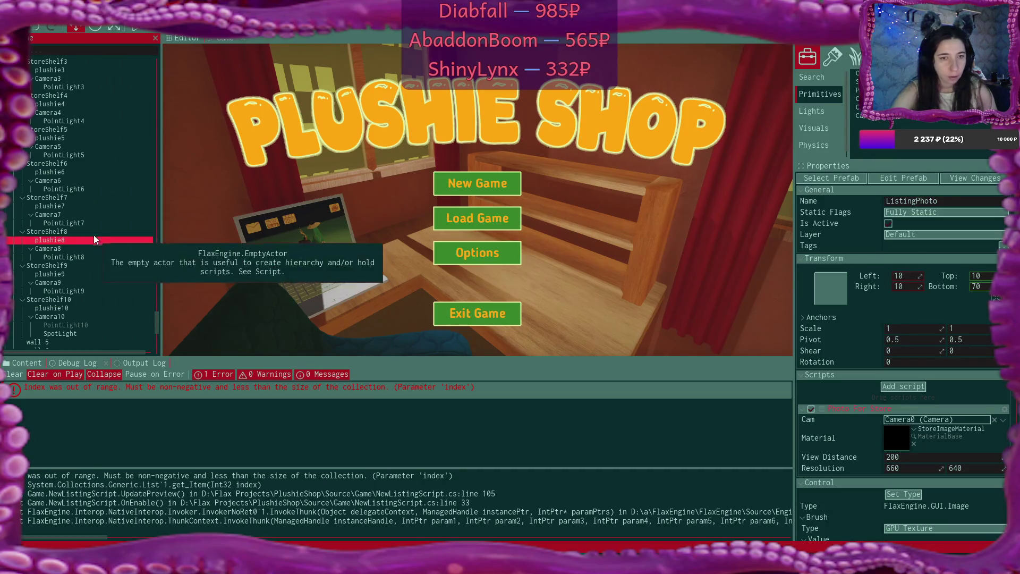
{"action": "mouse_move", "coordinate": [53, 251]}
{"action": "left_mouse_down"}
{"action": "mouse_move", "coordinate": [827, 373]}
{"action": "mouse_move", "coordinate": [923, 422]}
{"action": "left_mouse_up"}
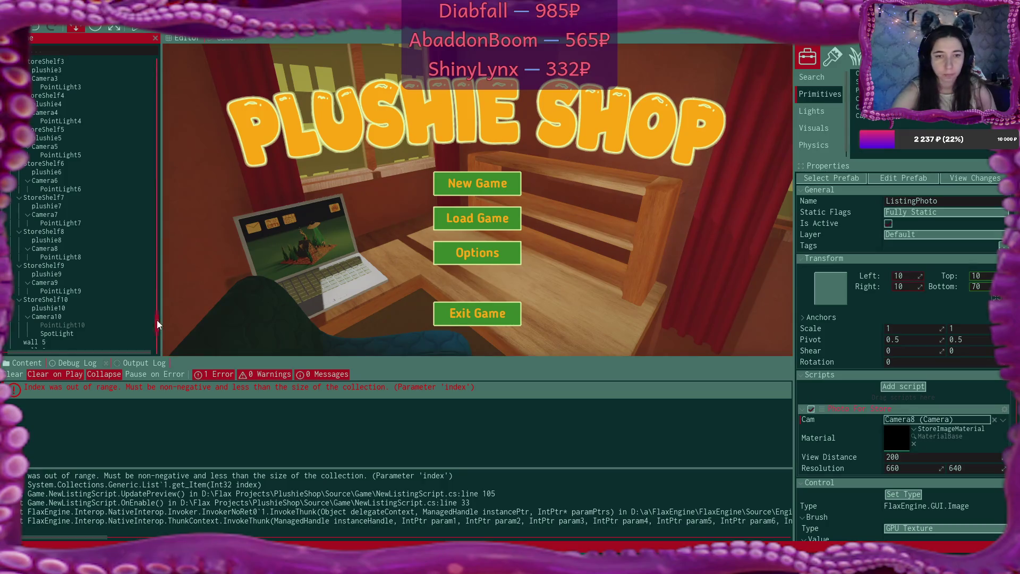
Set the Cam of SoldListing 8's ListingPhoto to Camera9
{"action": "left_click_drag", "start_coordinate": [157, 320], "coordinate": [160, 139]}
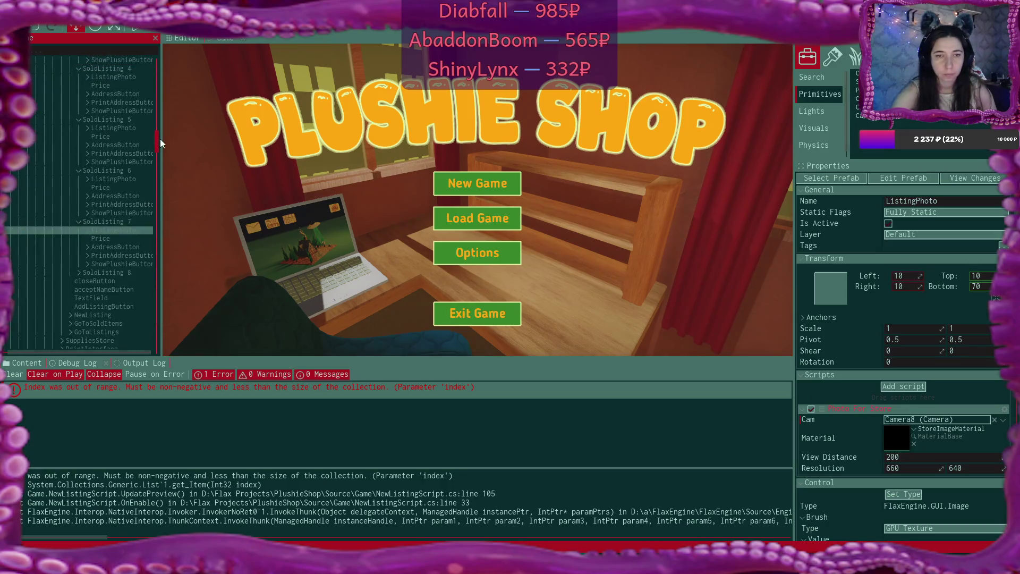
{"action": "left_click", "coordinate": [79, 272]}
{"action": "left_click", "coordinate": [107, 282]}
{"action": "left_click_drag", "start_coordinate": [161, 154], "coordinate": [162, 336]}
{"action": "left_click", "coordinate": [60, 202]}
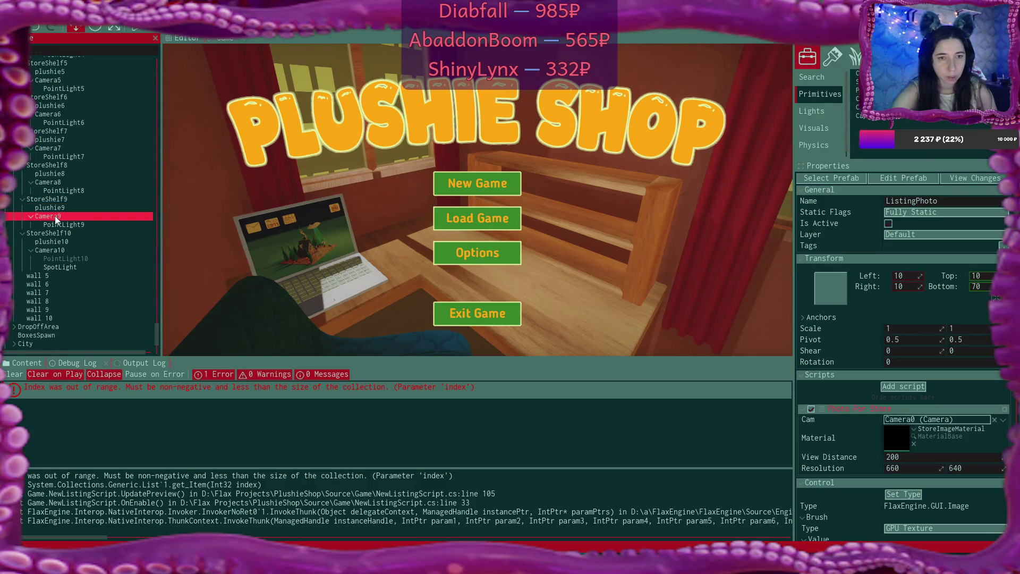
{"action": "mouse_move", "coordinate": [48, 216]}
{"action": "left_mouse_down"}
{"action": "mouse_move", "coordinate": [371, 319]}
{"action": "mouse_move", "coordinate": [935, 419]}
{"action": "left_mouse_up"}
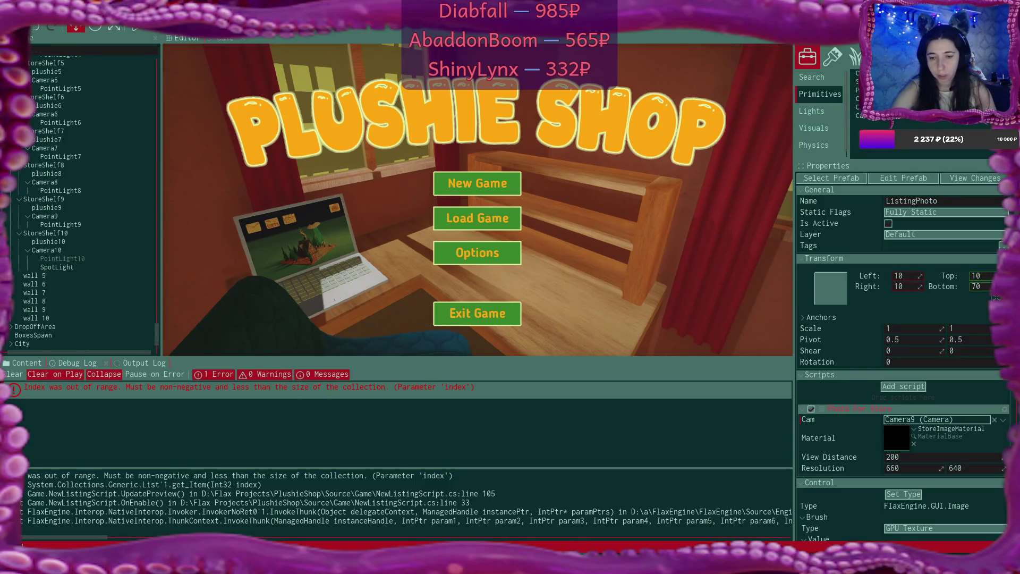
Go from the CalculateTimeToSell call in NewListingScript.cs's CreateNewListing to its definition in Plushie.cs
{"action": "mouse_move", "coordinate": [601, 564]}
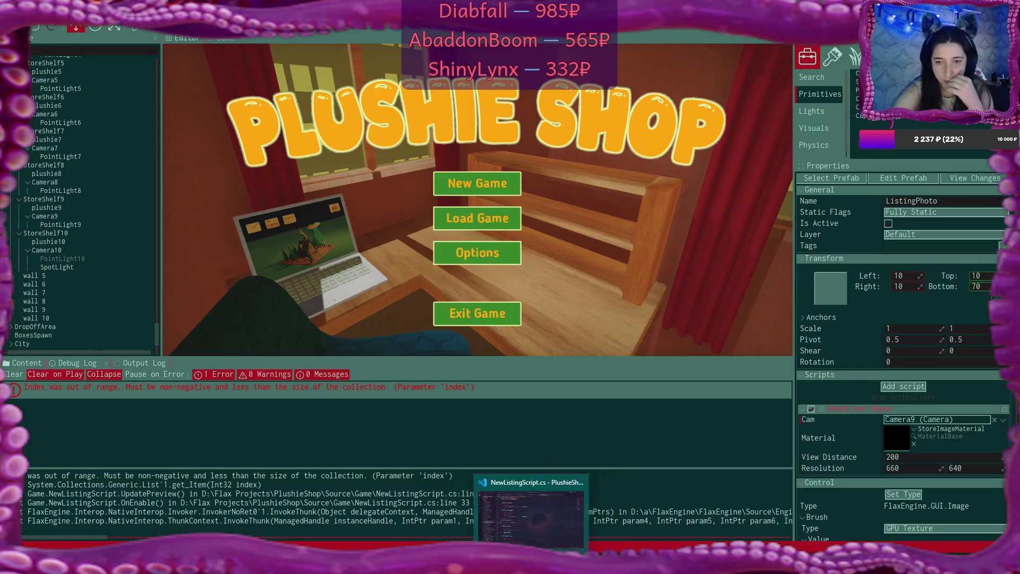
{"action": "left_click", "coordinate": [600, 520]}
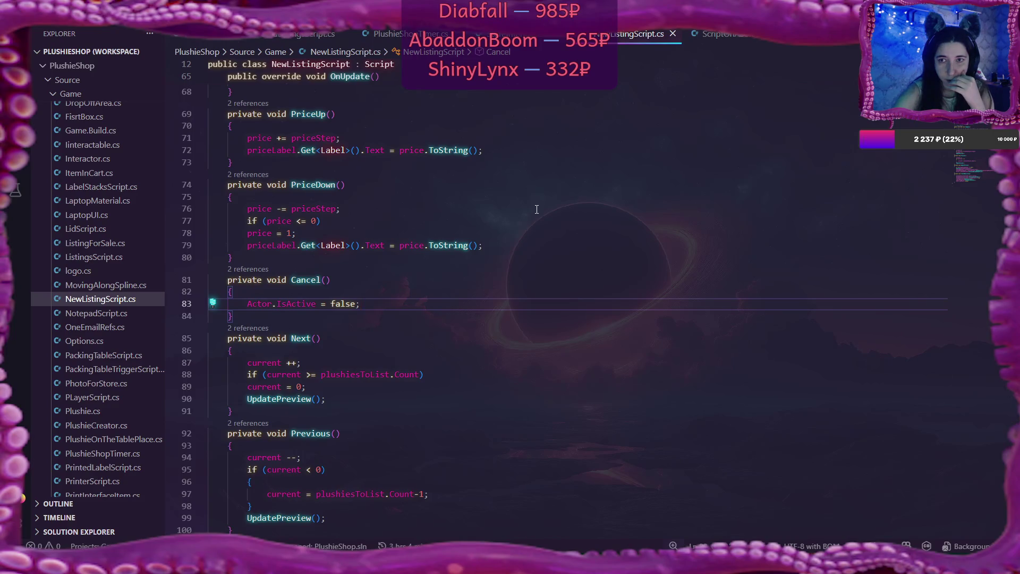
{"action": "scroll", "coordinate": [536, 208], "scroll_direction": "down", "scroll_amount": 10}
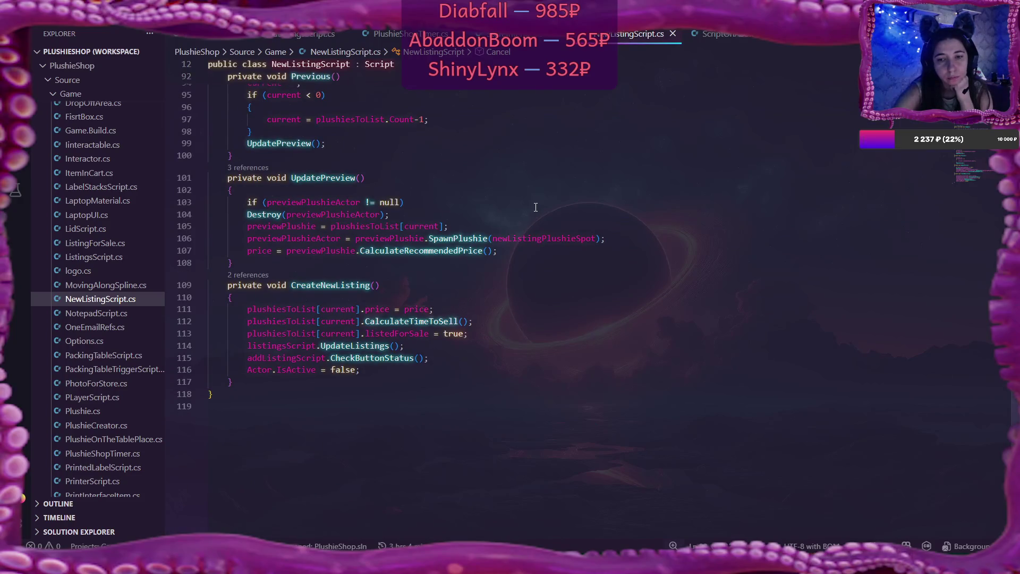
{"action": "left_click", "coordinate": [430, 320]}
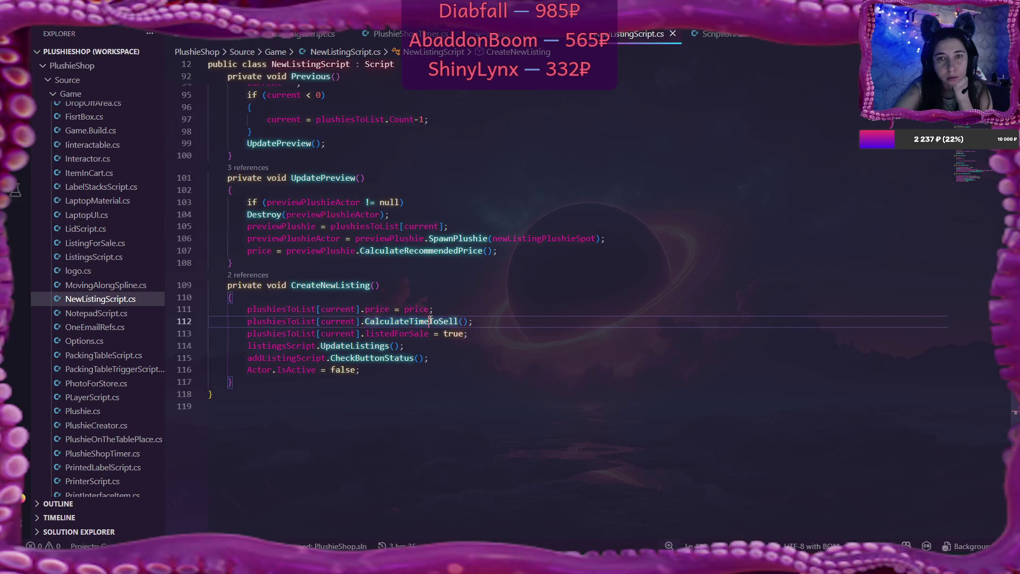
{"action": "left_click", "coordinate": [193, 39]}
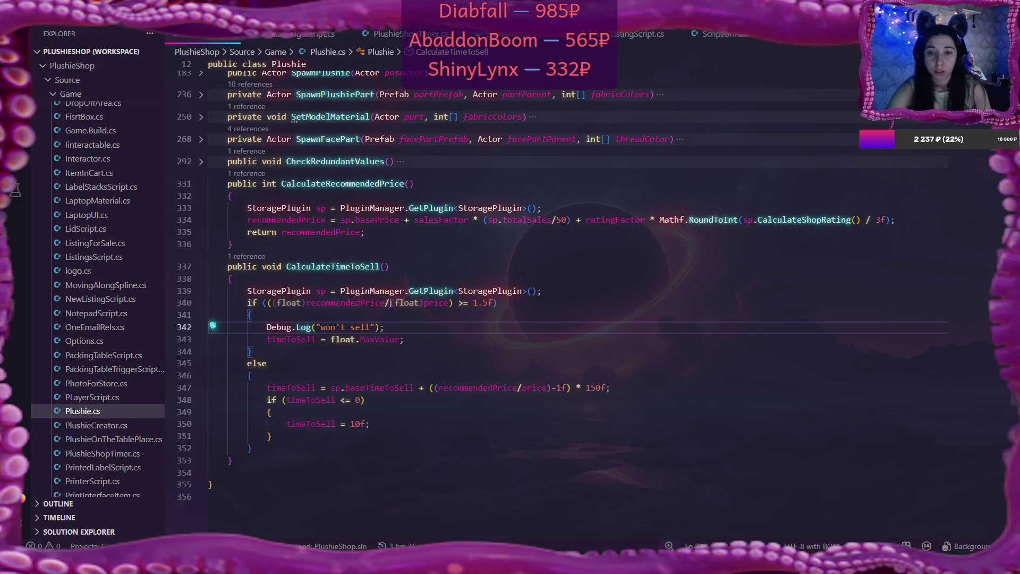
Rewrite line 340's condition as (float)price/(float)recommendedPrice >= 1.5f, then go back to Flax Editor
{"action": "left_click_drag", "start_coordinate": [390, 303], "coordinate": [449, 303]}
{"action": "key", "text": "ctrl+c"}
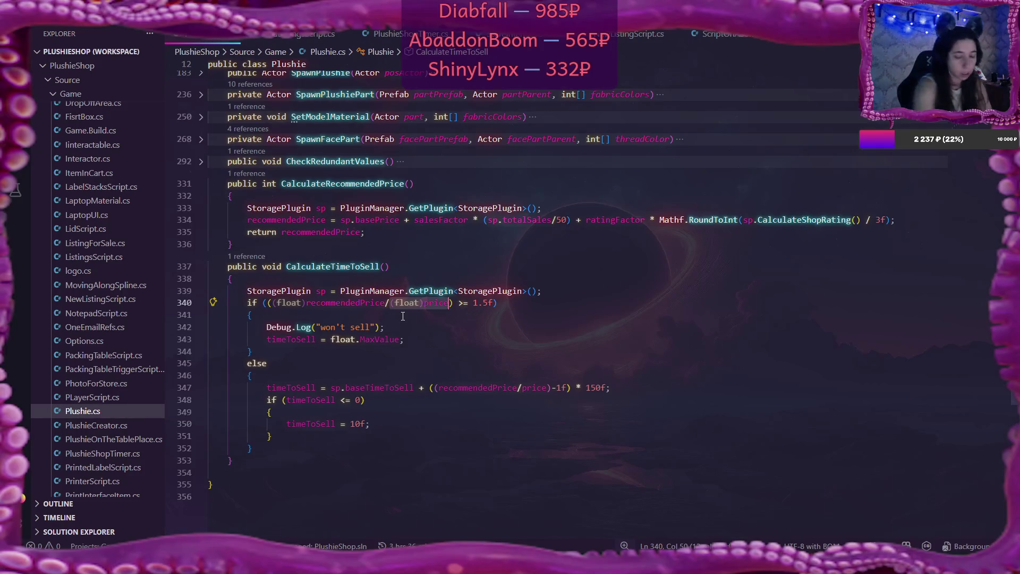
{"action": "key", "text": "BackSpace"}
{"action": "key", "text": "BackSpace"}
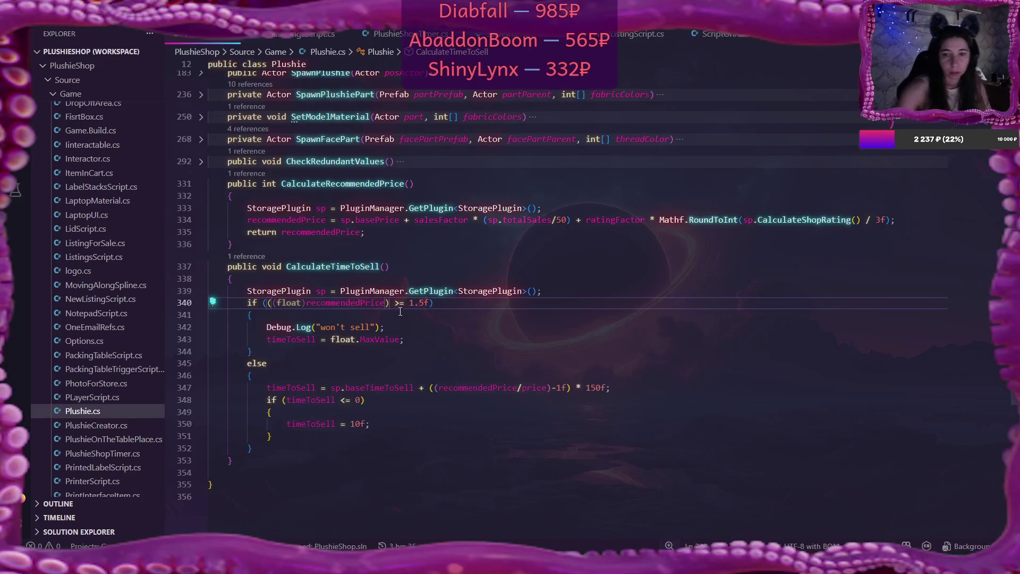
{"action": "left_click", "coordinate": [269, 303]}
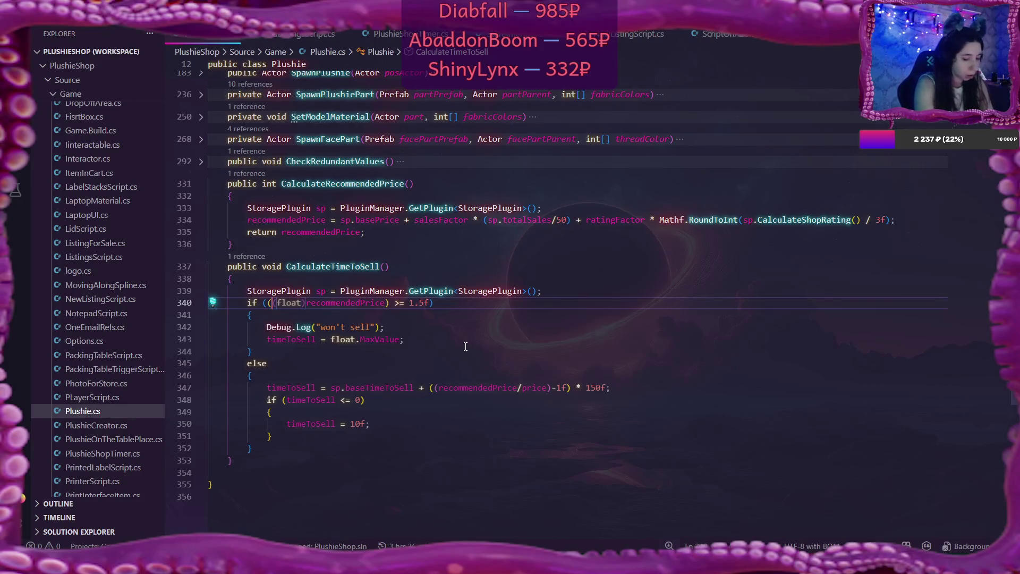
{"action": "key", "text": "ctrl+v"}
{"action": "type", "text": "/"}
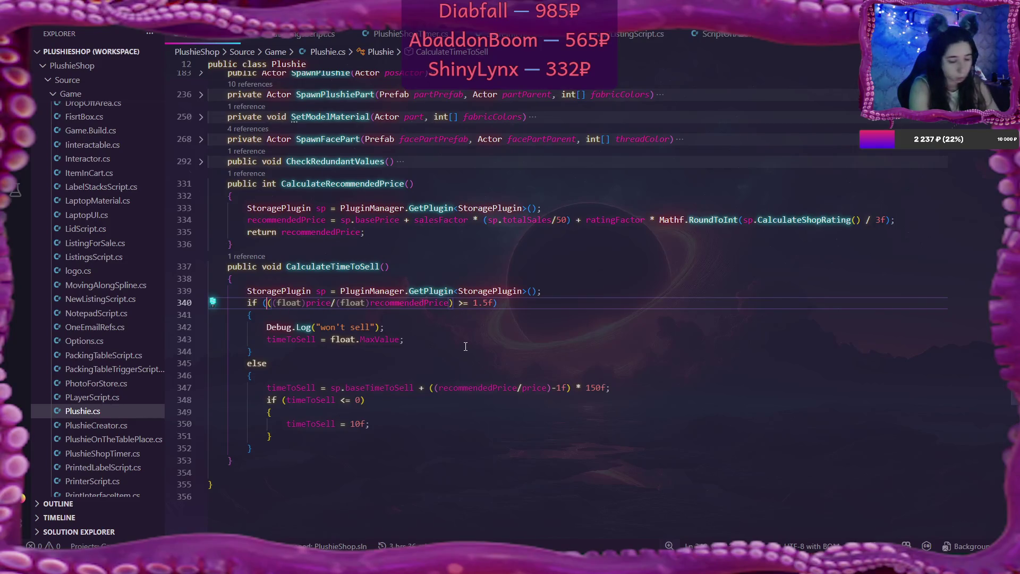
{"action": "key", "text": "Delete"}
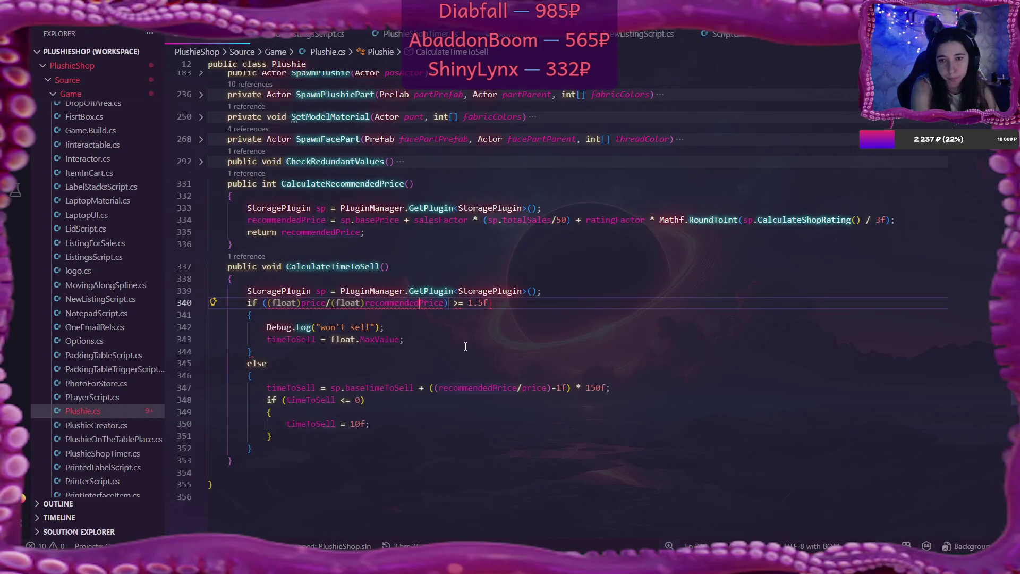
{"action": "key", "text": "Delete"}
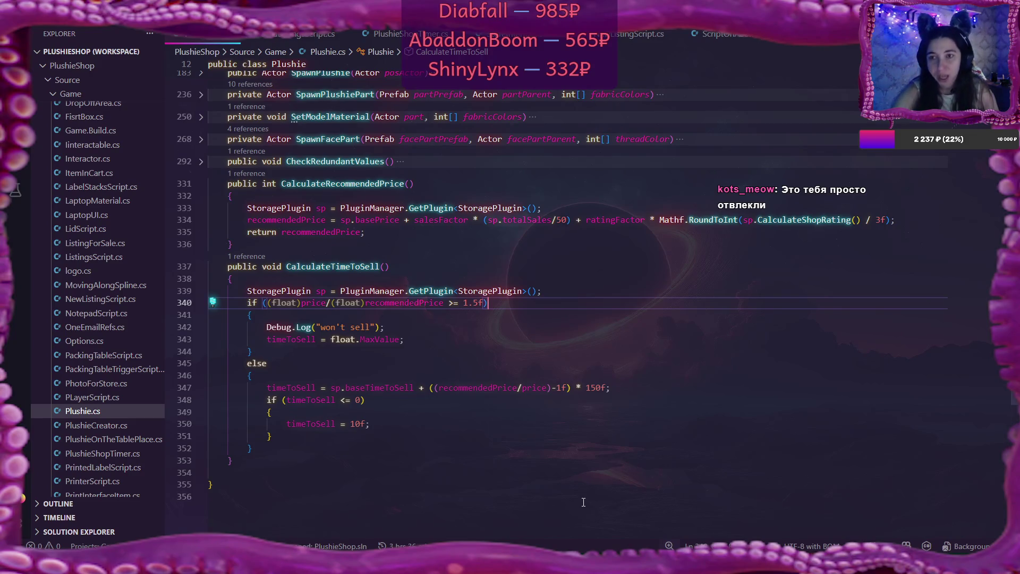
{"action": "key", "text": "alt+Tab"}
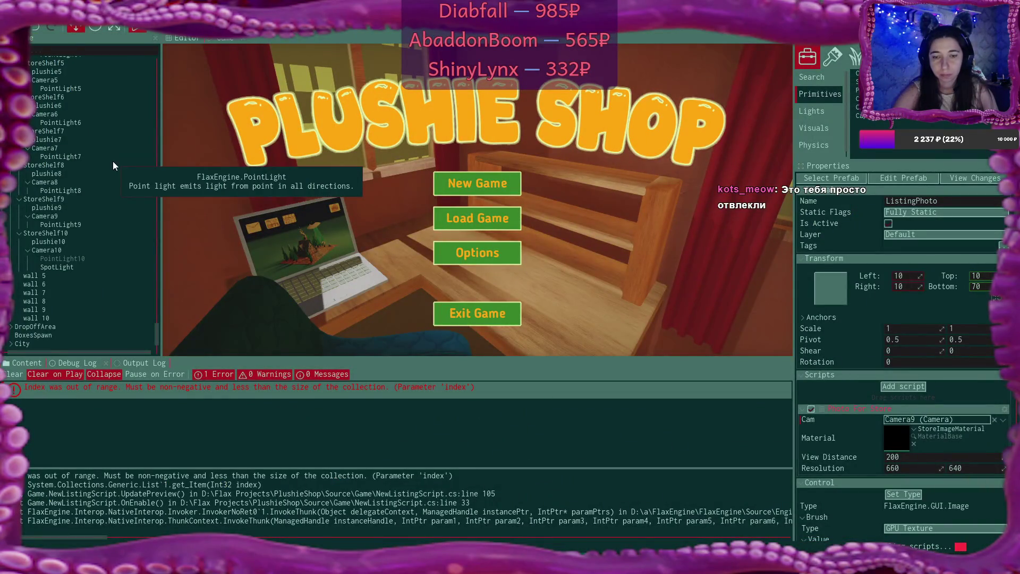
Start play mode with a New Game in the first save slot and sit at the laptop
{"action": "key", "text": "F5"}
{"action": "left_click", "coordinate": [494, 182]}
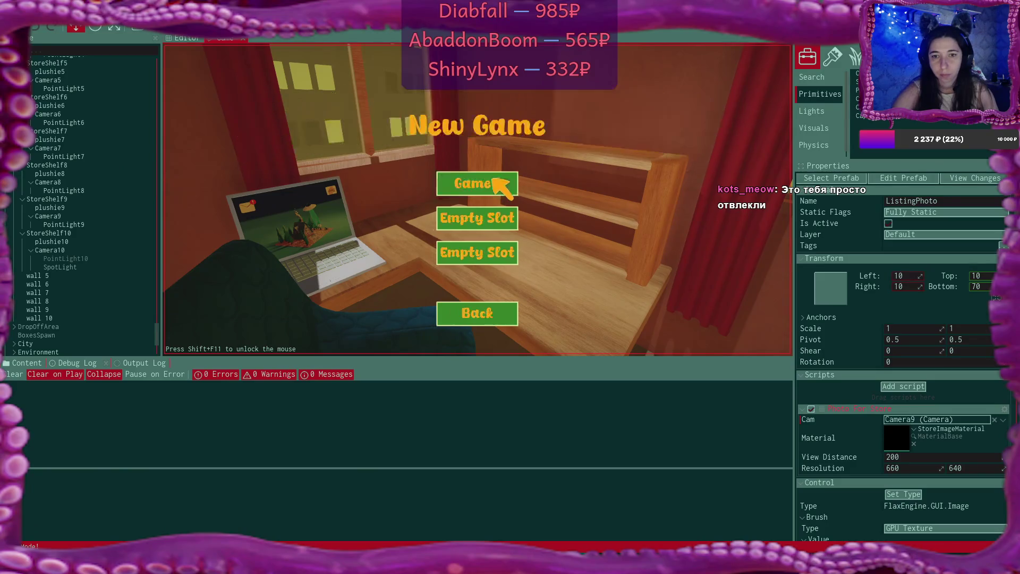
{"action": "left_click", "coordinate": [496, 180]}
{"action": "left_click", "coordinate": [448, 251]}
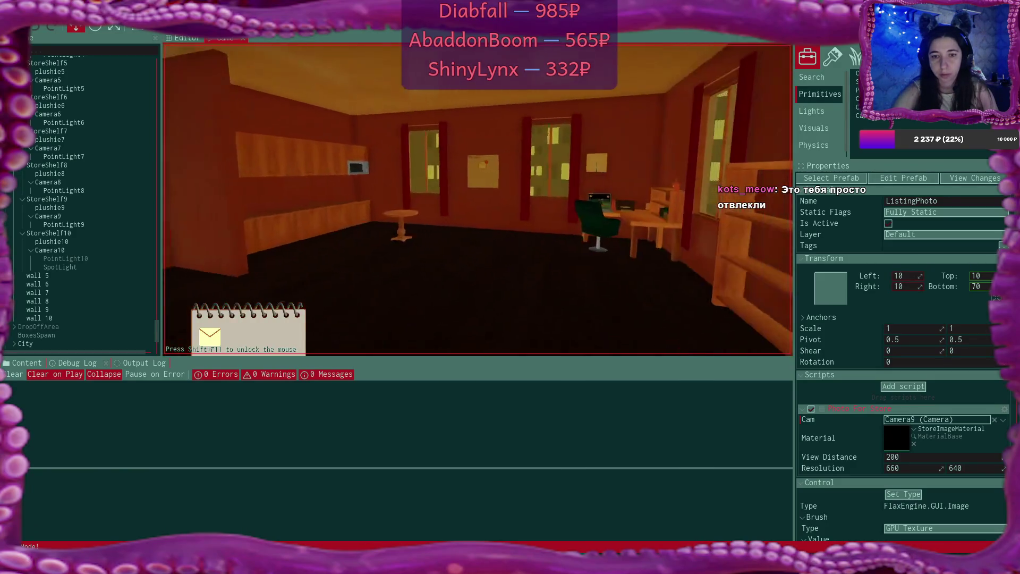
{"action": "key", "text": "w"}
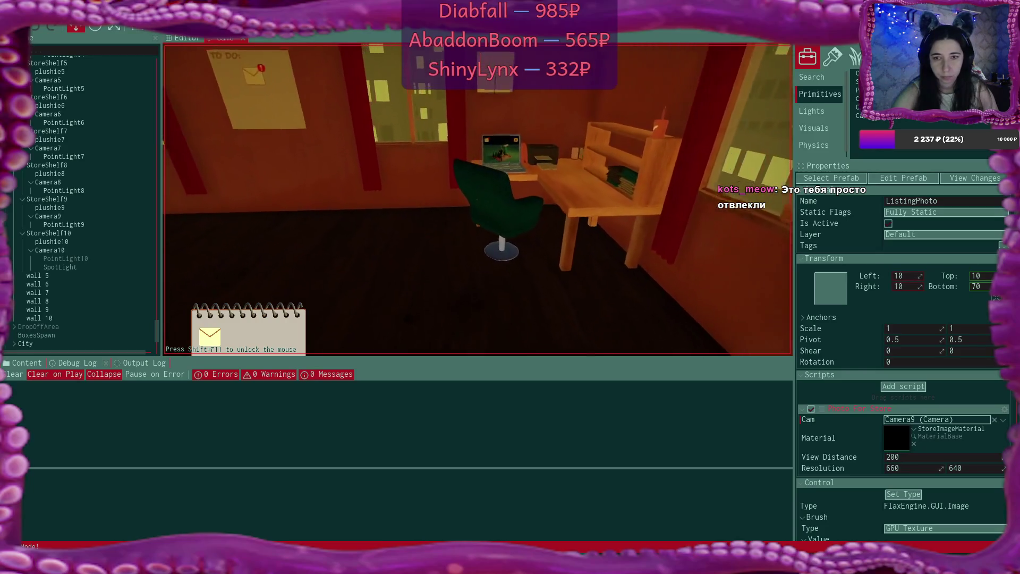
{"action": "key", "text": "e"}
Accept the plushie order from the first Bmail email and print its cards in the shop
{"action": "left_click", "coordinate": [284, 98]}
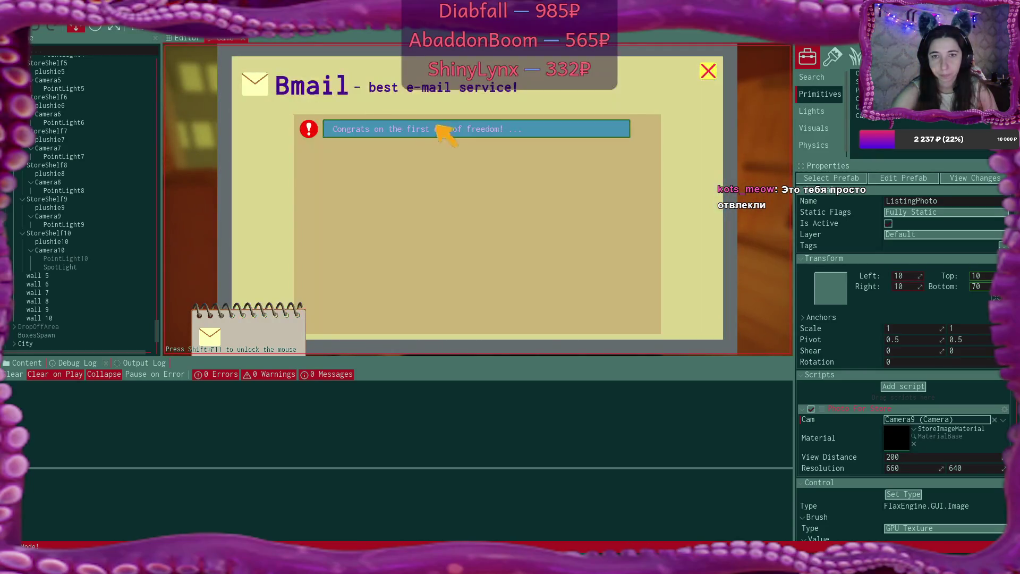
{"action": "left_click", "coordinate": [441, 130]}
{"action": "left_click", "coordinate": [689, 306]}
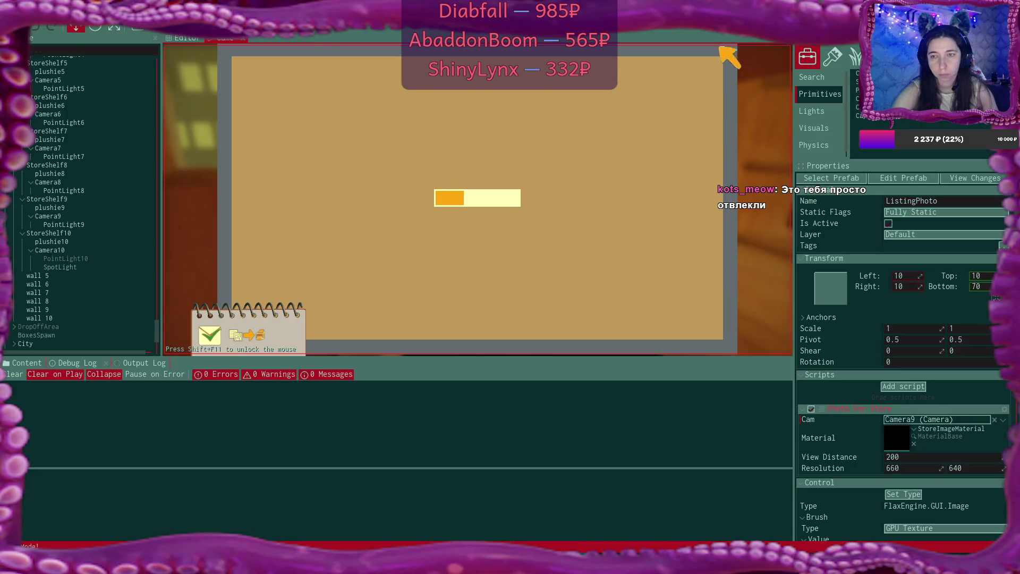
{"action": "left_click", "coordinate": [709, 73]}
{"action": "left_click", "coordinate": [691, 86]}
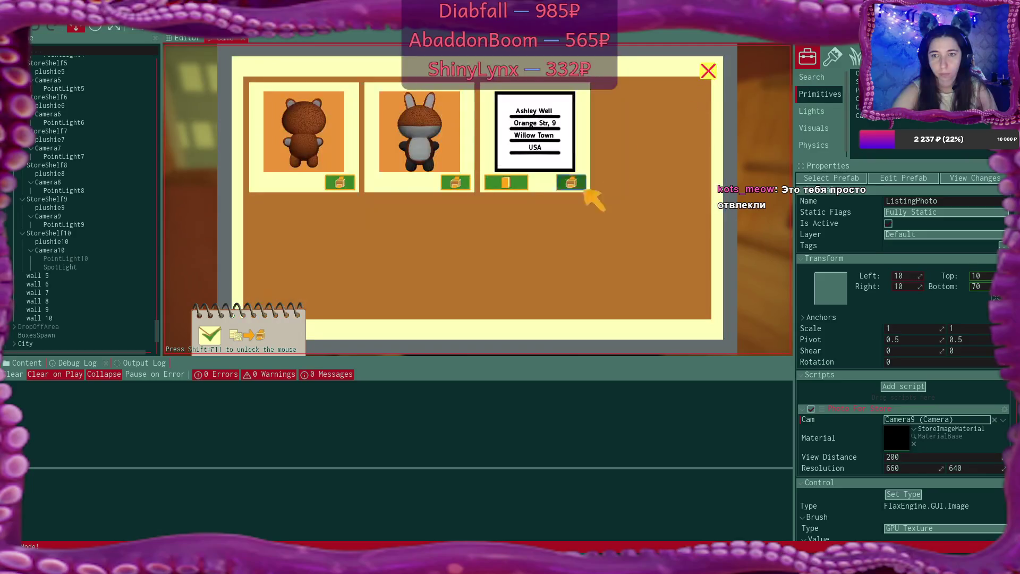
{"action": "left_click", "coordinate": [342, 182]}
{"action": "left_click", "coordinate": [343, 182]}
{"action": "left_click", "coordinate": [342, 183]}
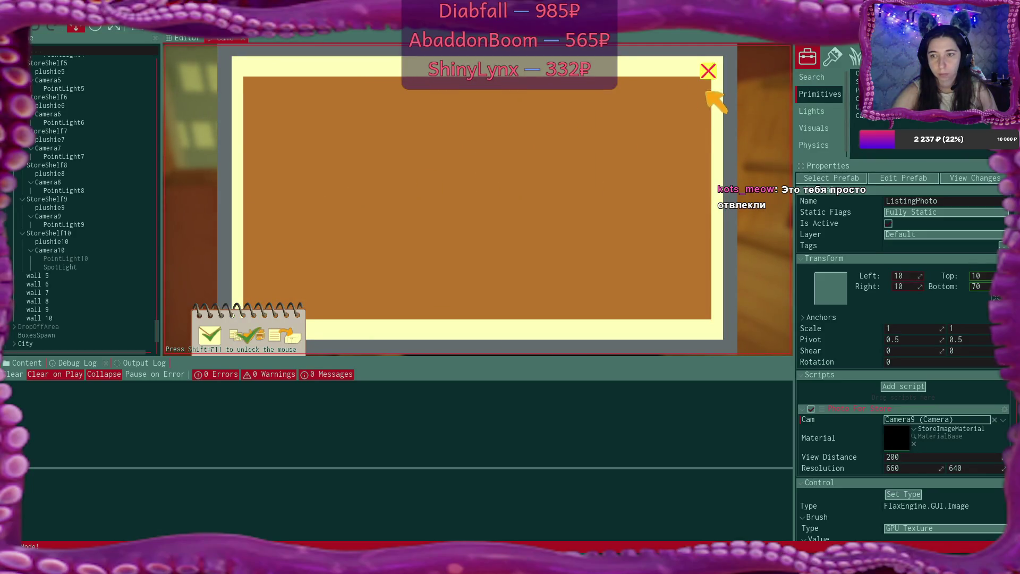
{"action": "left_click", "coordinate": [708, 72]}
{"action": "left_click", "coordinate": [696, 299]}
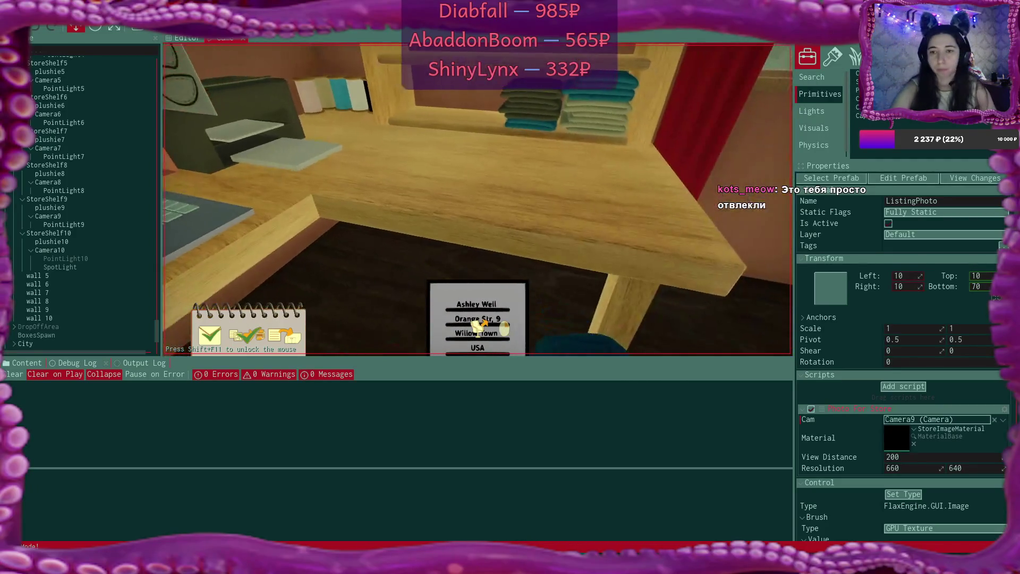
Pick up the plushie and carry it over to the desk
{"action": "key", "text": "w"}
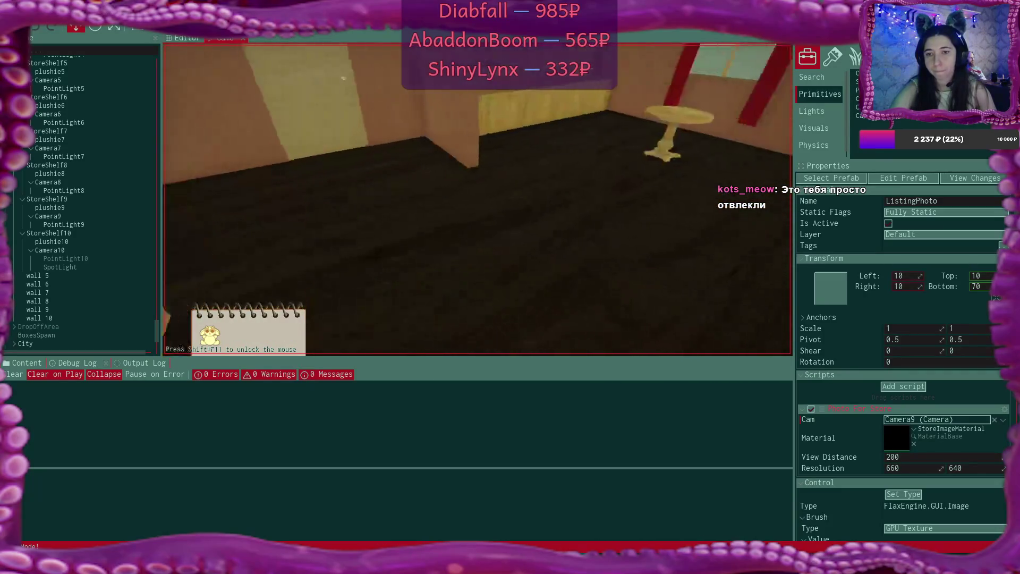
{"action": "key", "text": "w"}
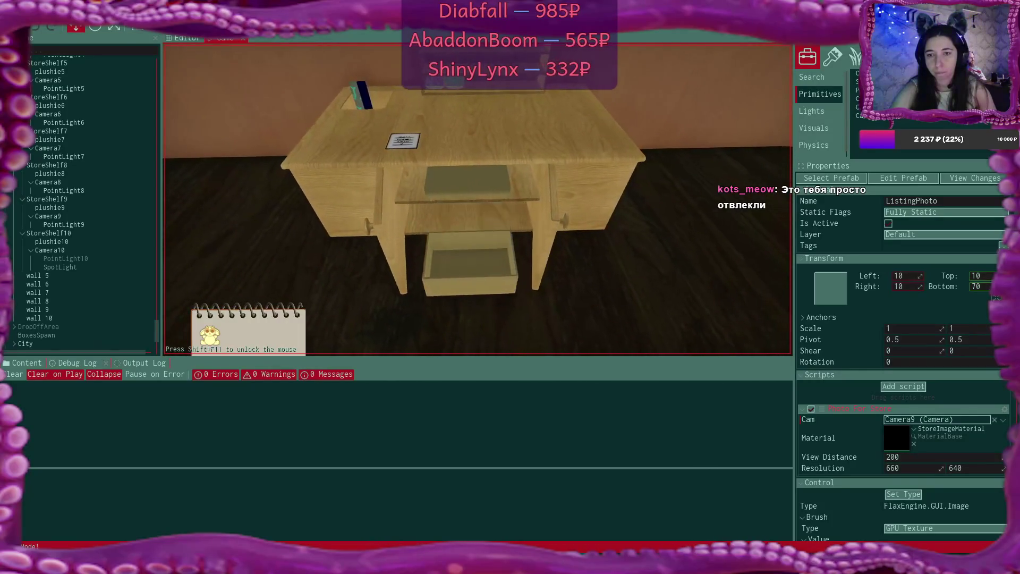
{"action": "key", "text": "s"}
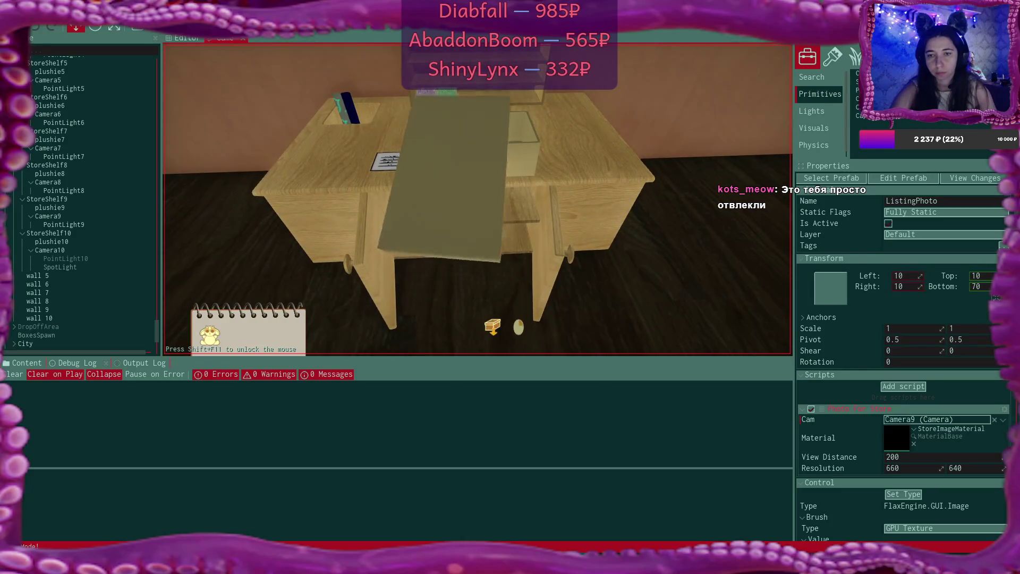
{"action": "key", "text": "w"}
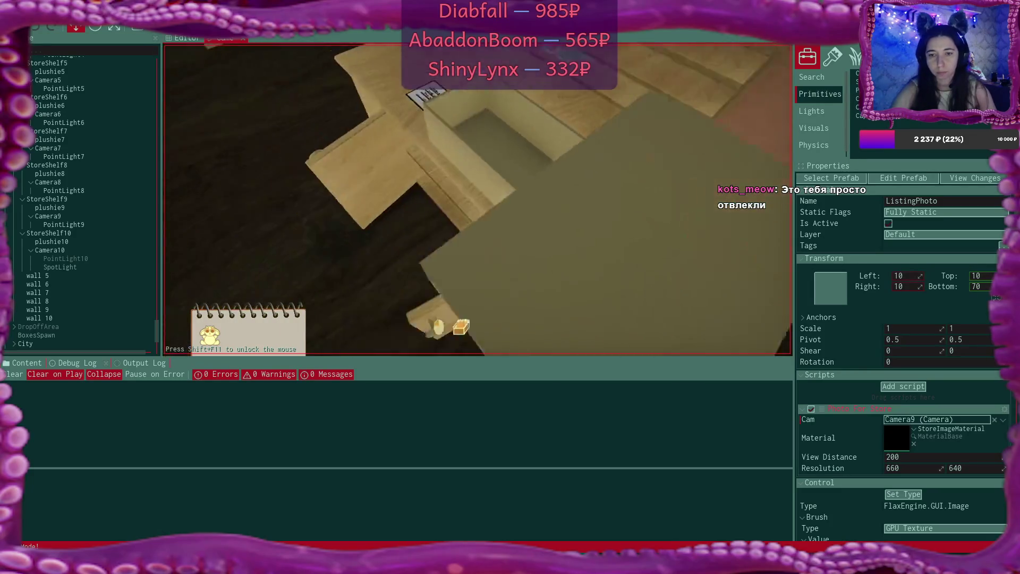
{"action": "key", "text": "s"}
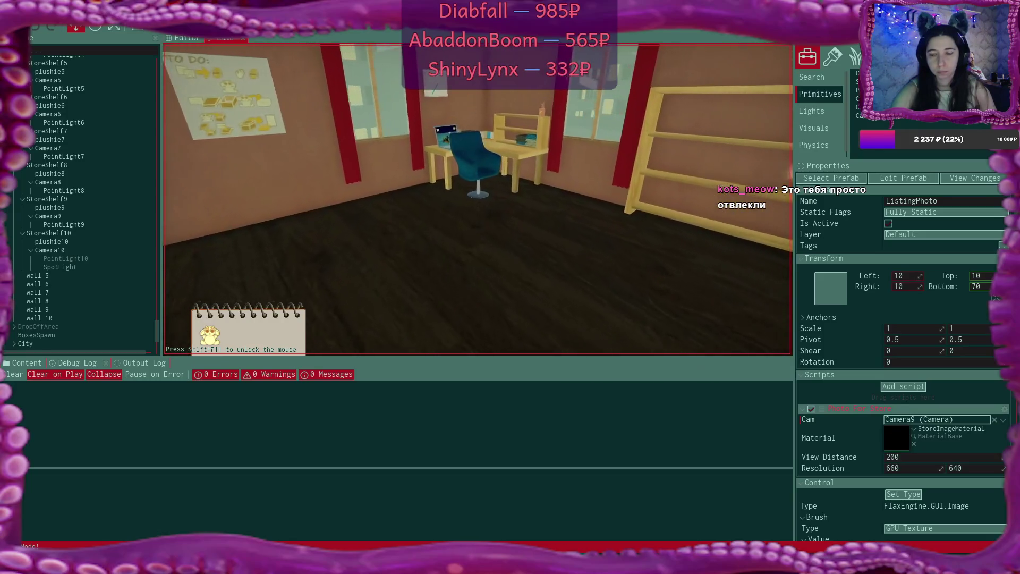
{"action": "key", "text": "w"}
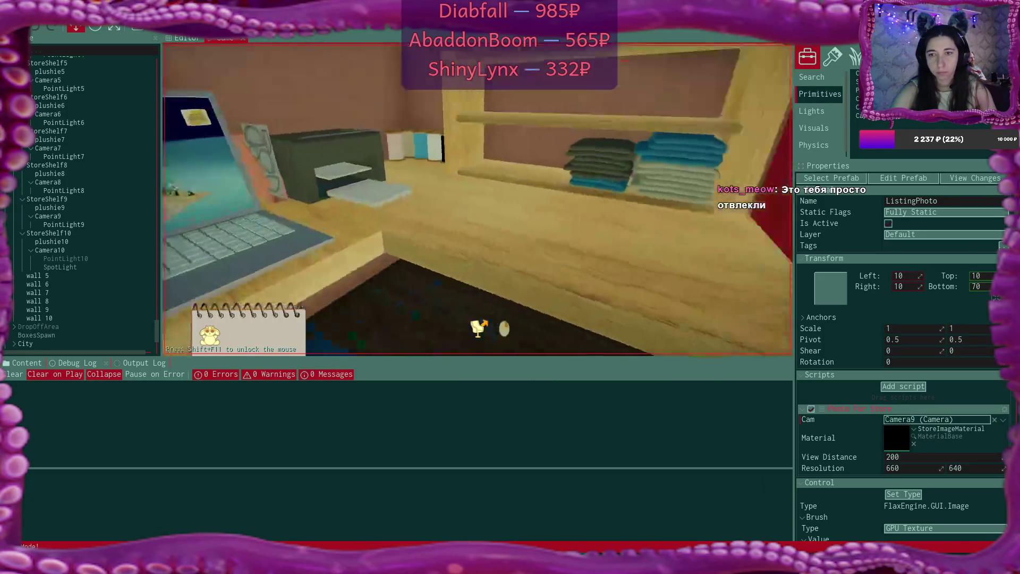
{"action": "left_click", "coordinate": [482, 323]}
{"action": "key", "text": "e"}
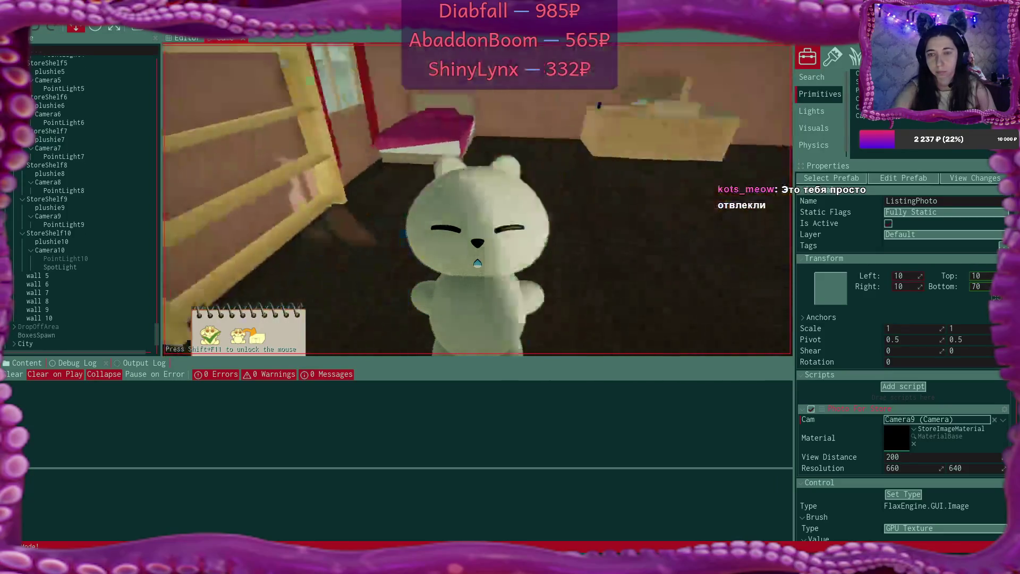
{"action": "key", "text": "w"}
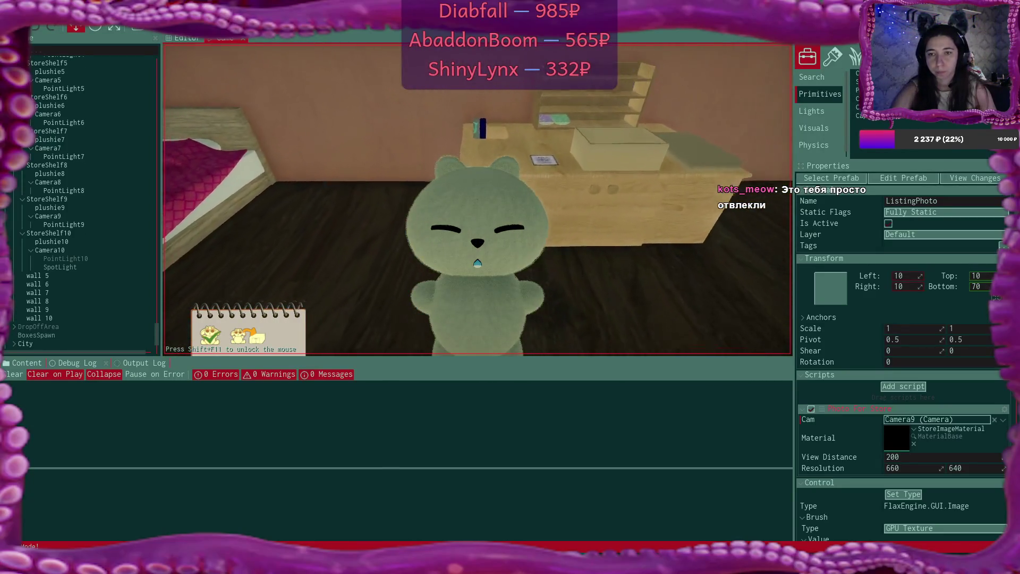
{"action": "left_click", "coordinate": [493, 328]}
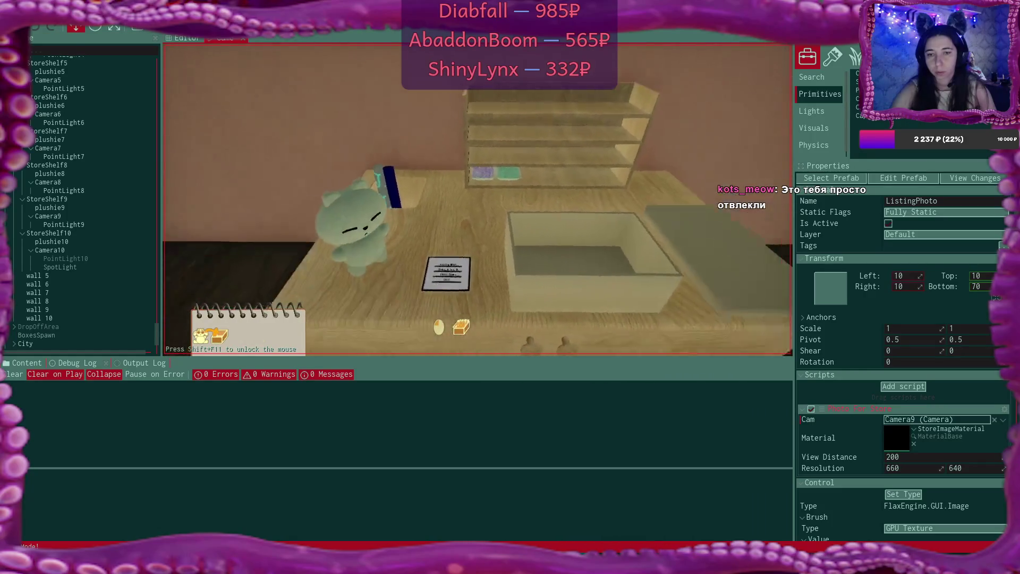
Box the plushie, stick the address label on, and drop off the parcel
{"action": "key", "text": "w"}
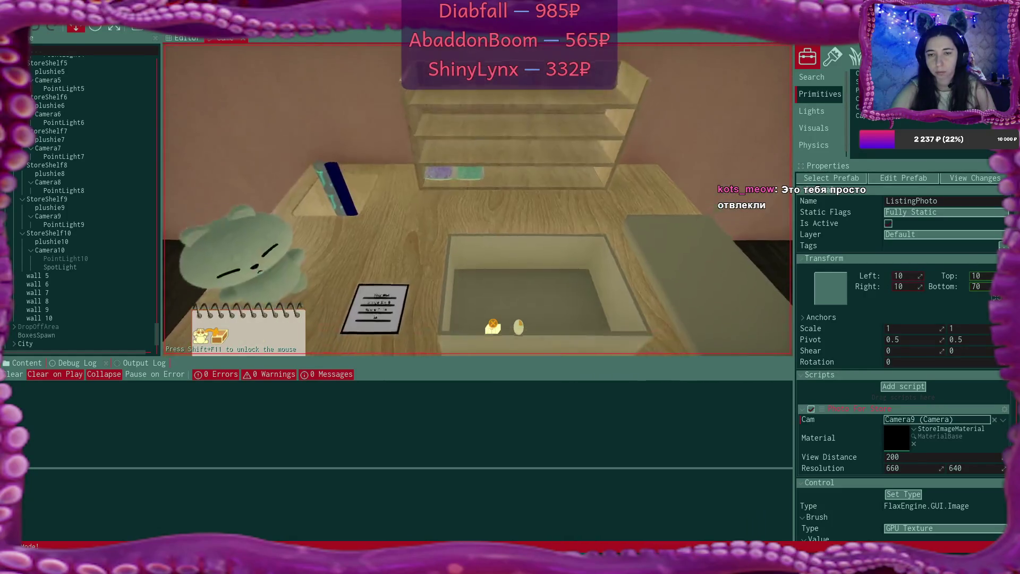
{"action": "left_click", "coordinate": [271, 268]}
{"action": "left_click", "coordinate": [531, 298]}
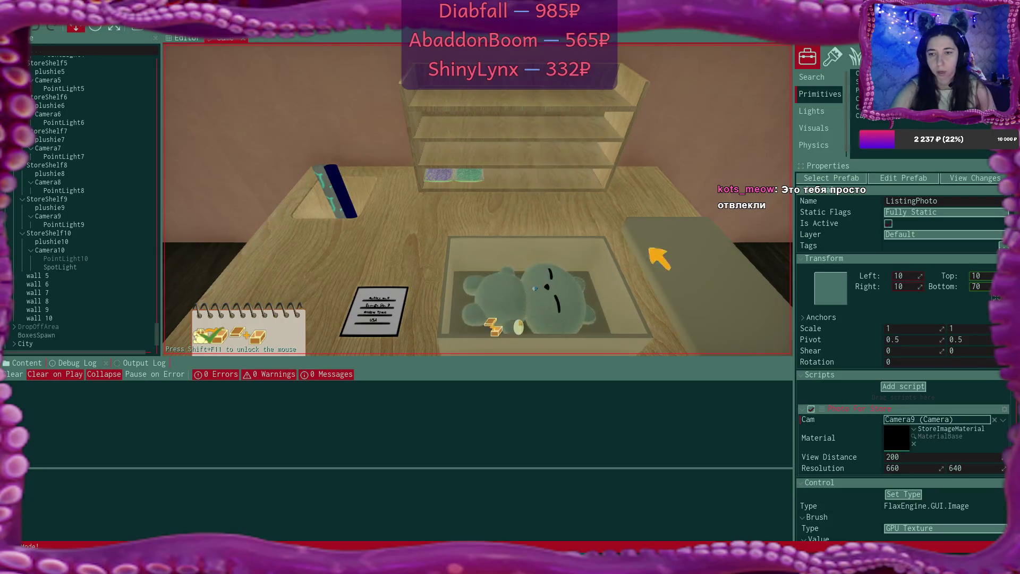
{"action": "left_click", "coordinate": [699, 262]}
{"action": "left_click", "coordinate": [479, 199]}
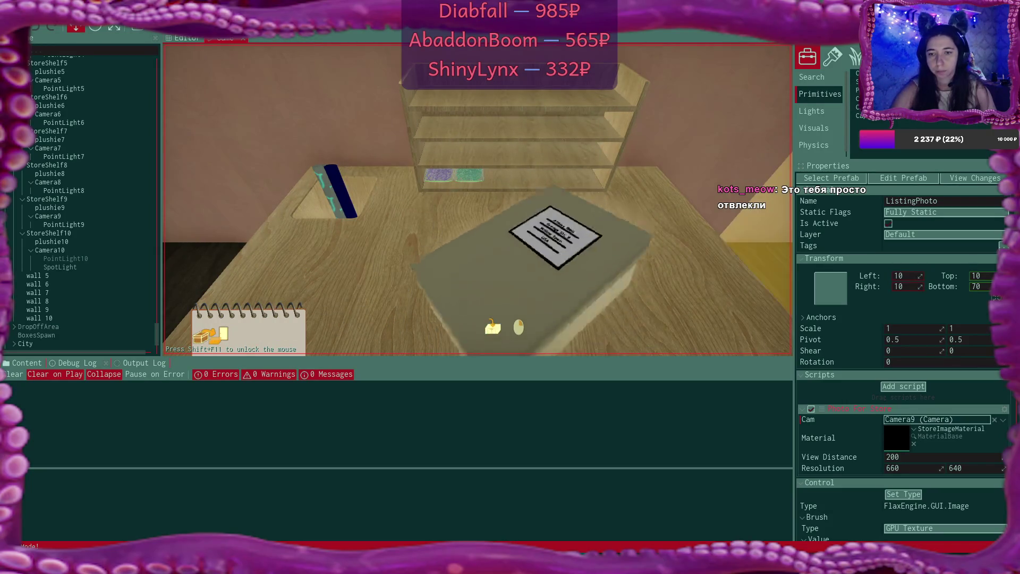
{"action": "left_click", "coordinate": [479, 200]}
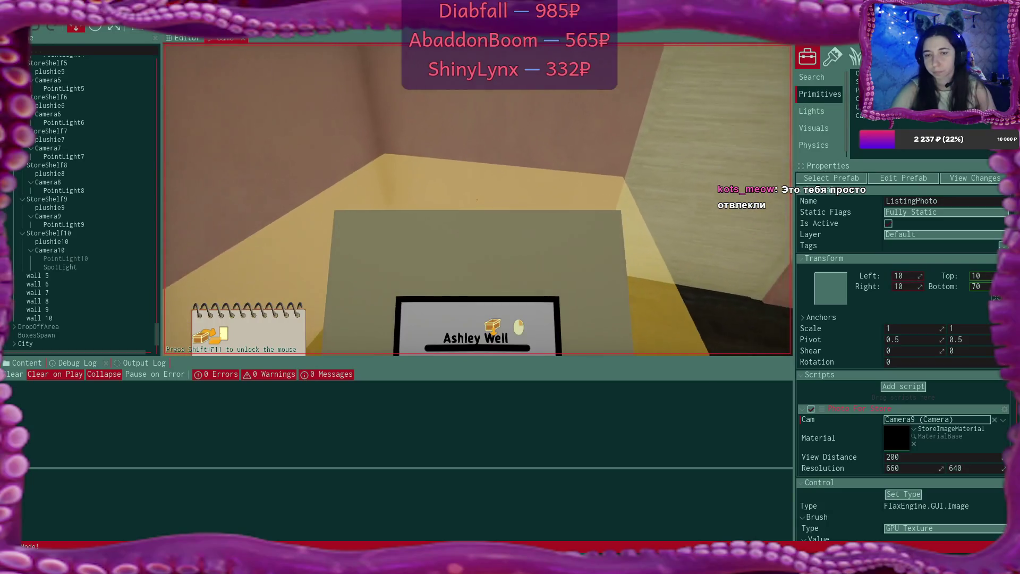
{"action": "left_click", "coordinate": [478, 200]}
Sleep in bed and wake up on the next day
{"action": "key", "text": "w"}
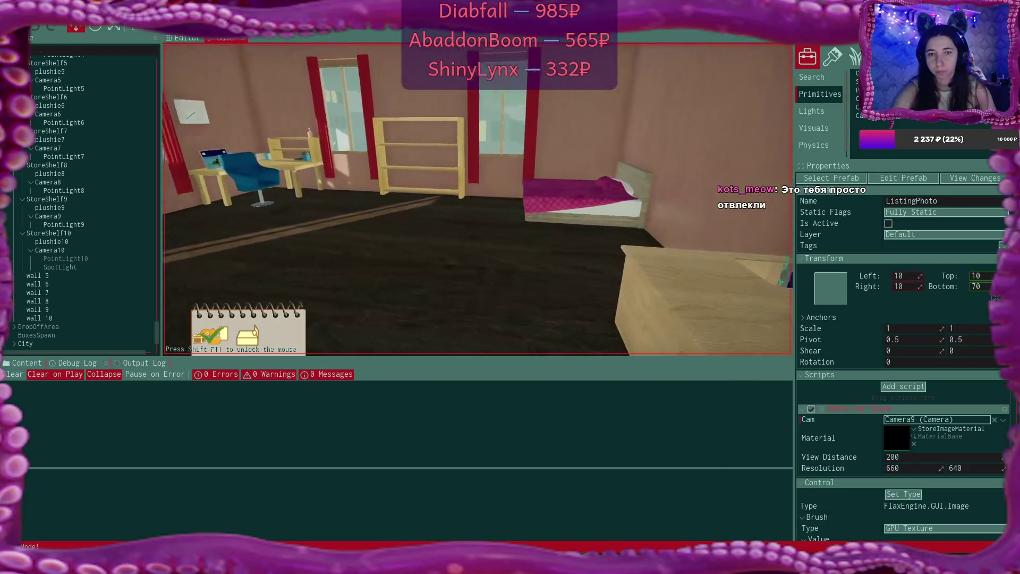
{"action": "left_click", "coordinate": [478, 199]}
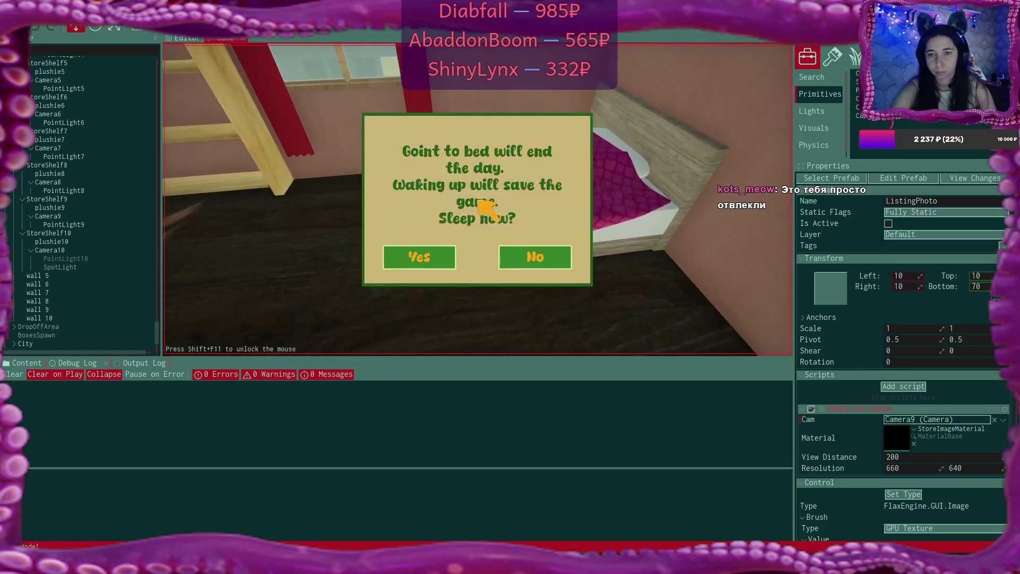
{"action": "left_click", "coordinate": [403, 256]}
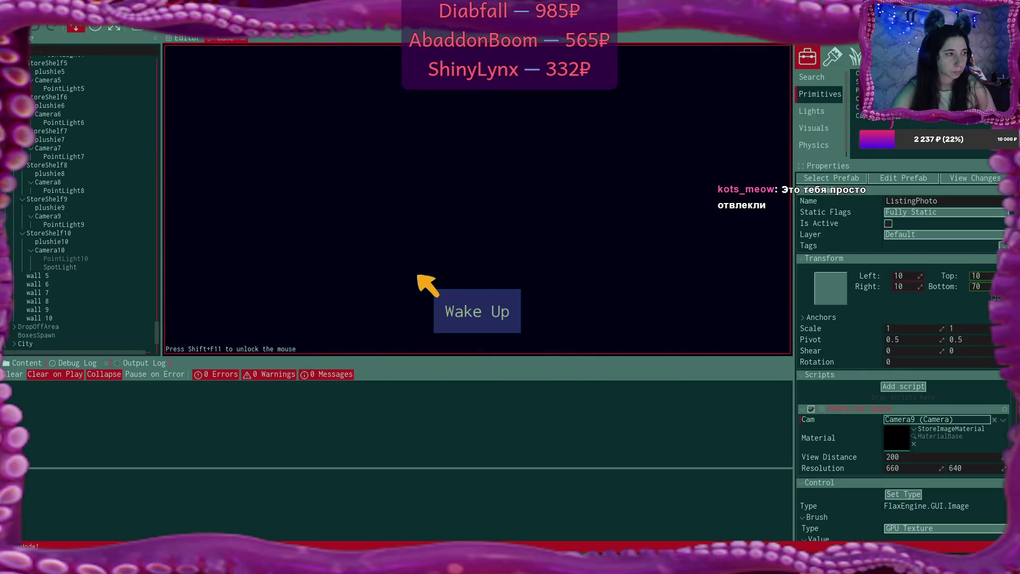
{"action": "left_click", "coordinate": [454, 291]}
Open the new Bmail email, visit its supplies store link, and return to the email
{"action": "key", "text": "w"}
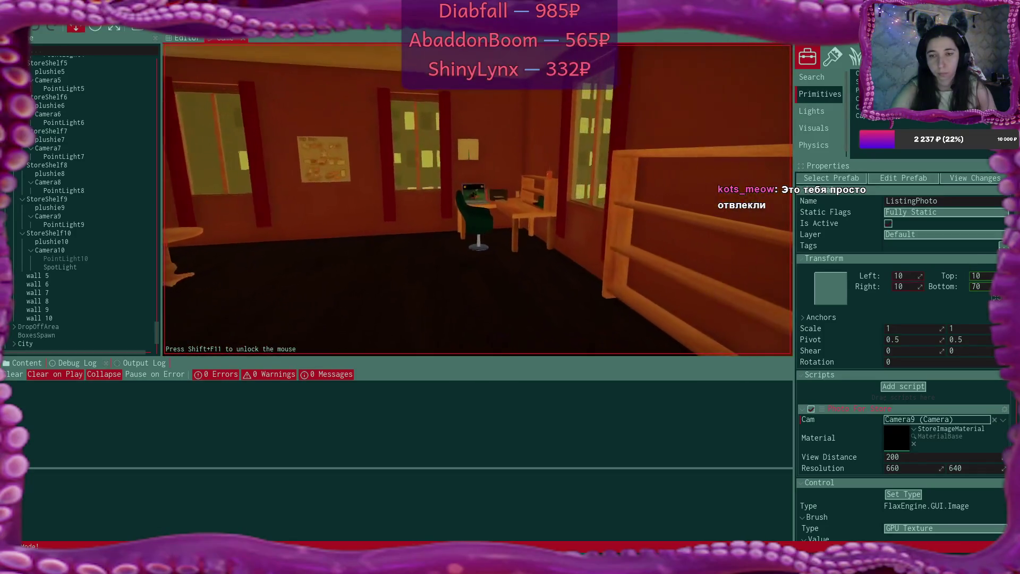
{"action": "key", "text": "e"}
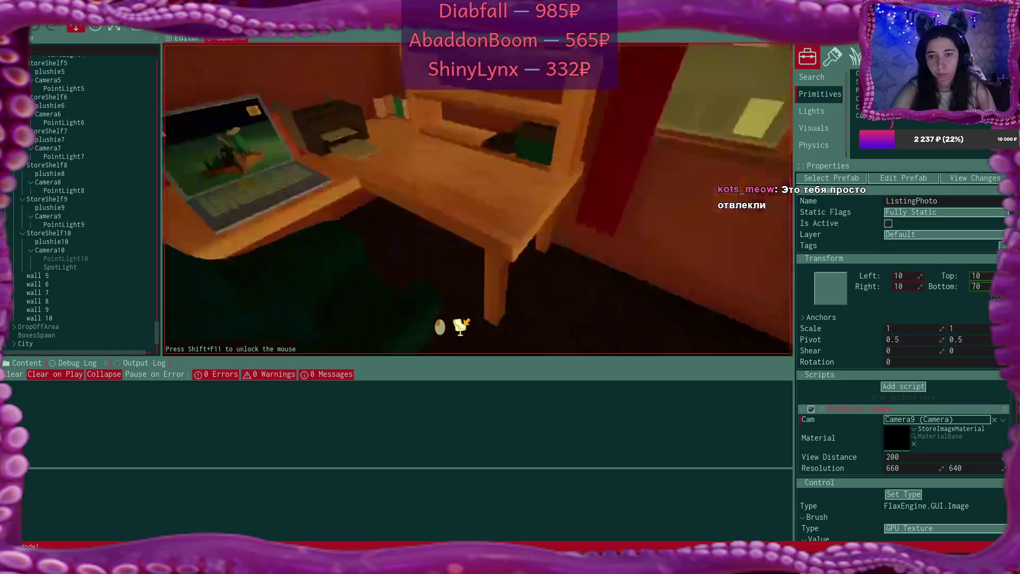
{"action": "left_click", "coordinate": [280, 100]}
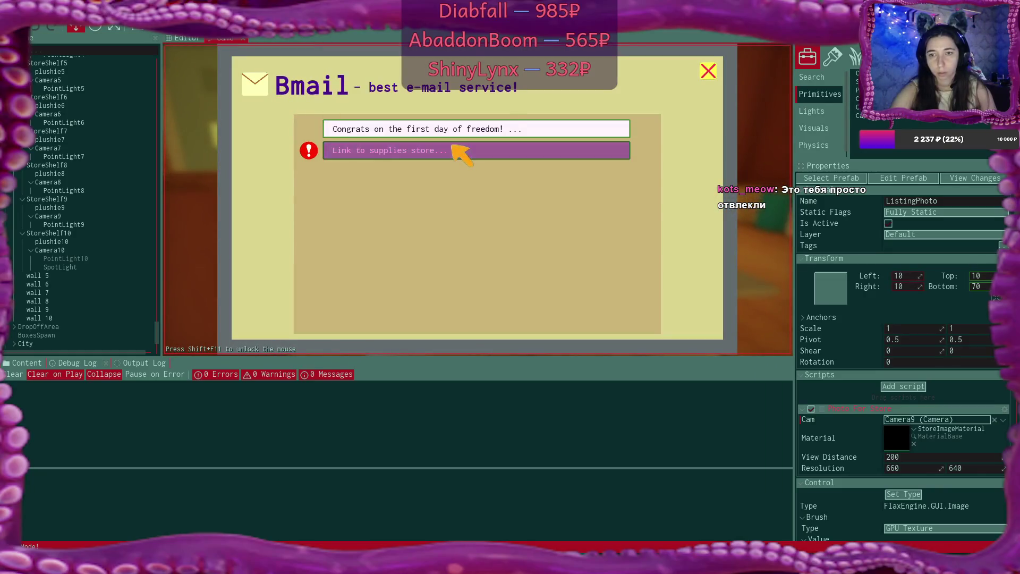
{"action": "left_click", "coordinate": [455, 153]}
{"action": "left_click", "coordinate": [485, 310]}
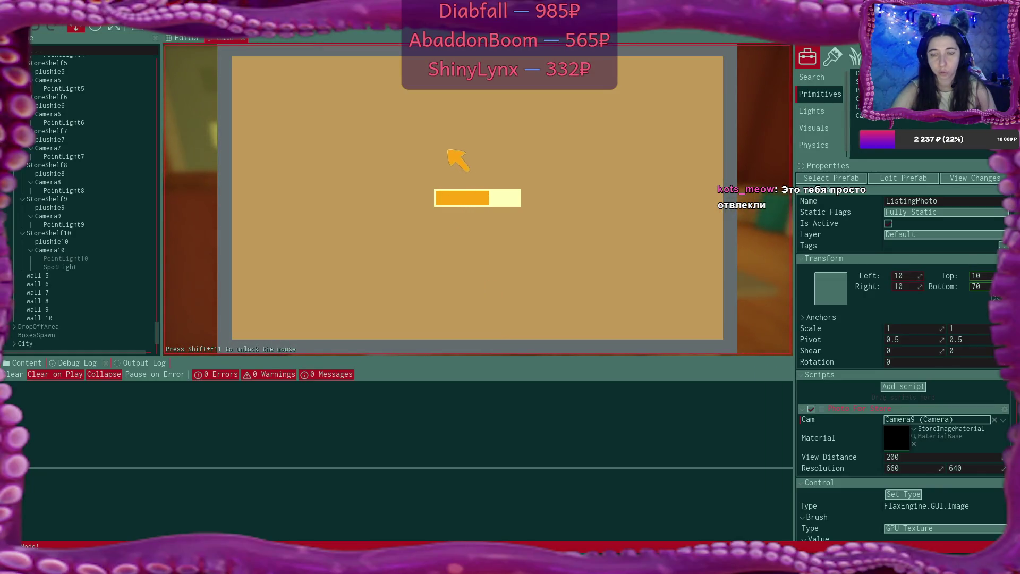
{"action": "left_click", "coordinate": [449, 150]}
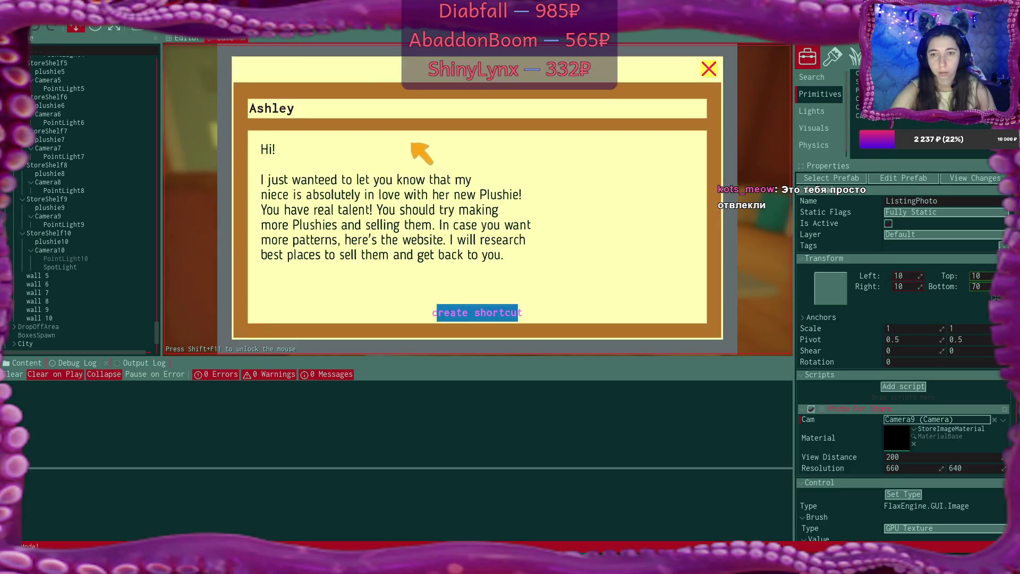